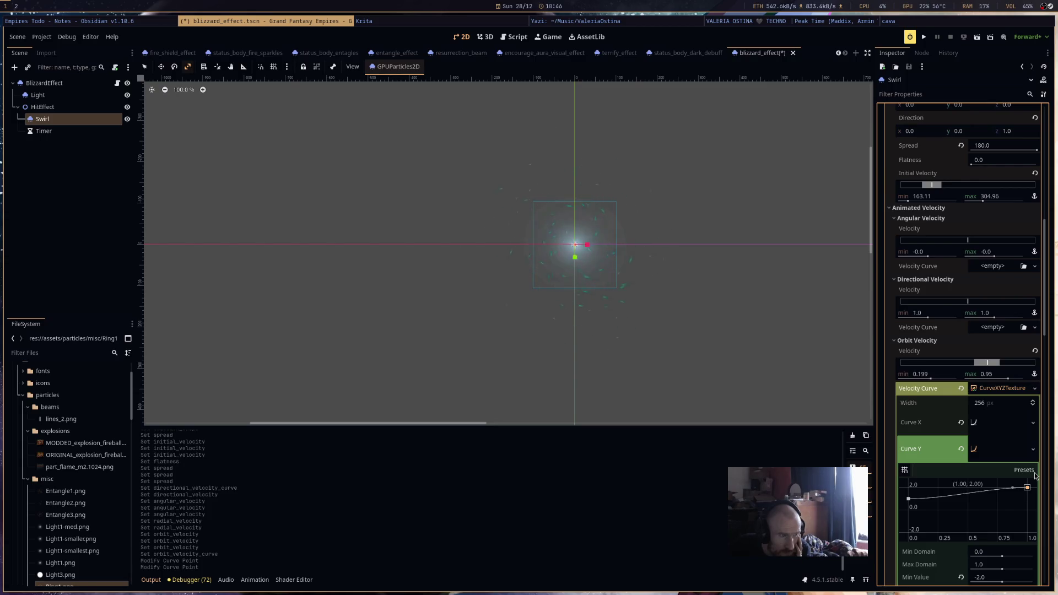
Raise the orbit velocity Curve Y start point to 2.0 and fix initial velocity at 354.6.
drag(909, 499, 896, 480)
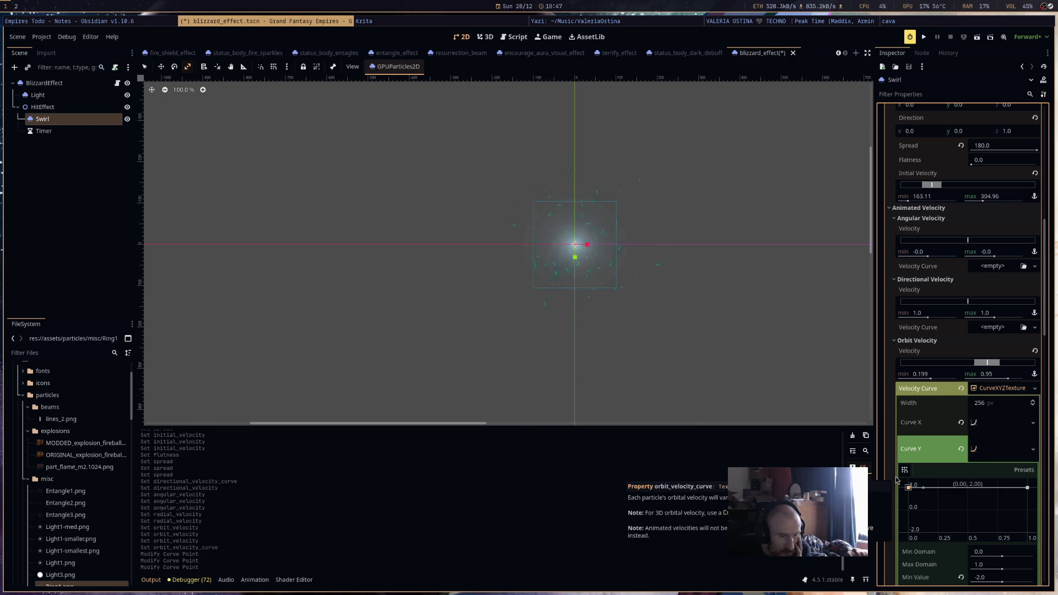
scroll(960, 444, up, 4)
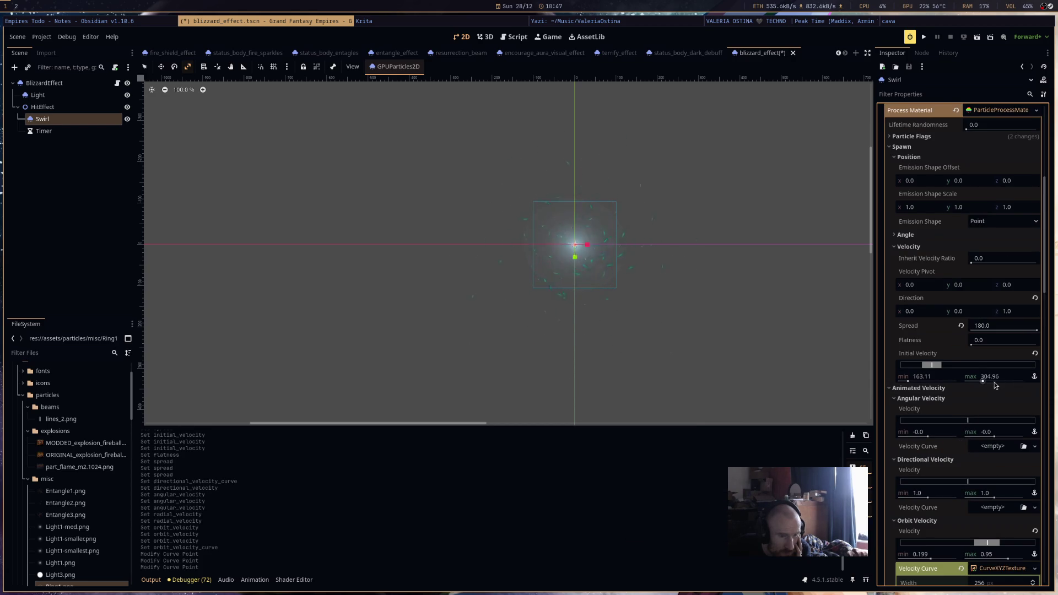
drag(917, 377, 918, 382)
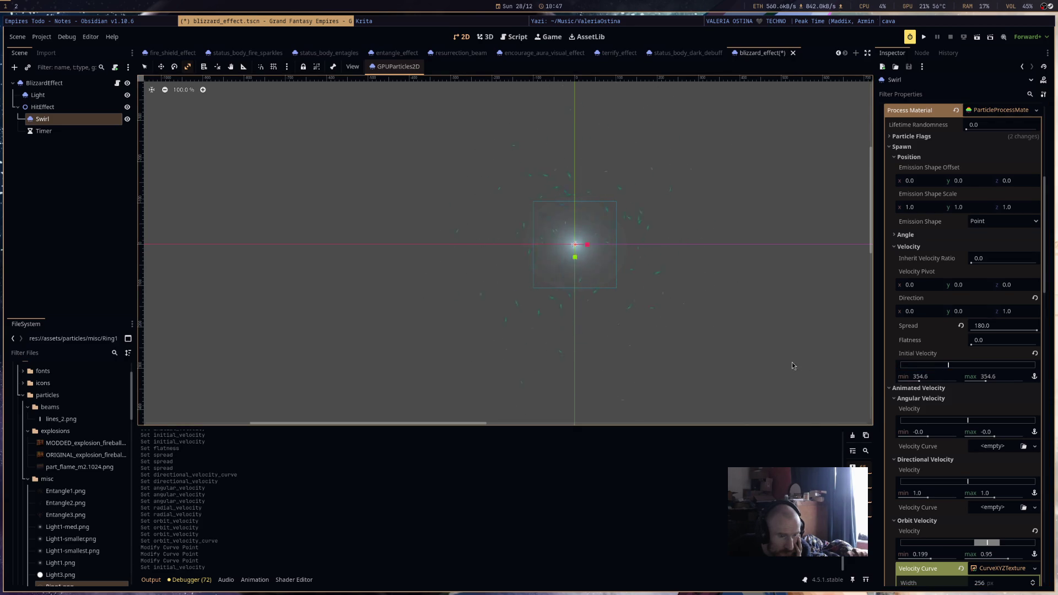
Set the Swirl particles' direction to y -1 and z 0.
click(967, 312)
text(-1)
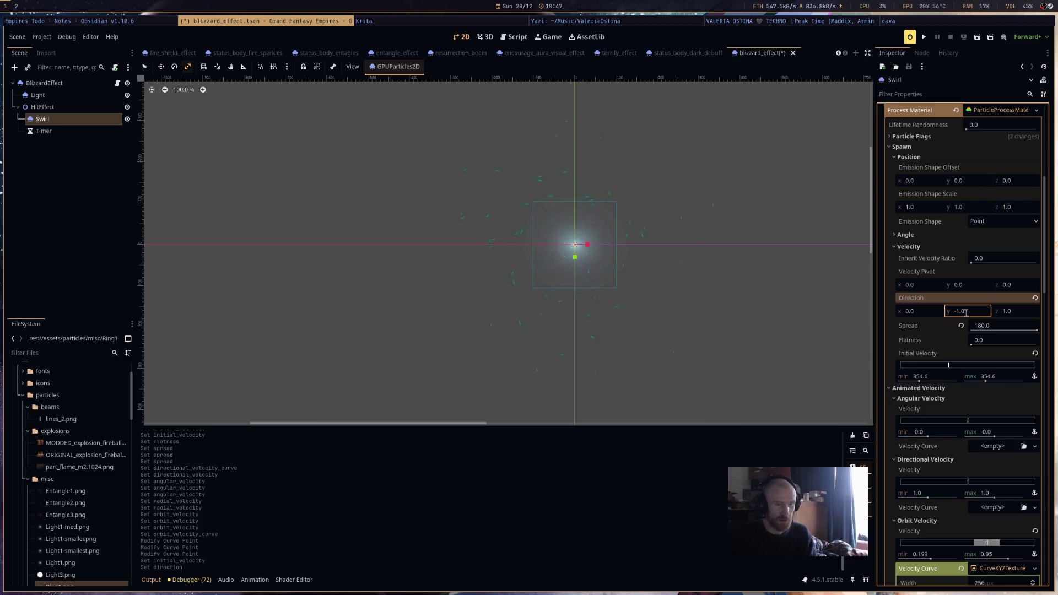
click(1014, 312)
text(0)
key(Return)
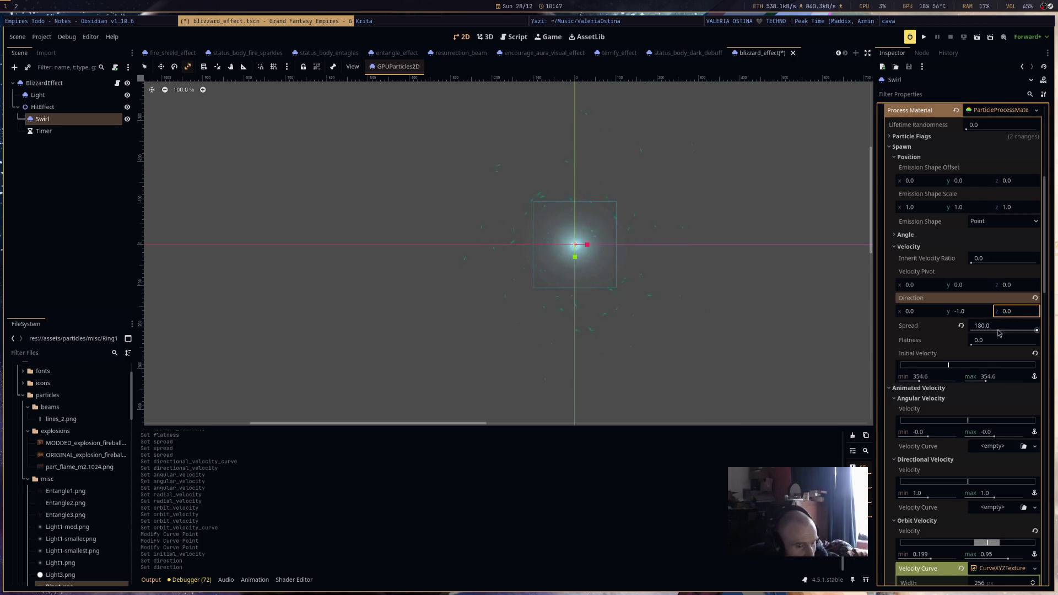
Try narrower spread values, then lower the minimum initial velocity to 141.83.
drag(1036, 330, 1017, 331)
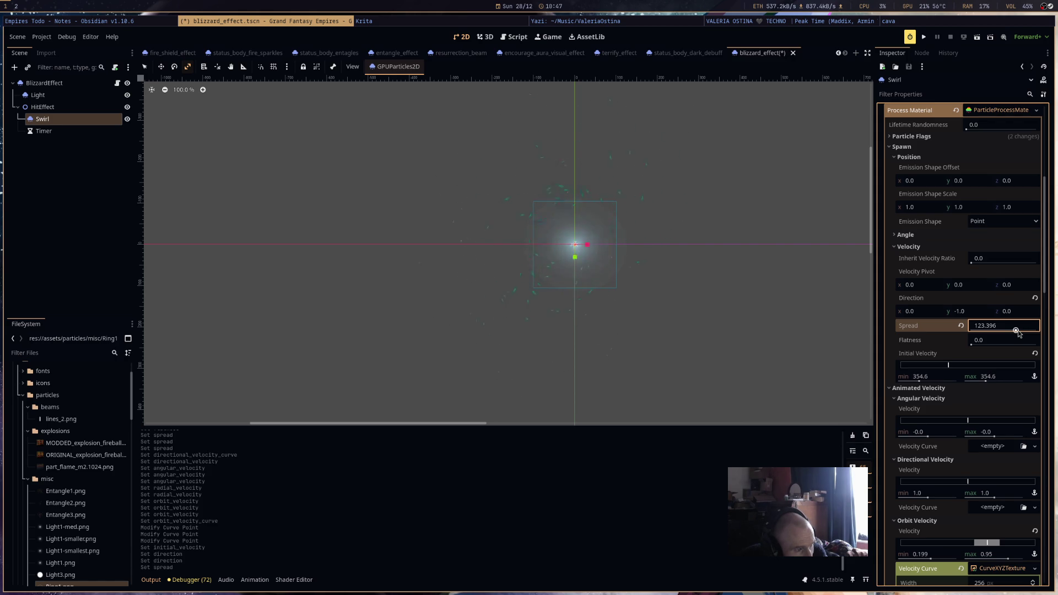
mouse_move(1016, 331)
mouse_down()
mouse_move(998, 328)
mouse_move(1050, 331)
mouse_up()
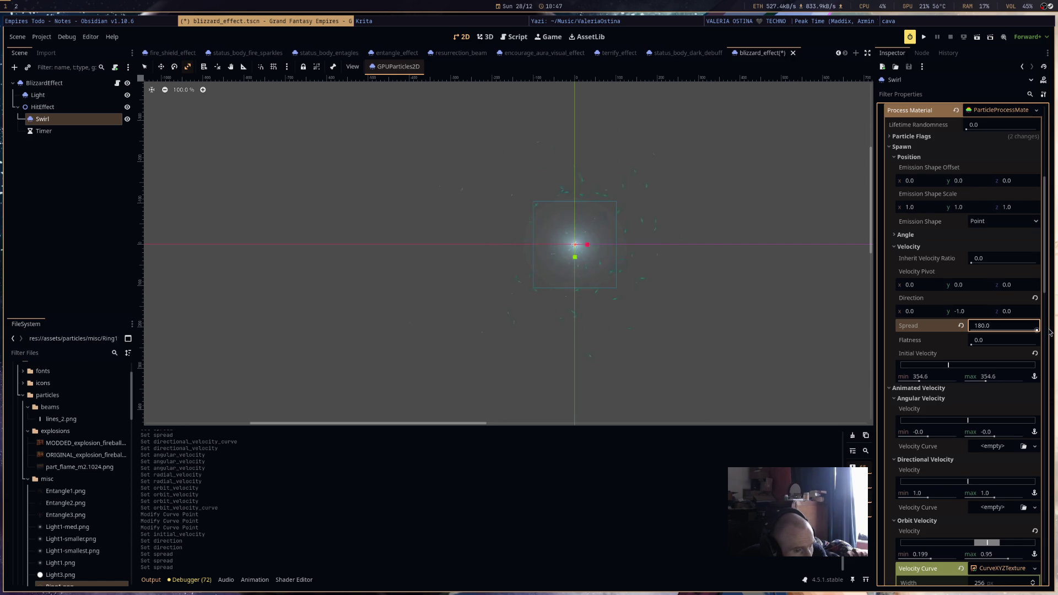
drag(918, 381, 914, 380)
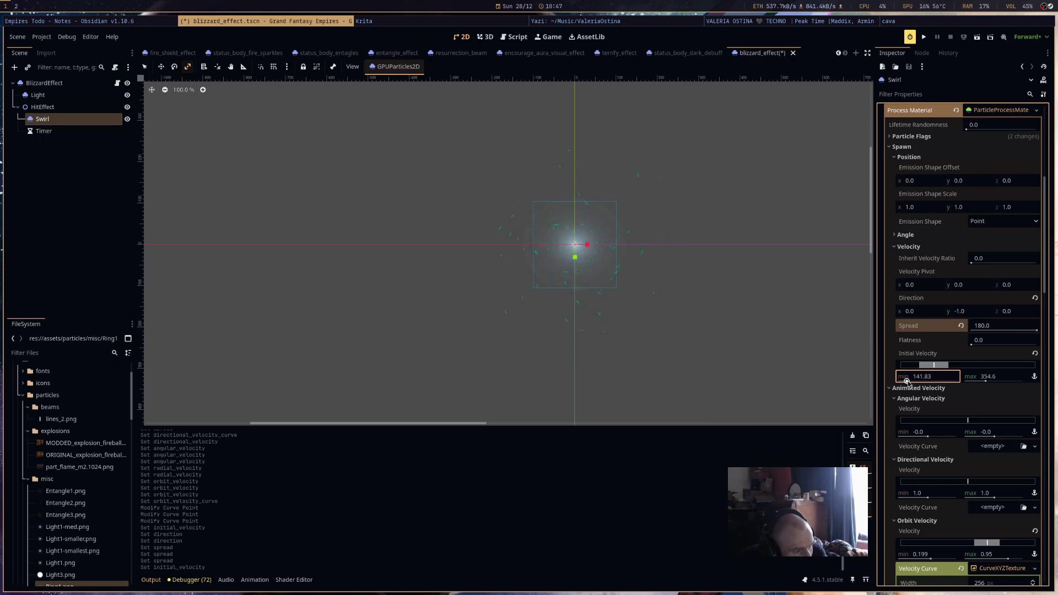
Under Accelerations > Gravity, set the Swirl gravity y value to -9.
scroll(973, 447, down, 3)
click(973, 447)
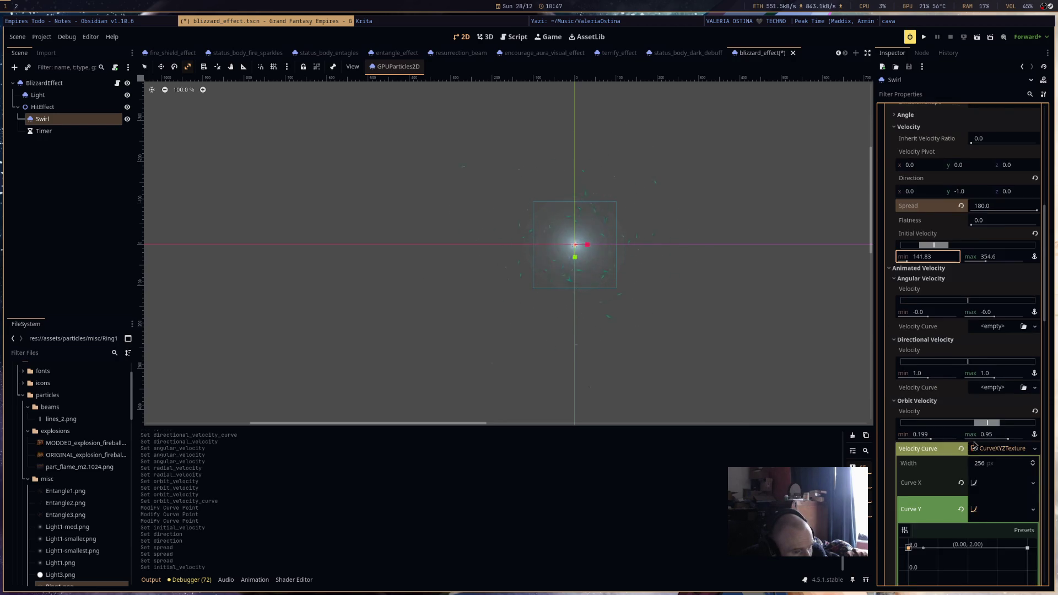
scroll(974, 445, down, 5)
scroll(973, 446, down, 5)
scroll(948, 412, down, 2)
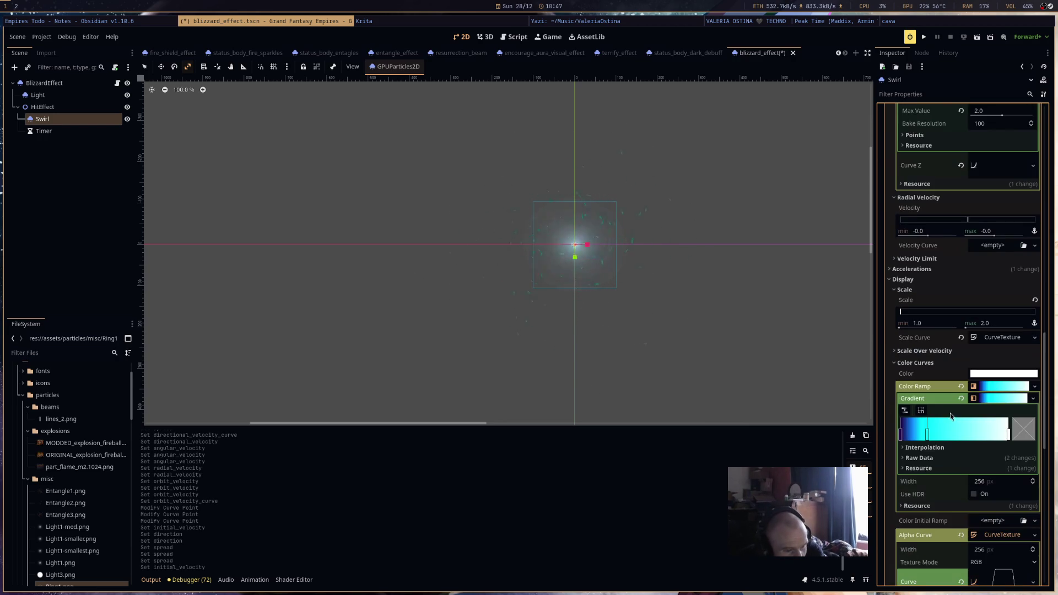
scroll(937, 387, down, 3)
scroll(935, 401, up, 6)
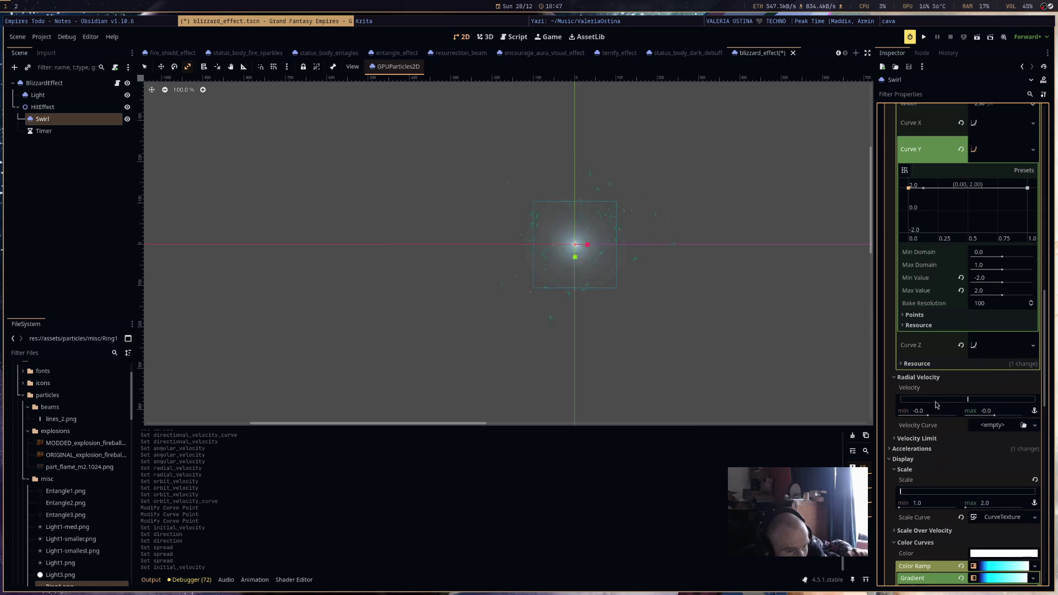
click(937, 448)
click(942, 459)
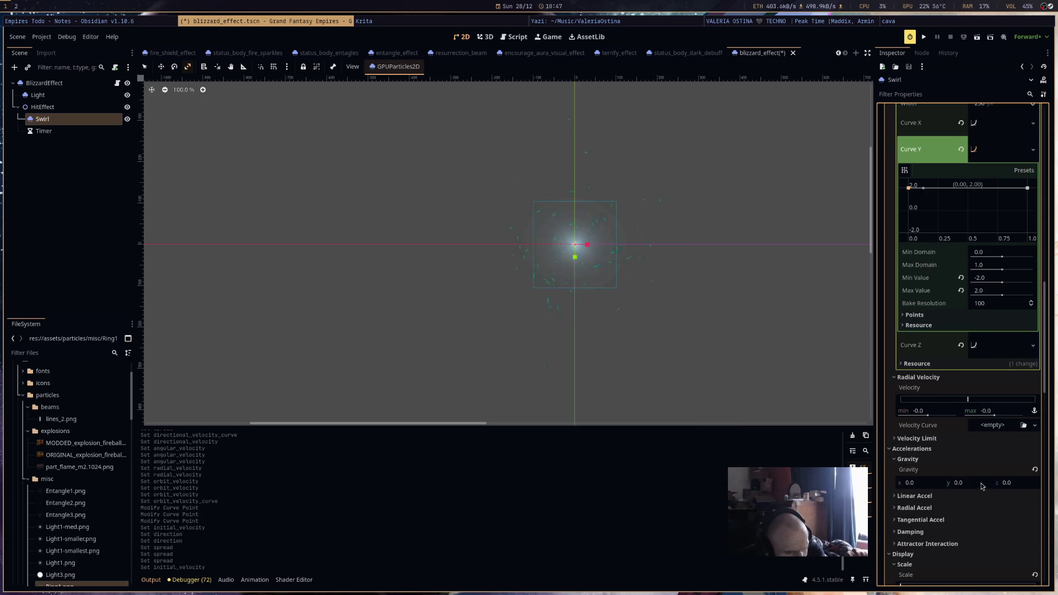
click(981, 482)
text(-9)
key(Return)
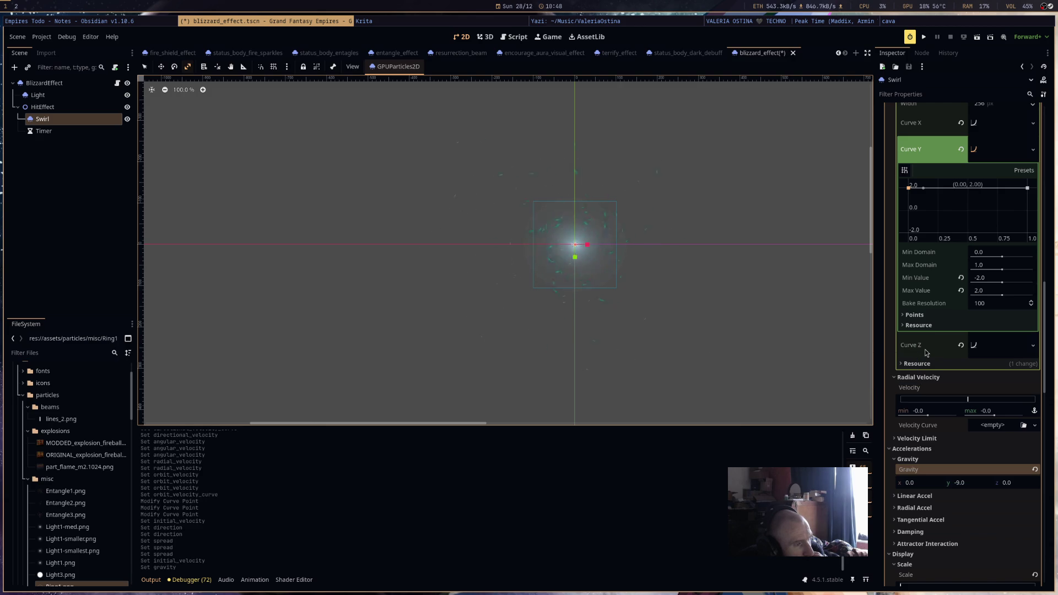
Lighten the colour gradient's right stop and preview the particles.
scroll(931, 355, down, 5)
scroll(947, 366, up, 3)
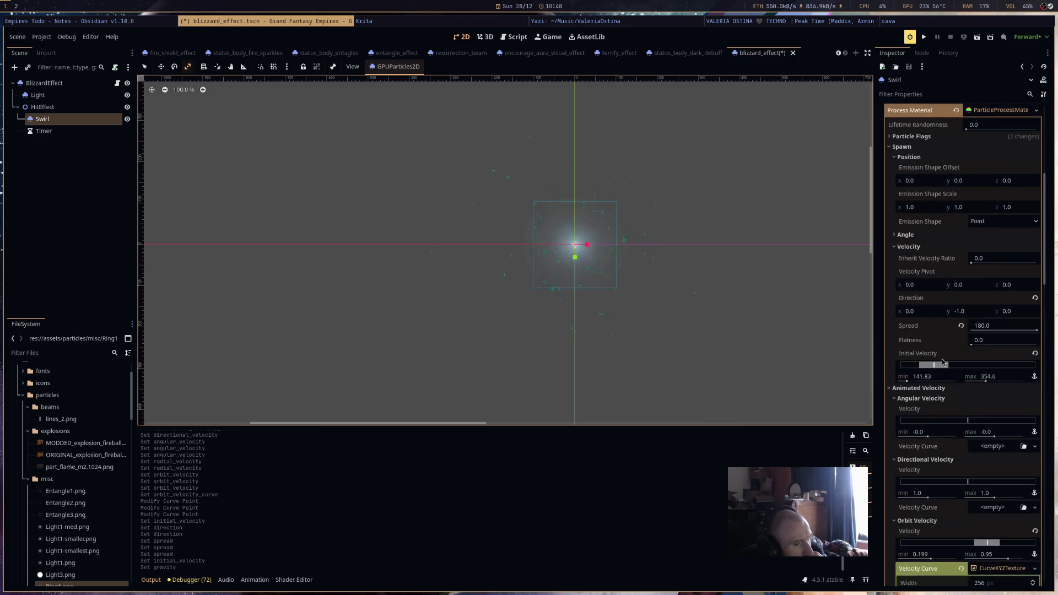
scroll(963, 380, down, 1)
scroll(967, 380, down, 3)
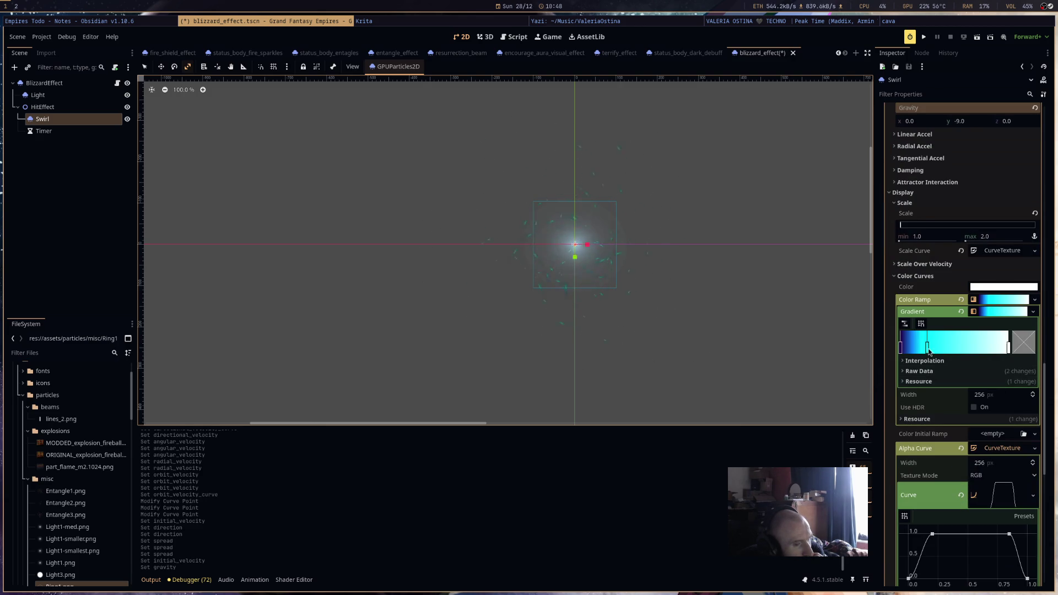
double_click(1008, 341)
mouse_move(582, 213)
mouse_down()
mouse_move(582, 192)
mouse_move(583, 203)
mouse_up()
click(655, 328)
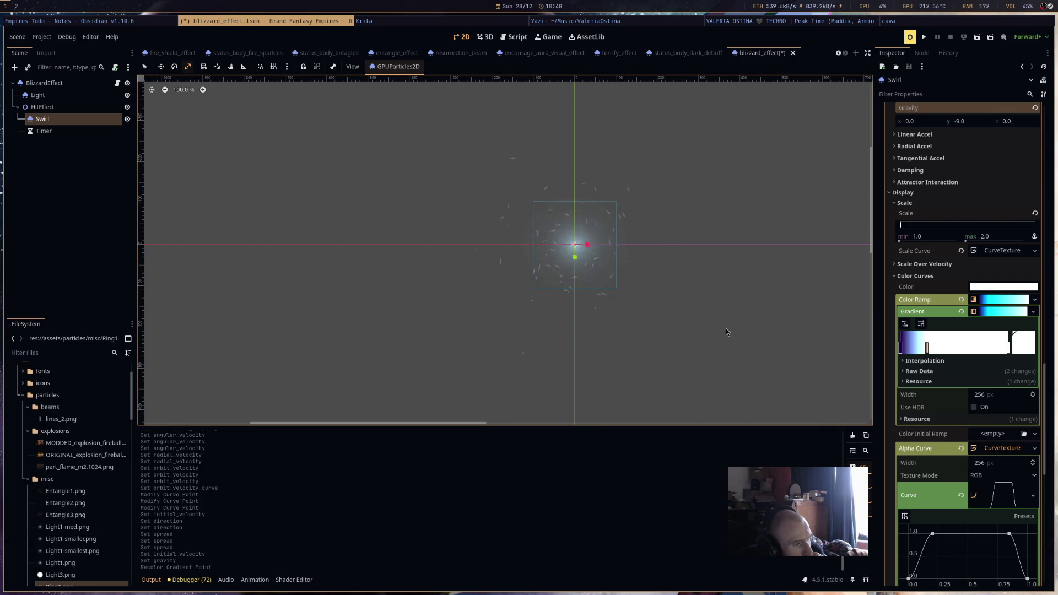
Recolour the right stop to cyan (4, 163, 255) at intensity 0.666.
double_click(1009, 341)
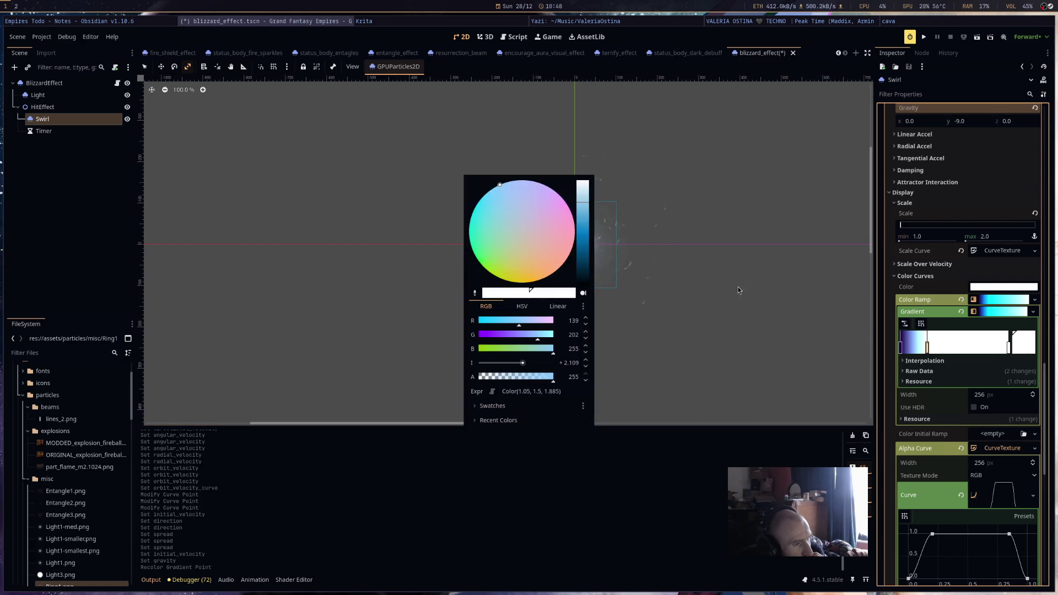
click(588, 216)
drag(522, 363, 517, 363)
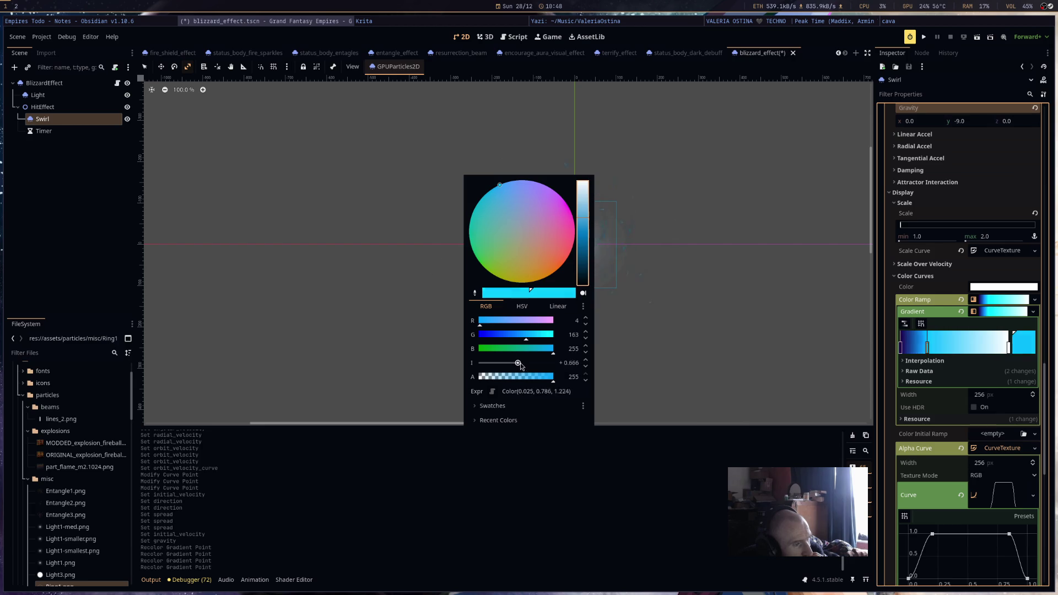
click(665, 335)
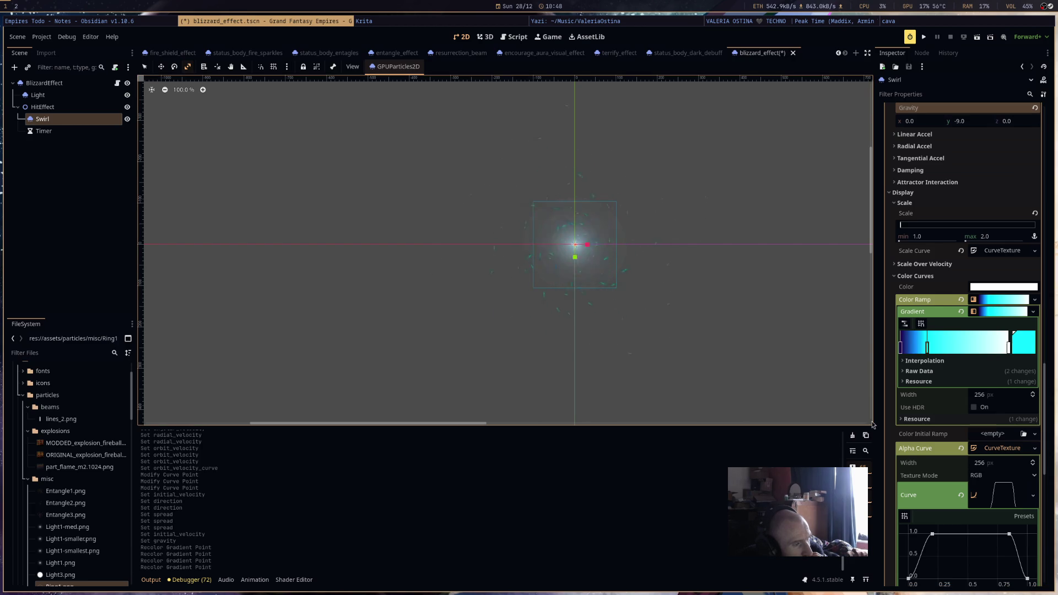
scroll(956, 445, down, 10)
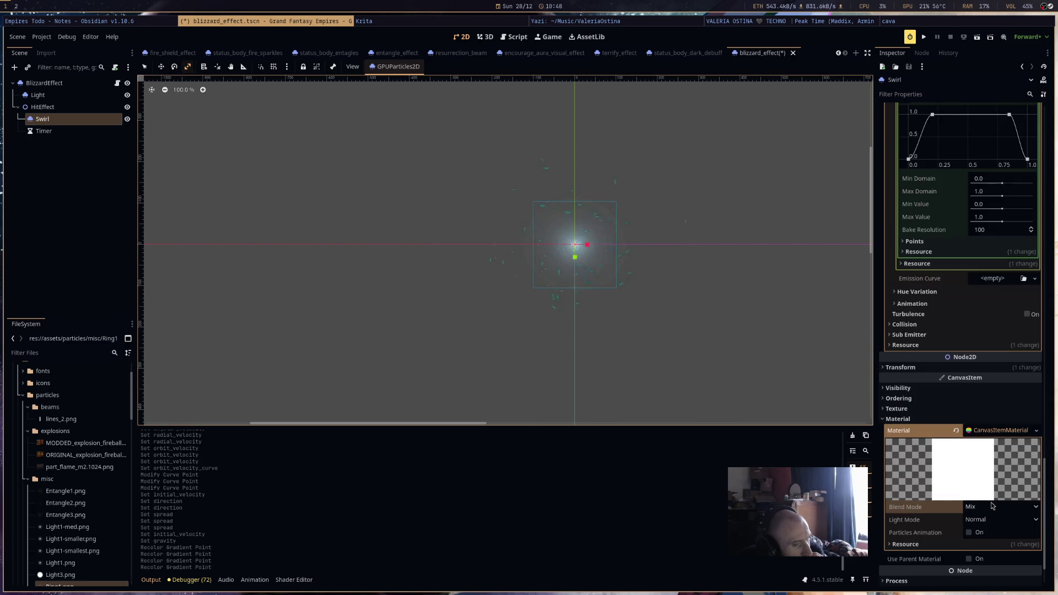
Set the Swirl material's blend mode to Add.
click(989, 505)
click(978, 532)
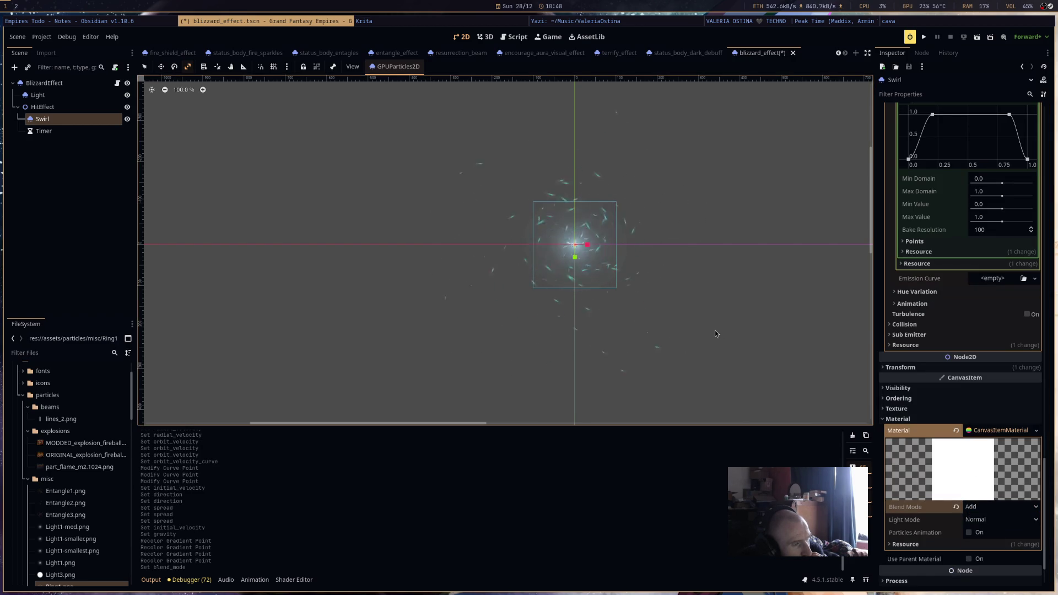
scroll(952, 375, up, 3)
scroll(996, 290, up, 3)
Darken a gradient stop to deep blue (0, 123, 194) at intensity 1.272.
double_click(926, 287)
mouse_move(516, 362)
mouse_down()
mouse_move(526, 364)
mouse_move(513, 364)
mouse_up()
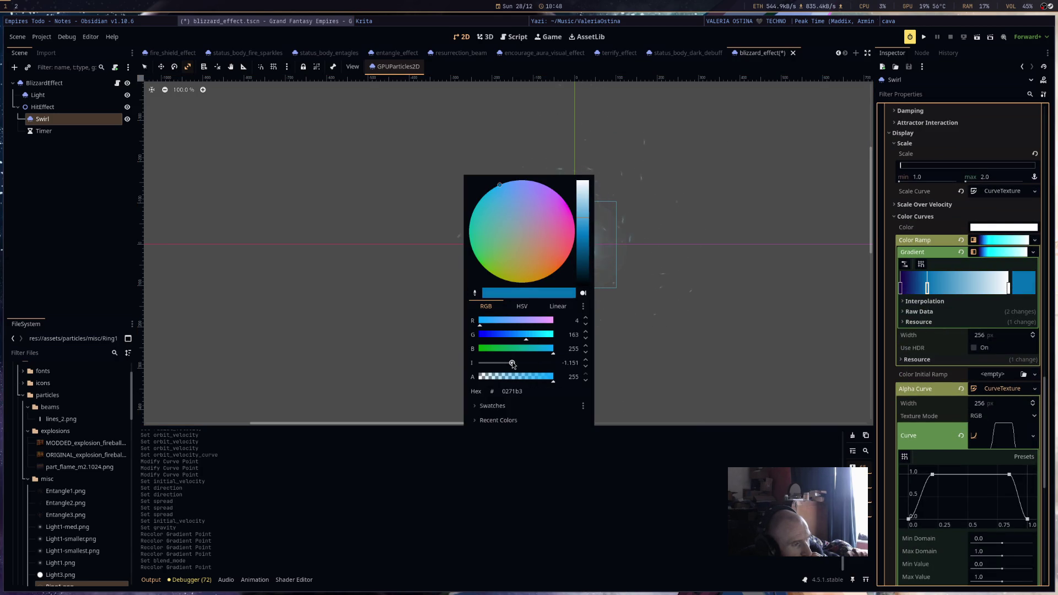
drag(579, 217, 587, 233)
drag(513, 363, 522, 368)
click(677, 338)
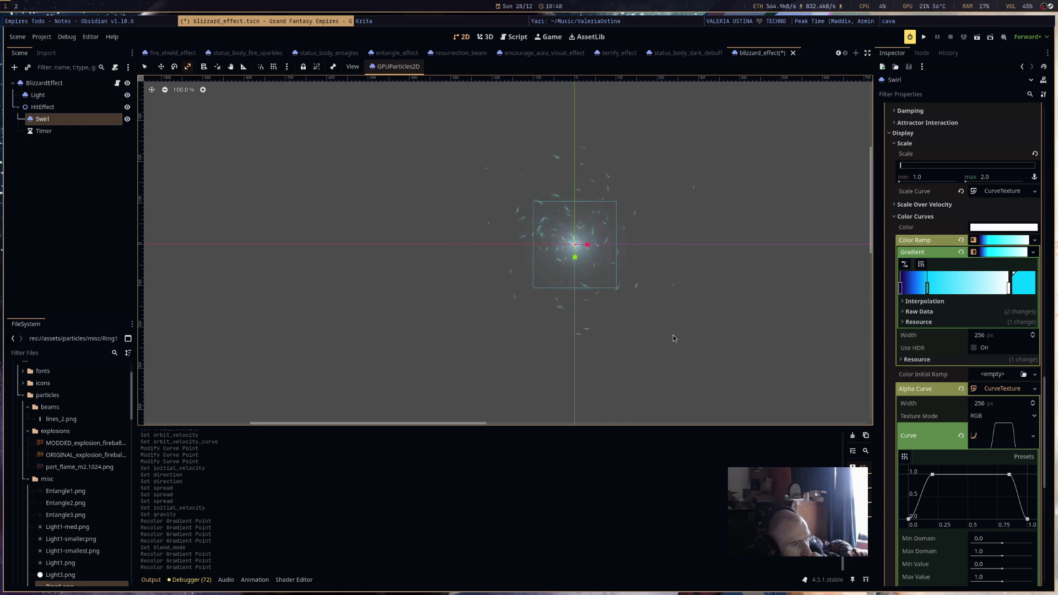
Slide the second gradient stop to the right.
mouse_move(930, 292)
mouse_down()
mouse_move(957, 290)
mouse_move(948, 289)
mouse_up()
drag(634, 306, 652, 322)
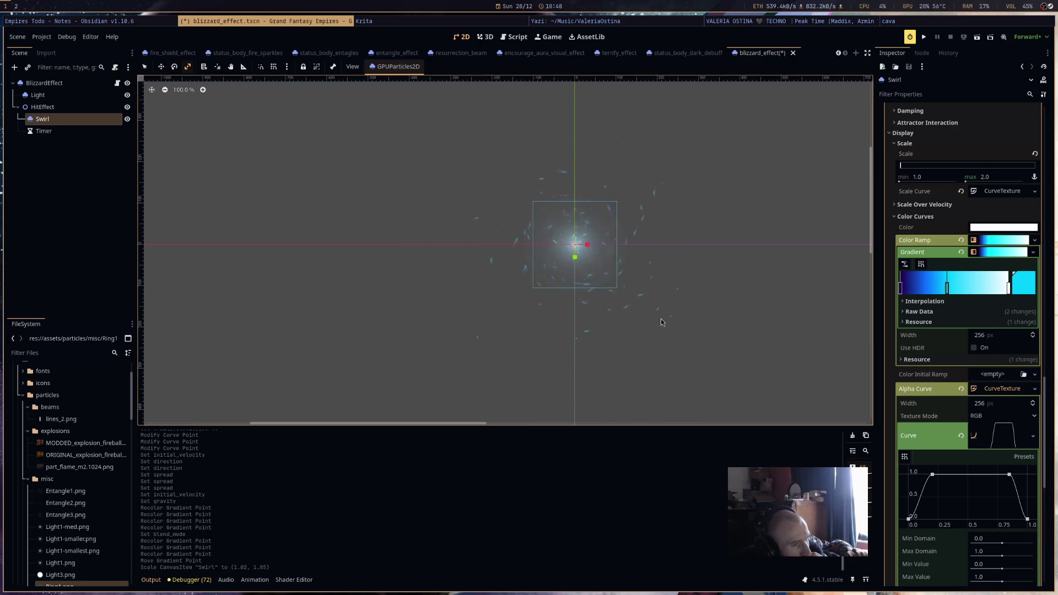
scroll(960, 242, up, 4)
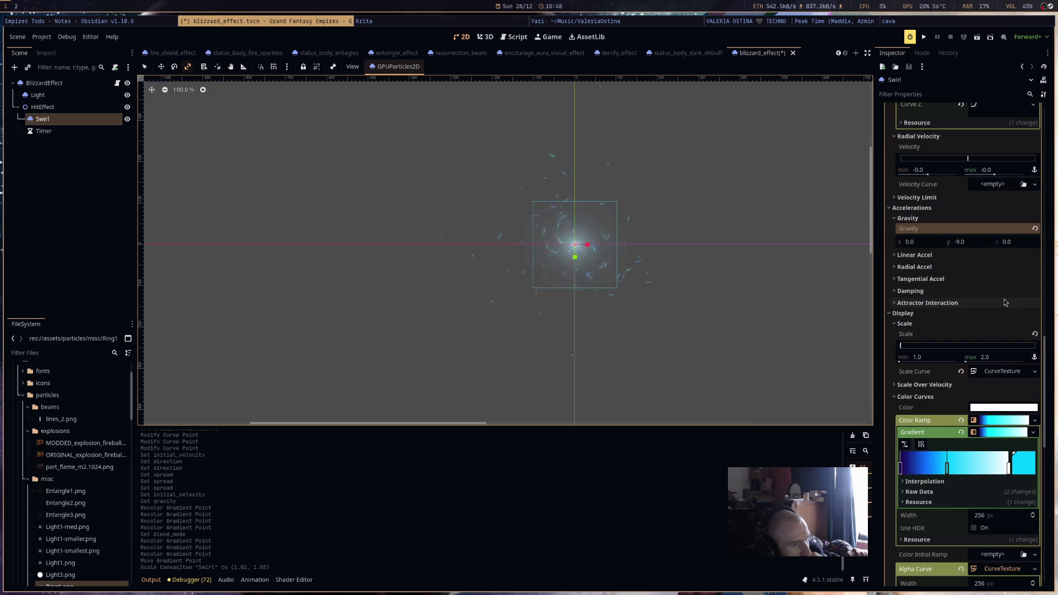
Lower both orbit velocity Curve Y endpoints to -2.0, leaving the curve flat.
scroll(1002, 302, up, 6)
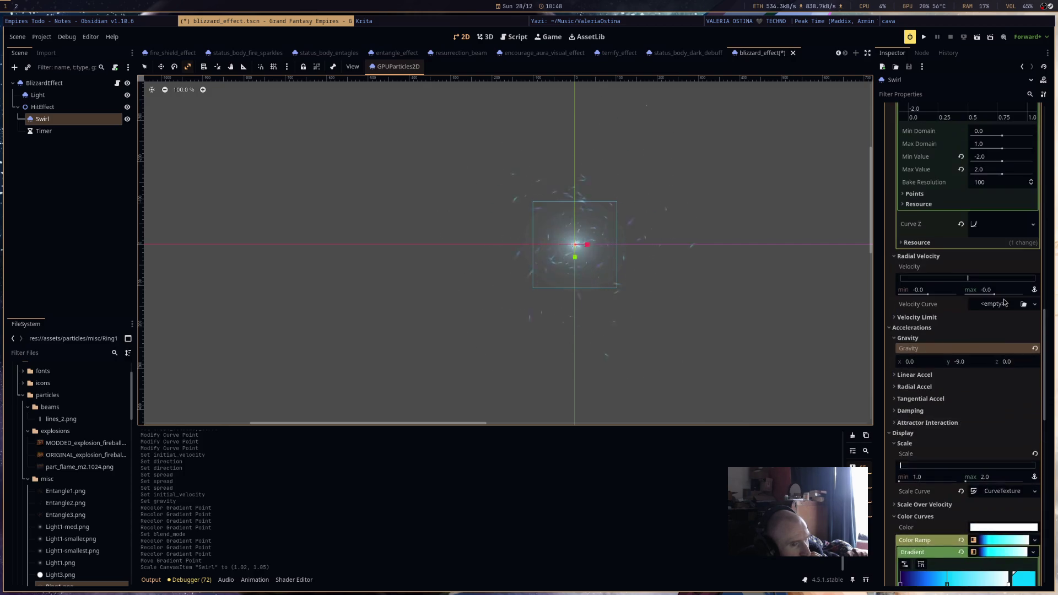
scroll(1003, 303, up, 5)
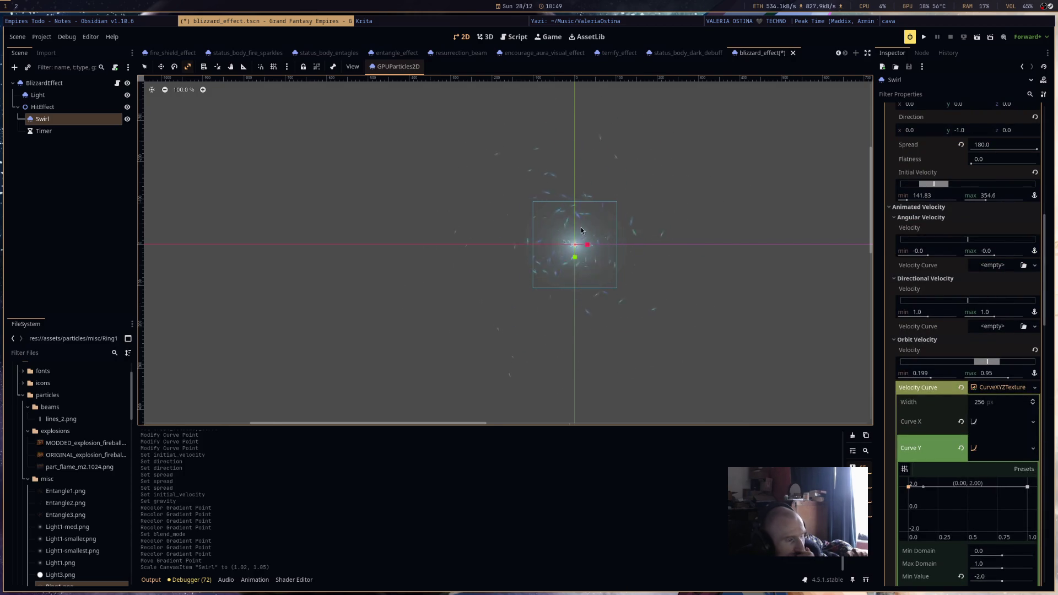
scroll(598, 226, up, 3)
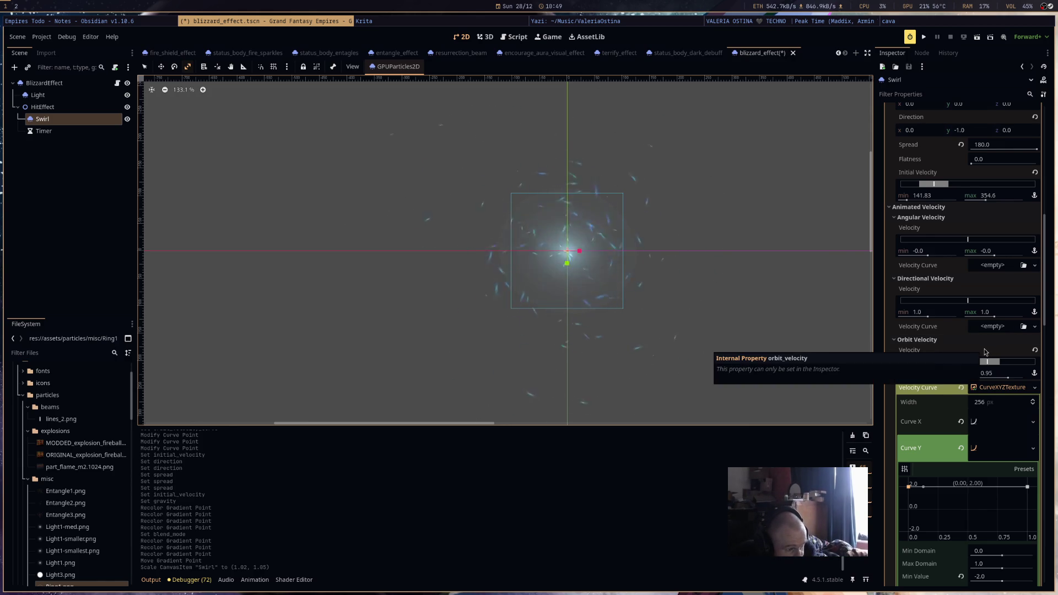
scroll(985, 353, down, 3)
drag(1027, 426, 1027, 478)
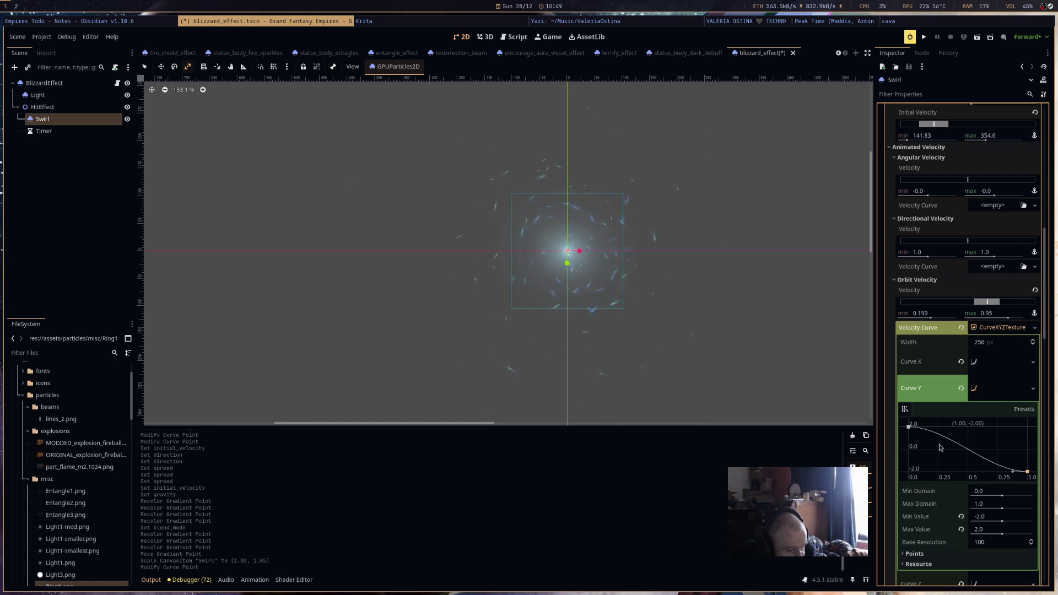
drag(908, 431, 908, 472)
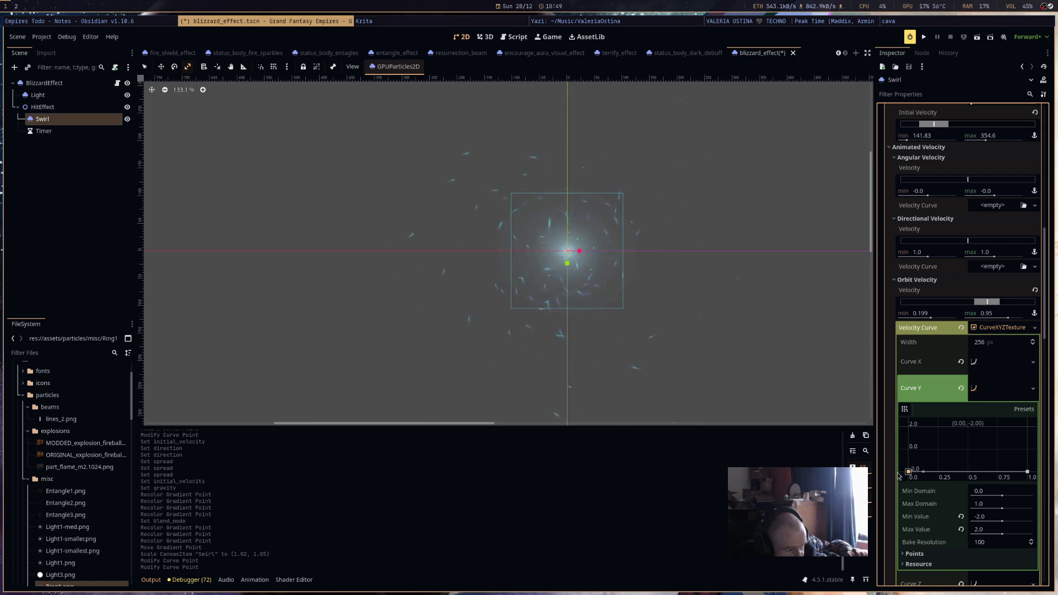
scroll(631, 347, down, 4)
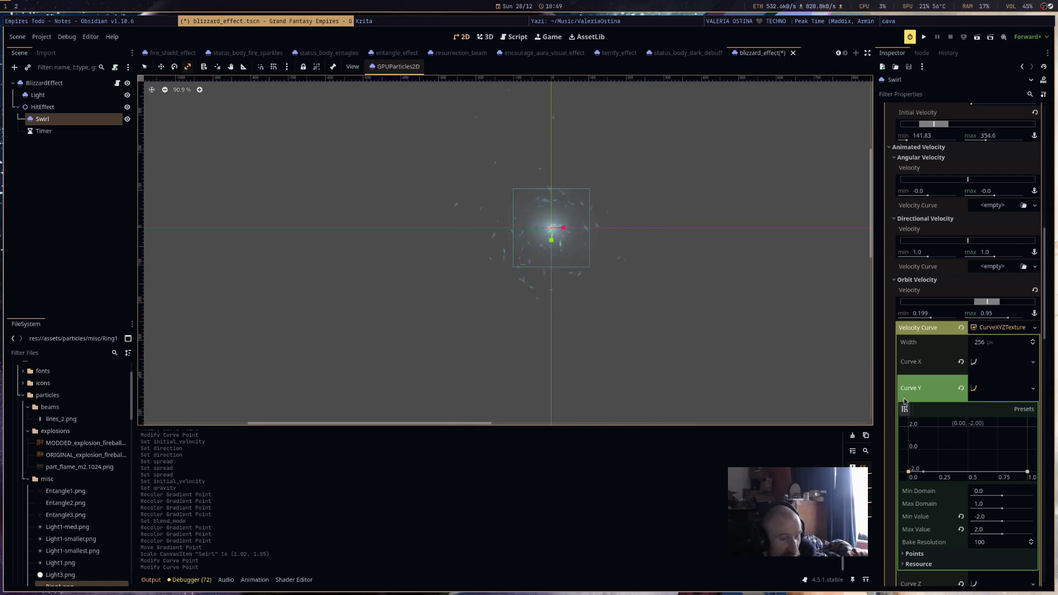
Clear orbit Curve Y and shape Curve Z to rise from about 0.19 to 2.0.
click(960, 388)
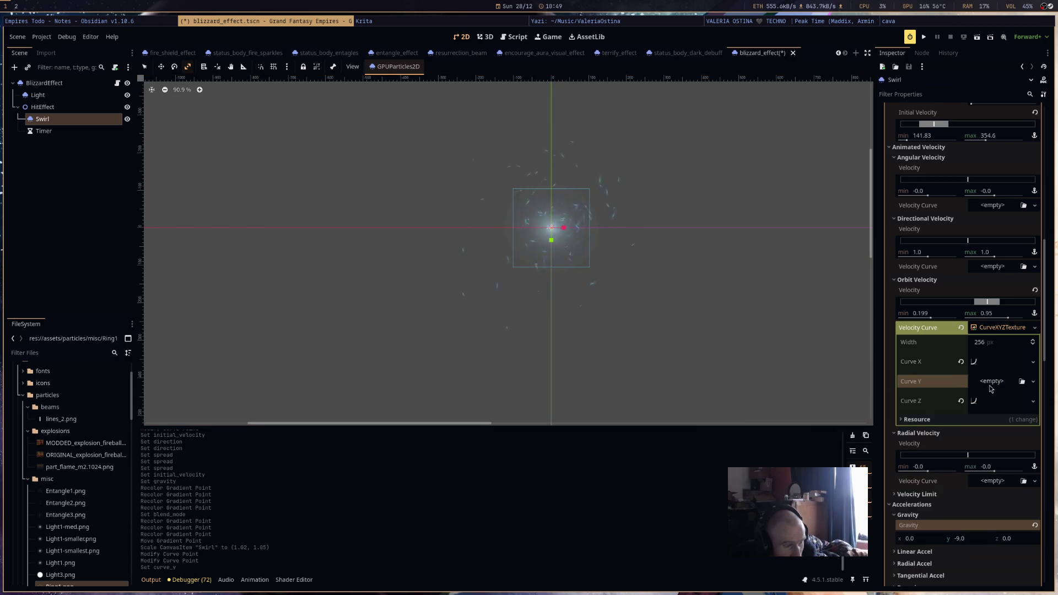
click(973, 405)
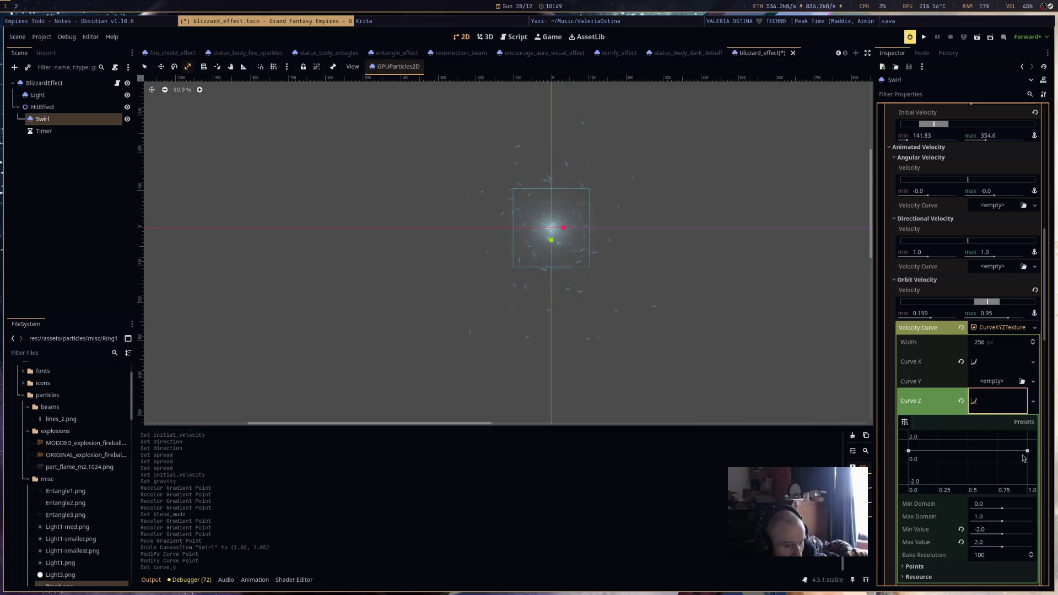
drag(1025, 451, 1026, 485)
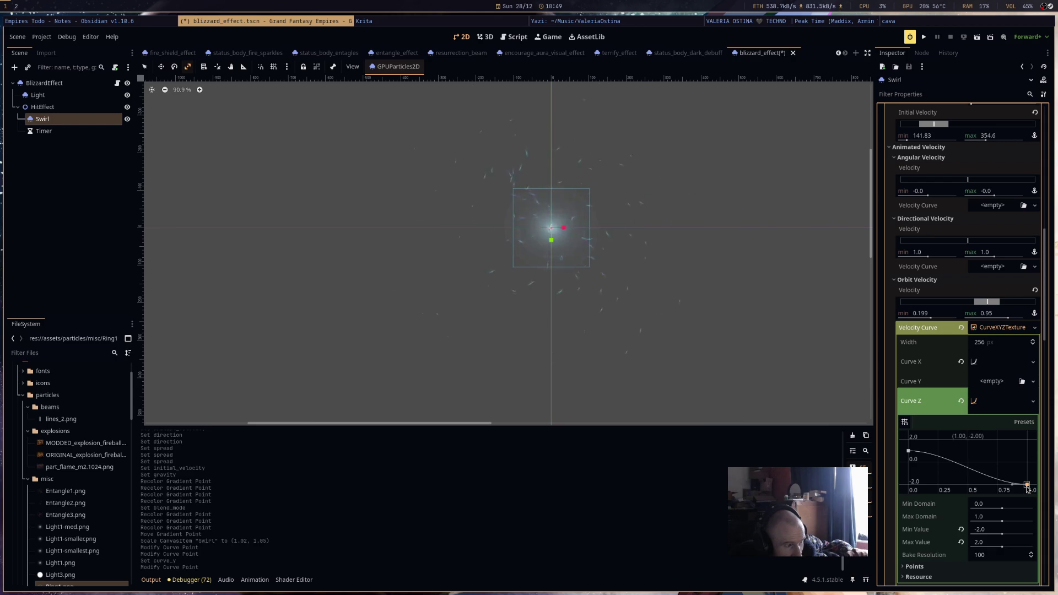
drag(1027, 488, 1028, 403)
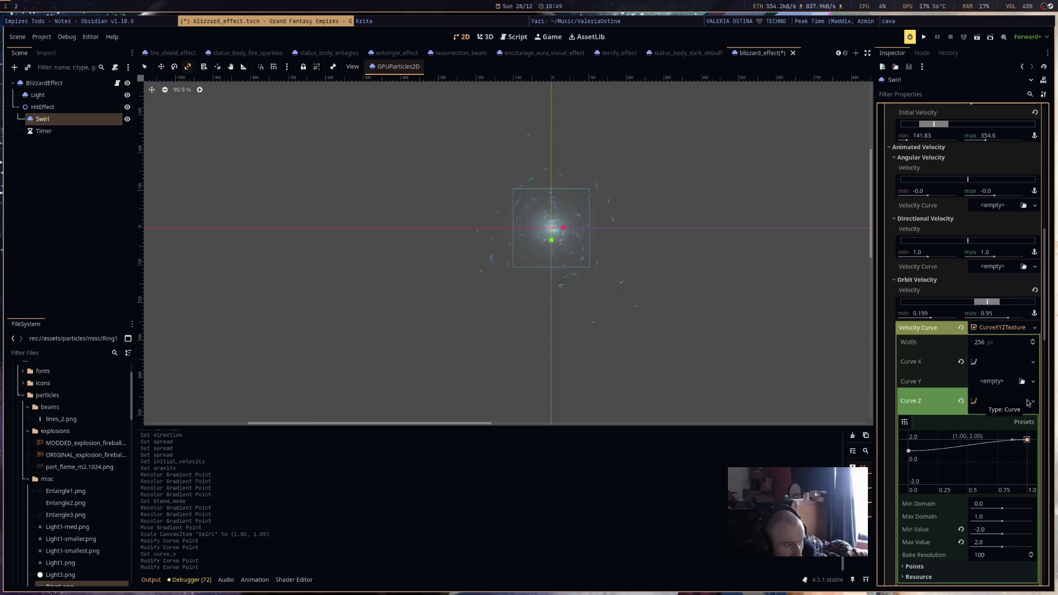
drag(908, 452, 907, 484)
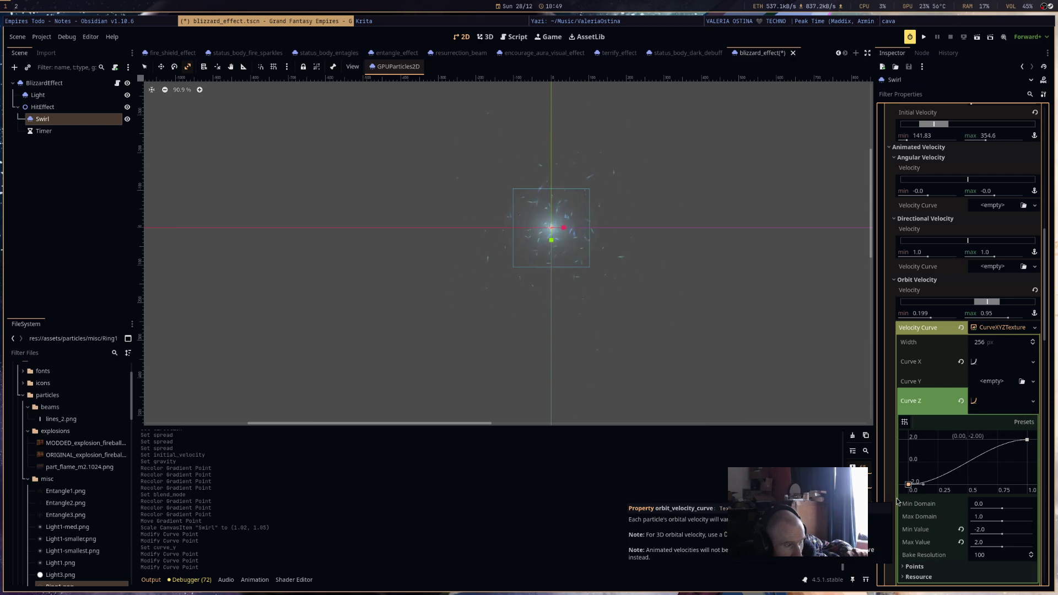
drag(908, 484, 907, 461)
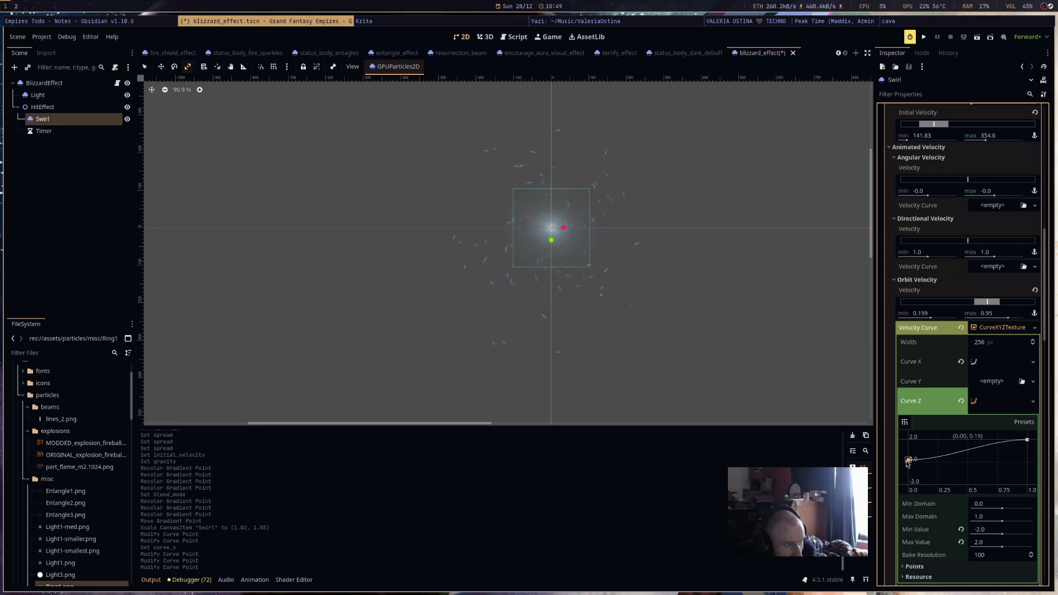
Shape orbit Curve X to fall from an added 2.0 point to -2.0 at the end.
click(981, 342)
click(989, 367)
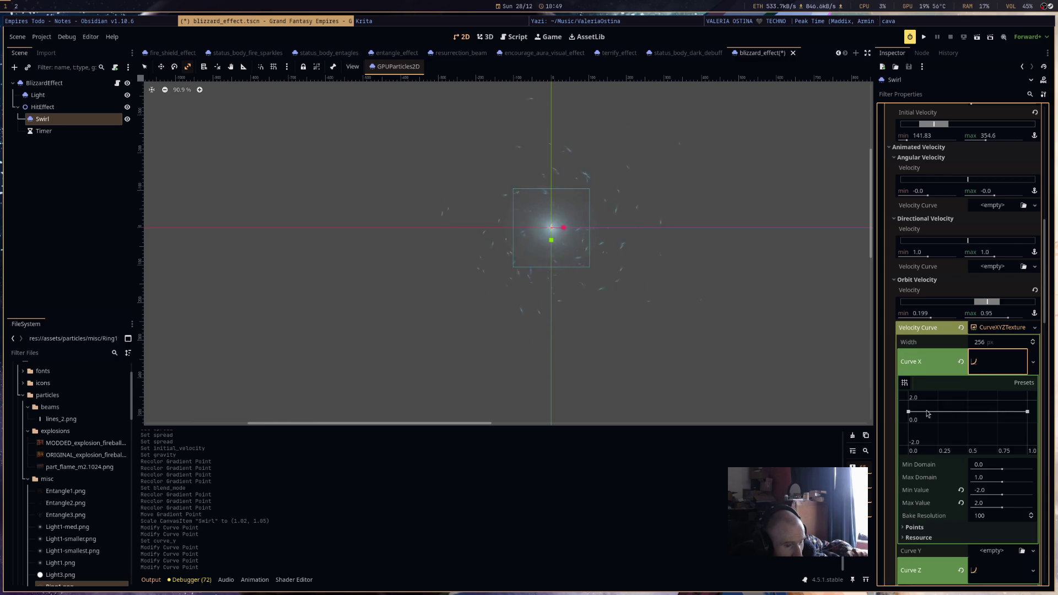
drag(908, 411, 903, 447)
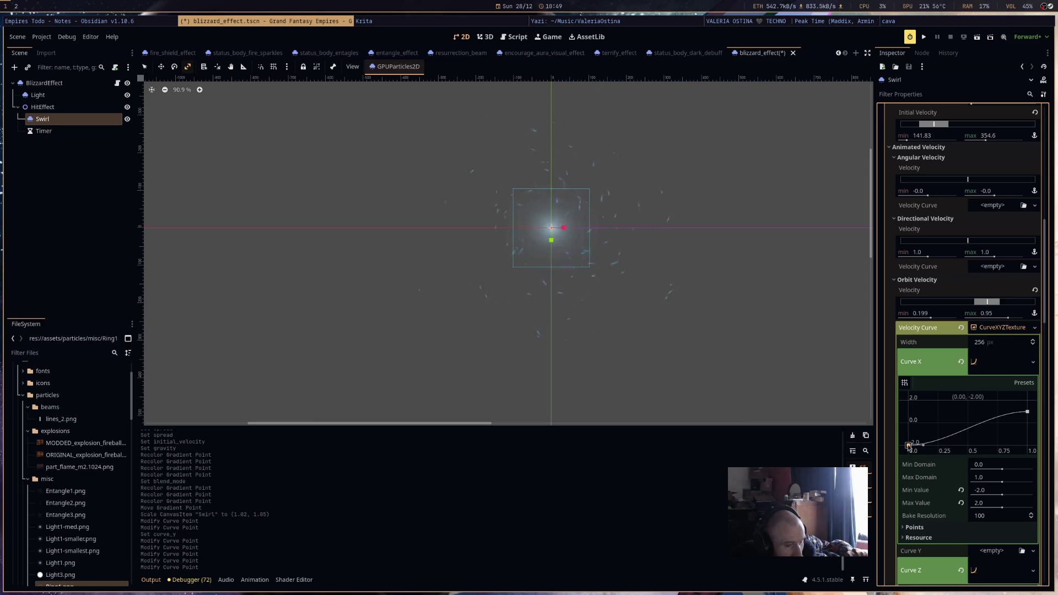
drag(907, 445, 904, 424)
click(908, 400)
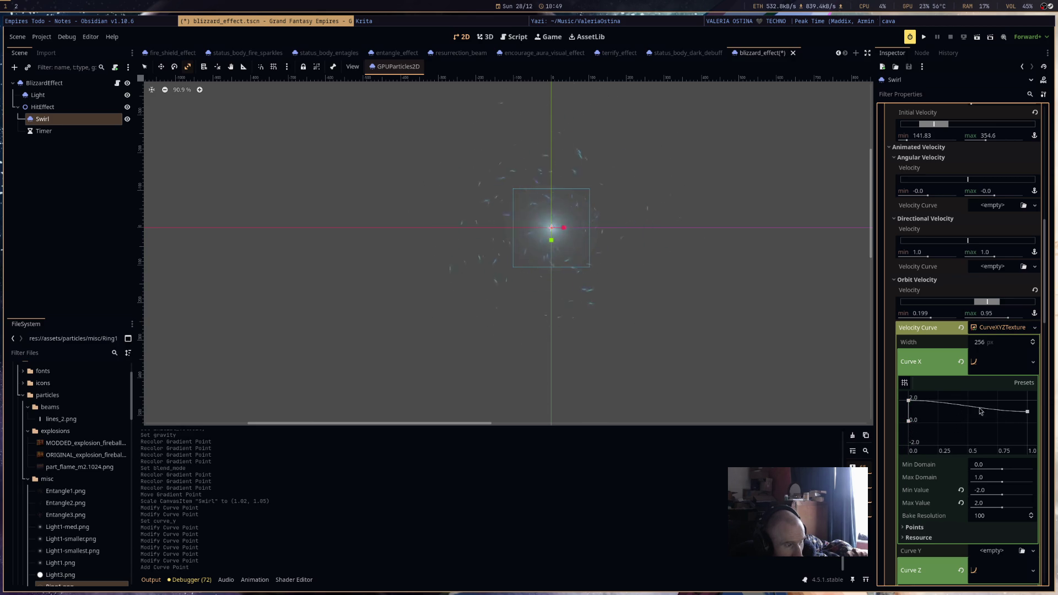
drag(1026, 413, 1034, 477)
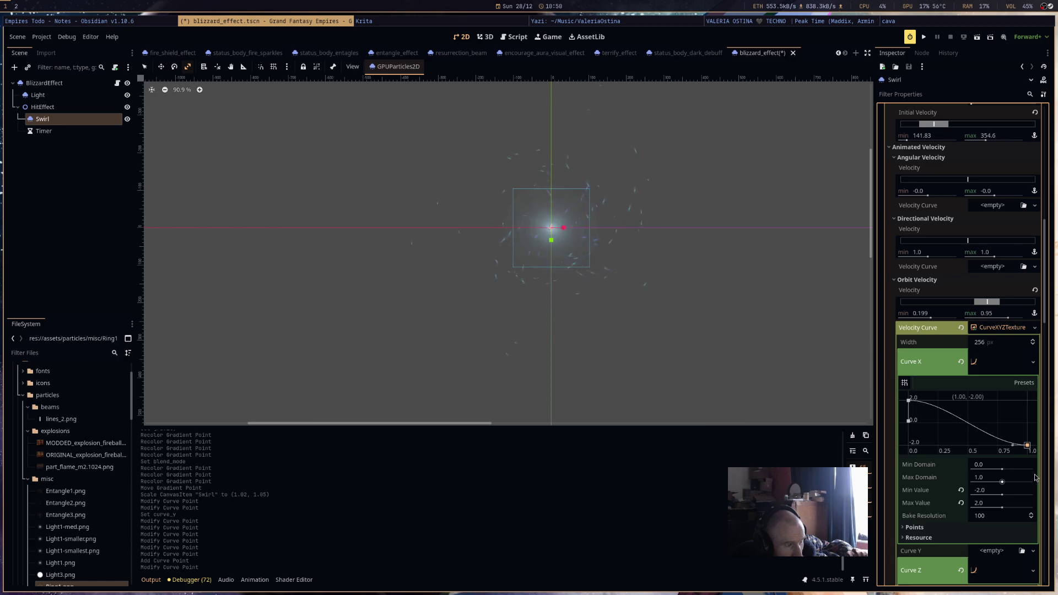
scroll(754, 362, down, 5)
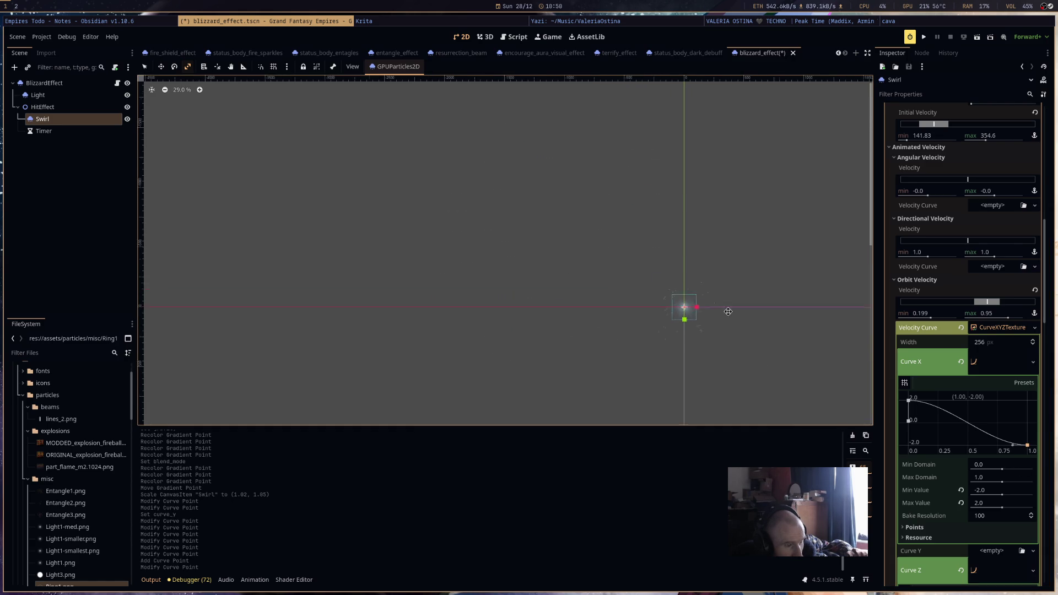
scroll(652, 265, up, 4)
scroll(936, 364, down, 10)
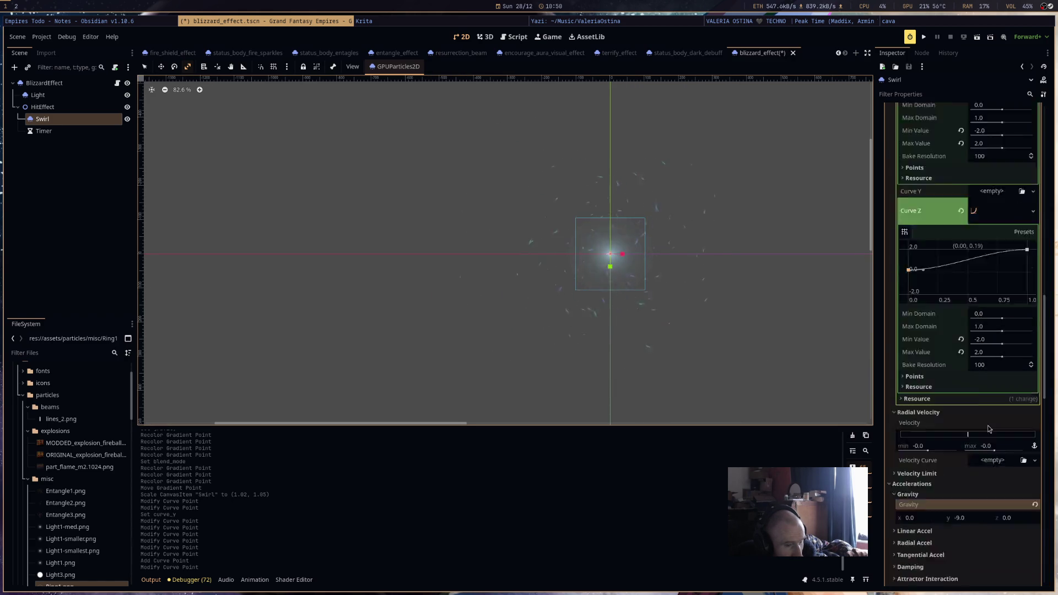
Set the Swirl particles' gravity y to -98.0.
click(981, 400)
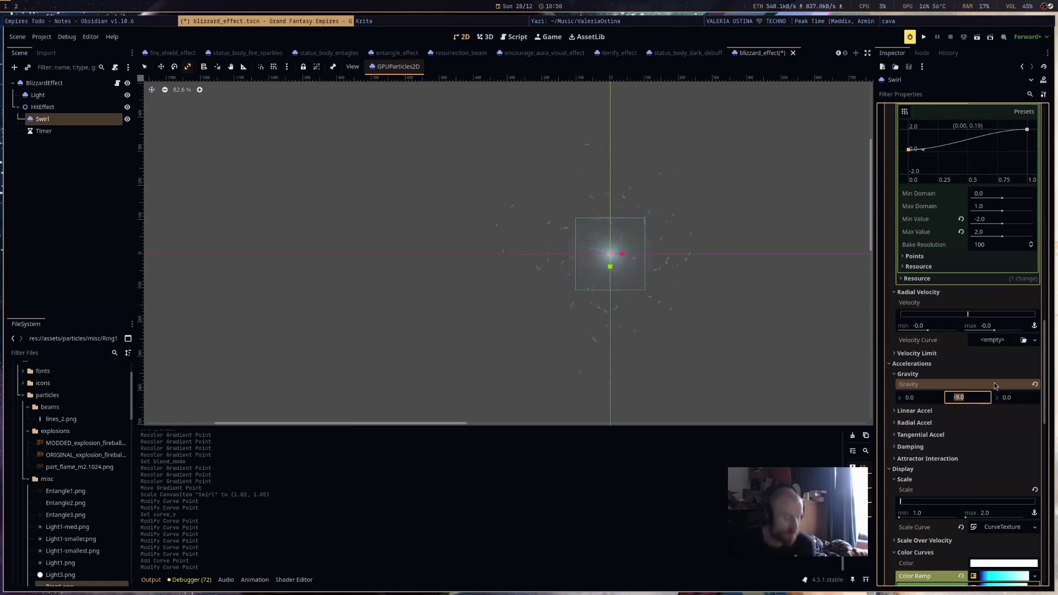
text(-)
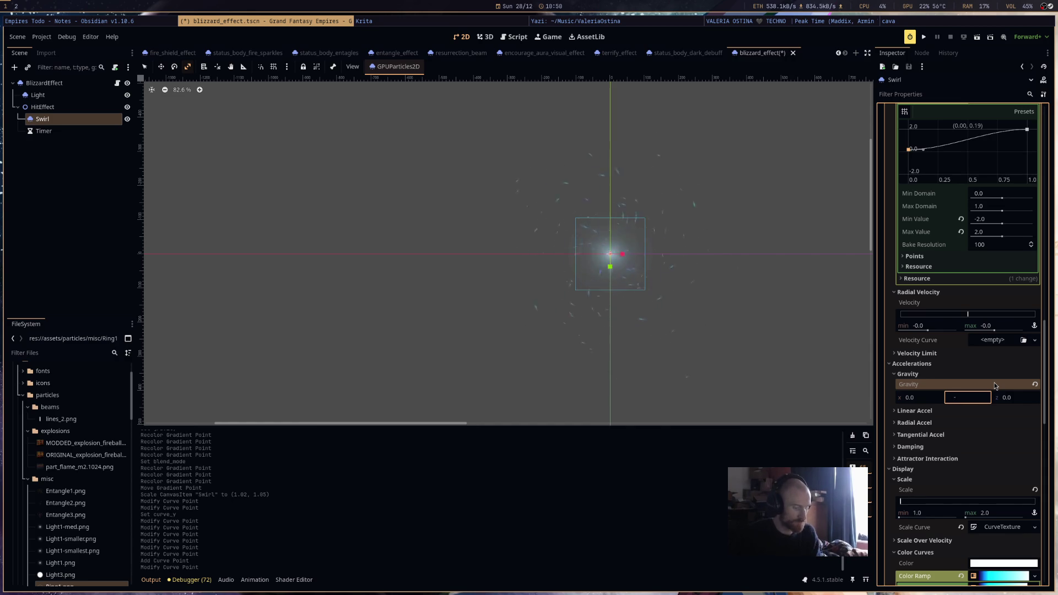
key(Return)
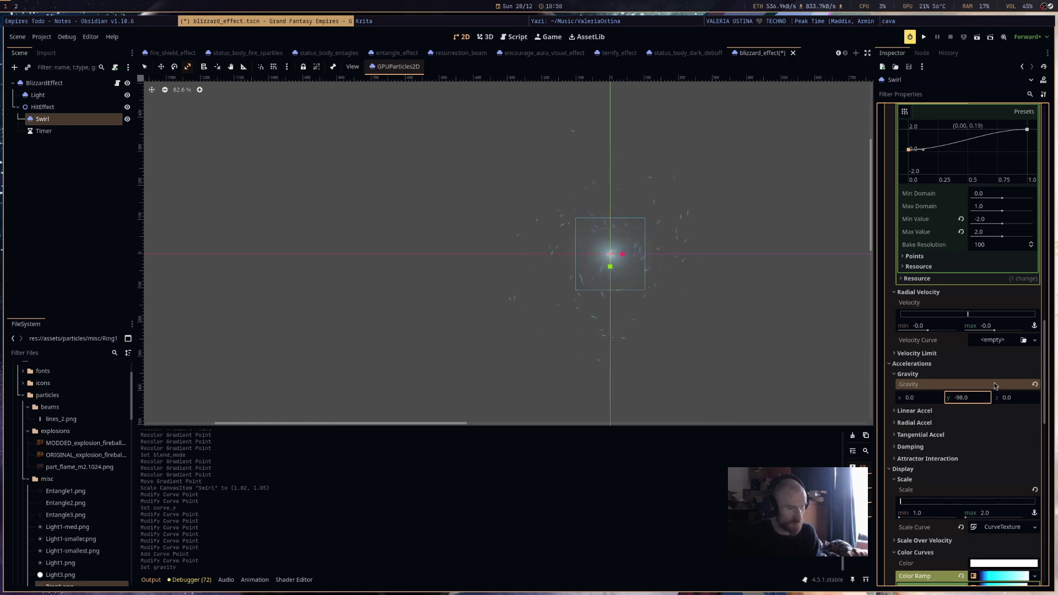
scroll(988, 352, up, 3)
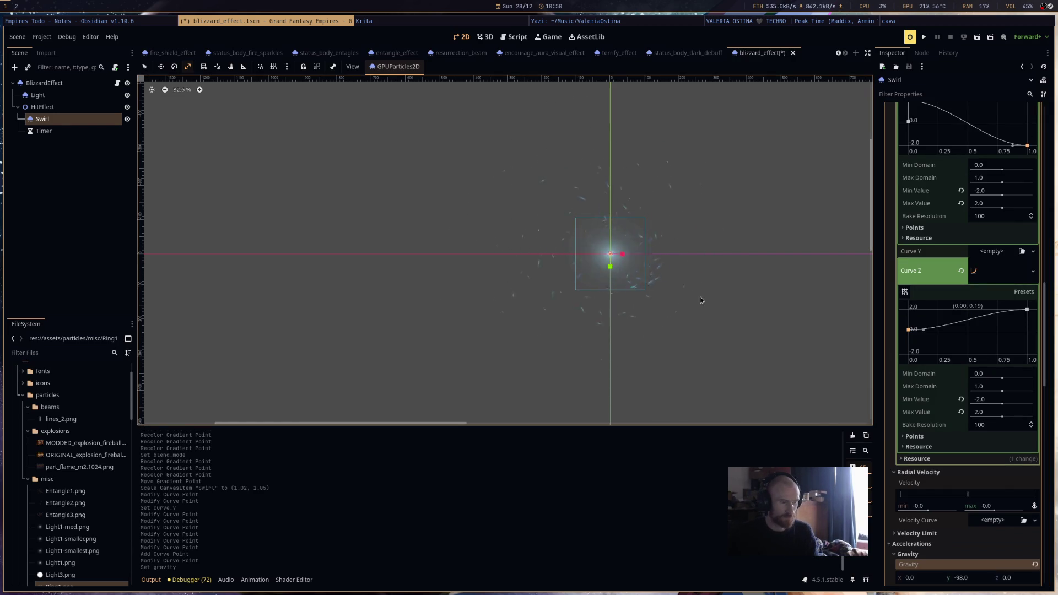
Save the blizzard_effect scene and duplicate the Swirl emitter as Swirl2.
key(ctrl+s)
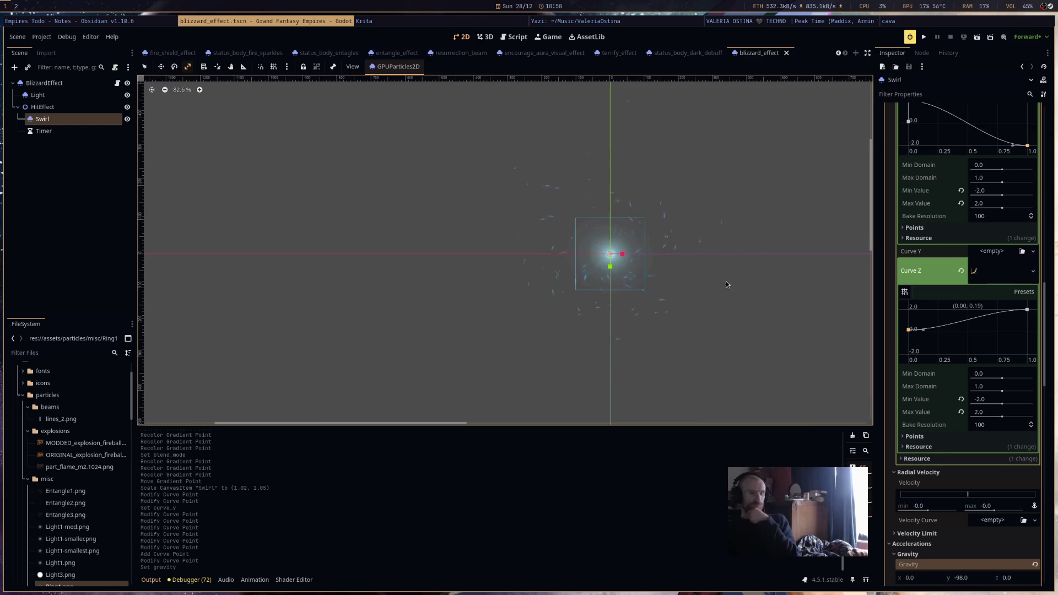
scroll(714, 288, up, 1)
drag(714, 288, 658, 281)
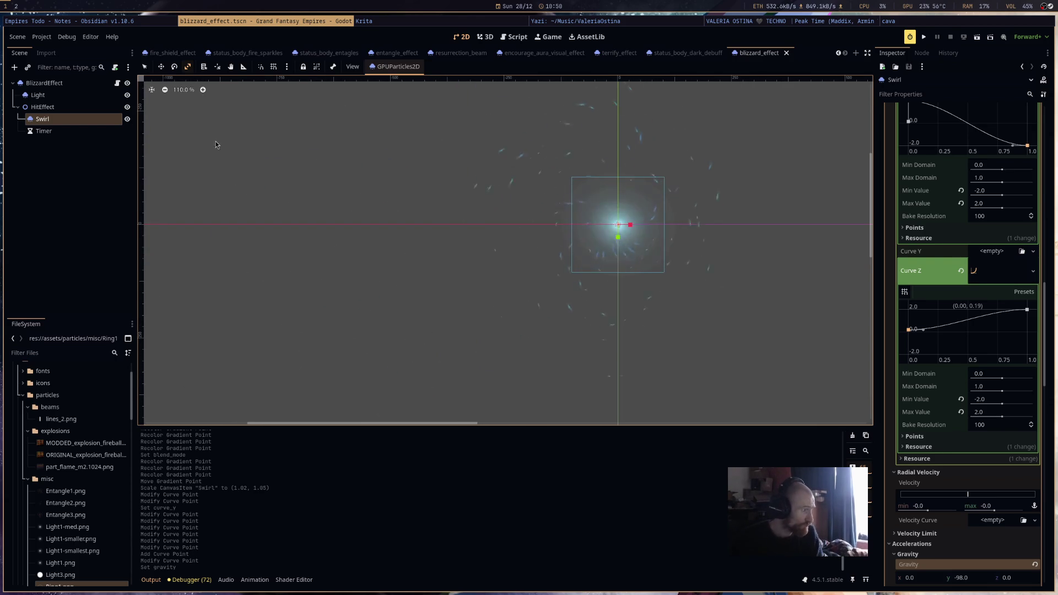
key(ctrl+d)
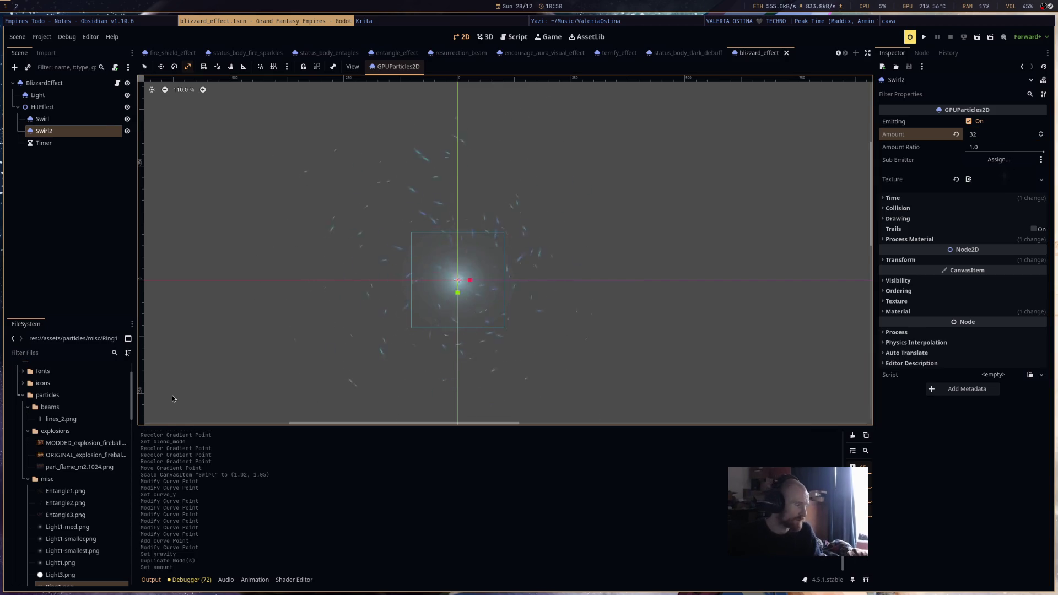
Drag cloud_02.tga from the FileSystem into Swirl2's Texture slot.
scroll(77, 551, down, 2)
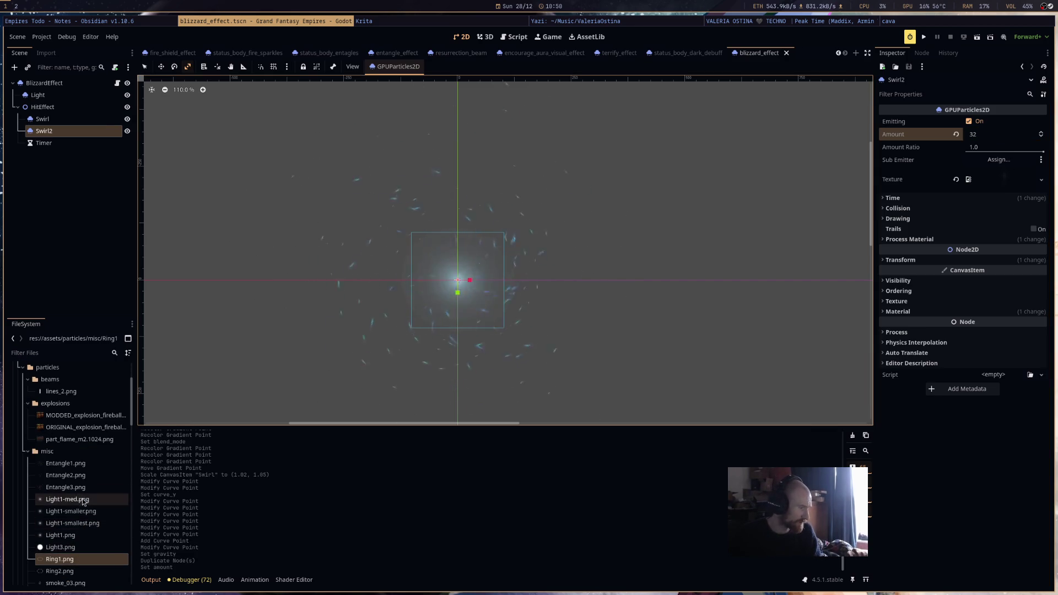
scroll(85, 493, down, 6)
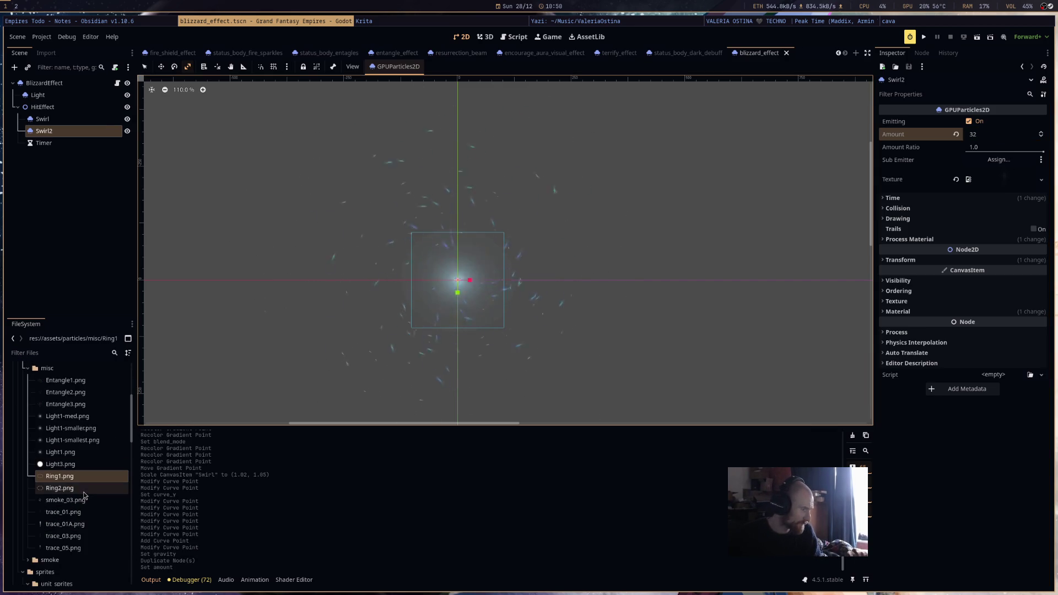
scroll(78, 502, up, 10)
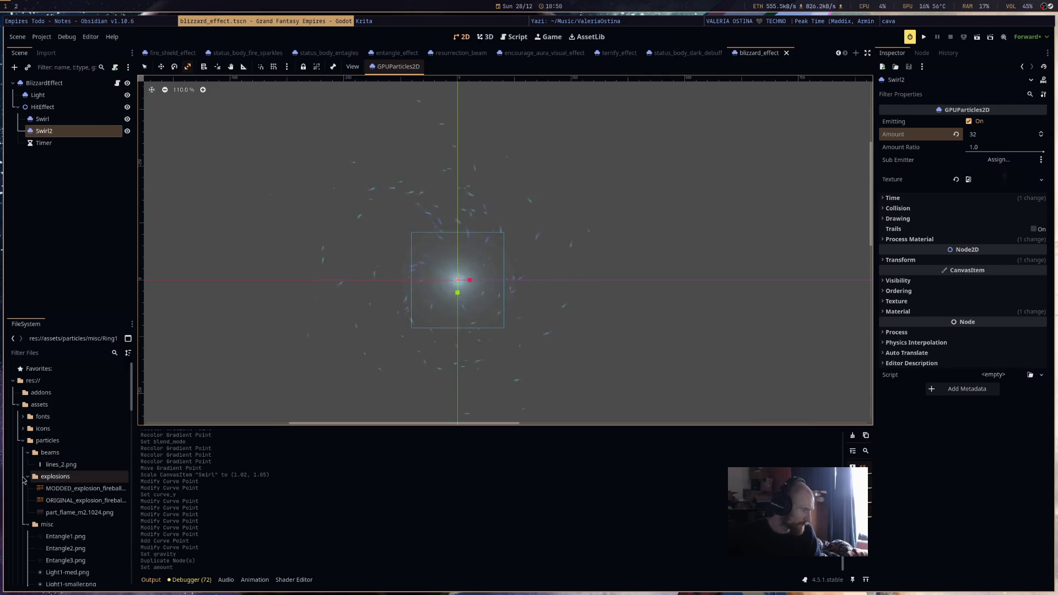
scroll(48, 510, down, 2)
drag(76, 486, 1050, 243)
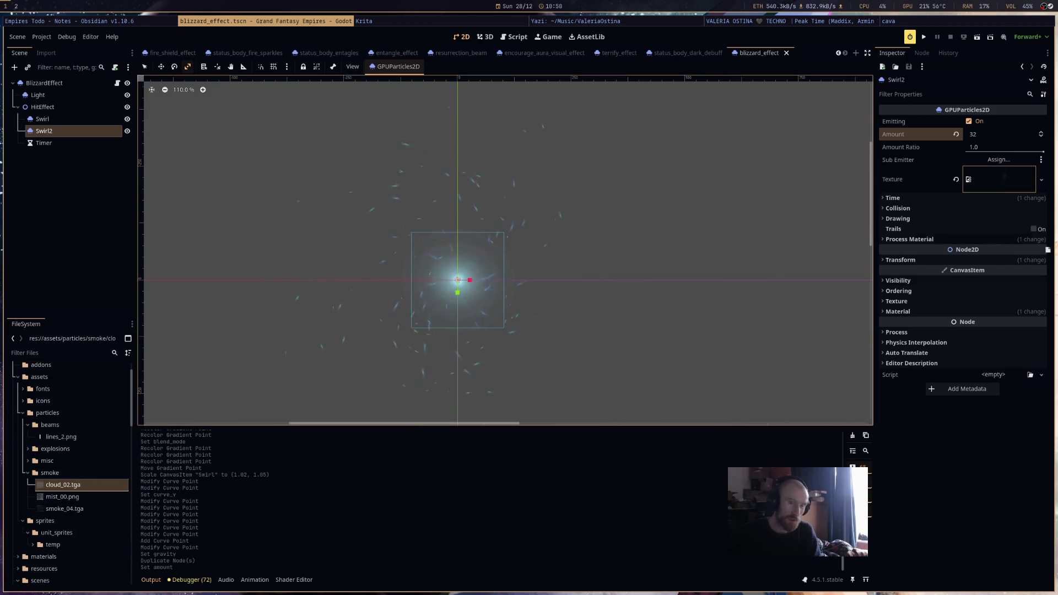
drag(1004, 179, 1005, 178)
scroll(666, 193, down, 5)
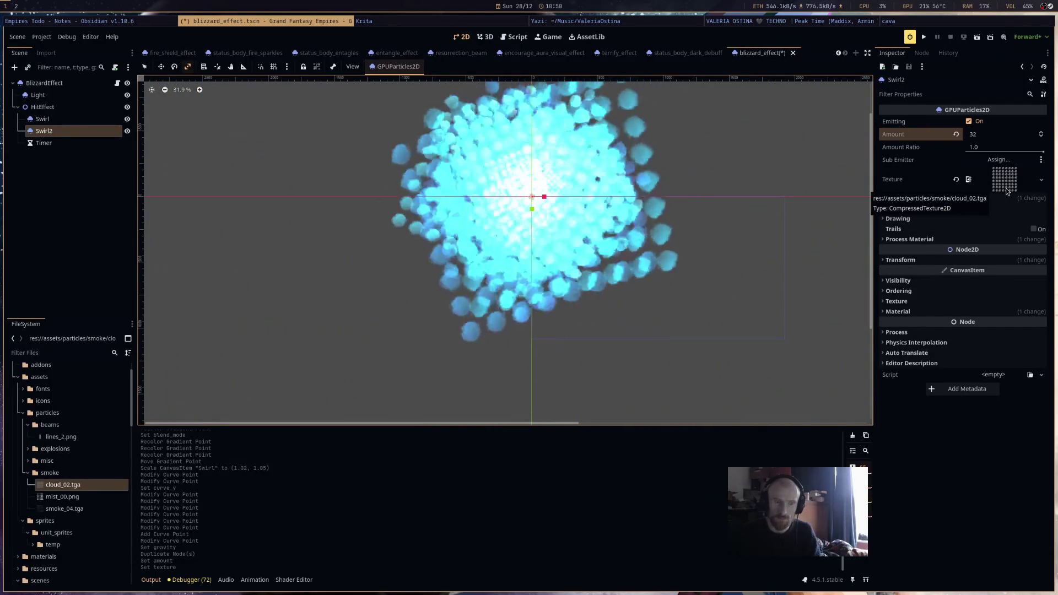
Make Swirl2's process material and canvas item material unique copies.
click(988, 240)
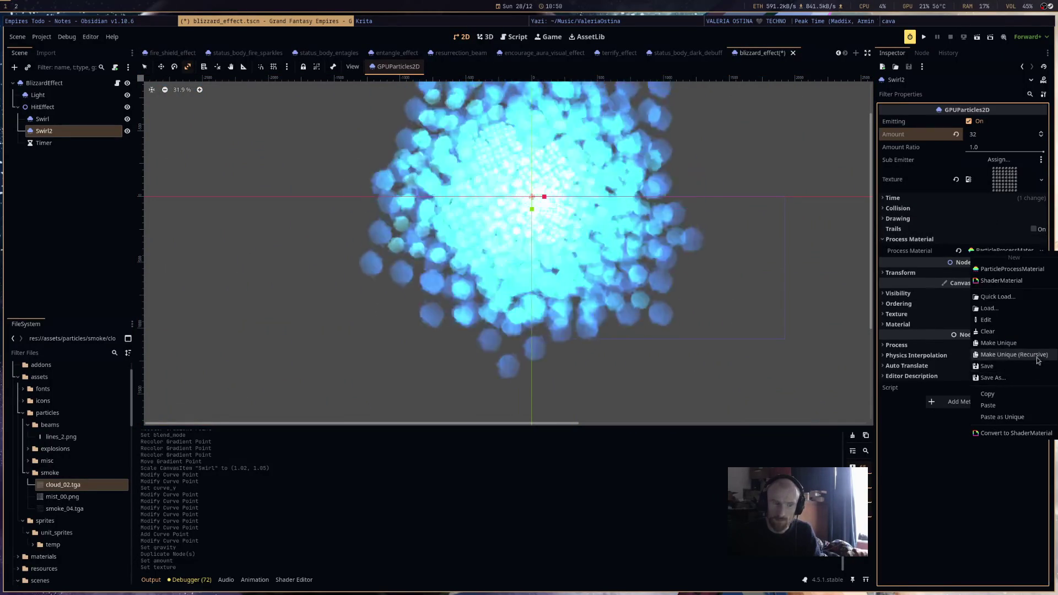
click(1036, 358)
click(562, 373)
click(943, 327)
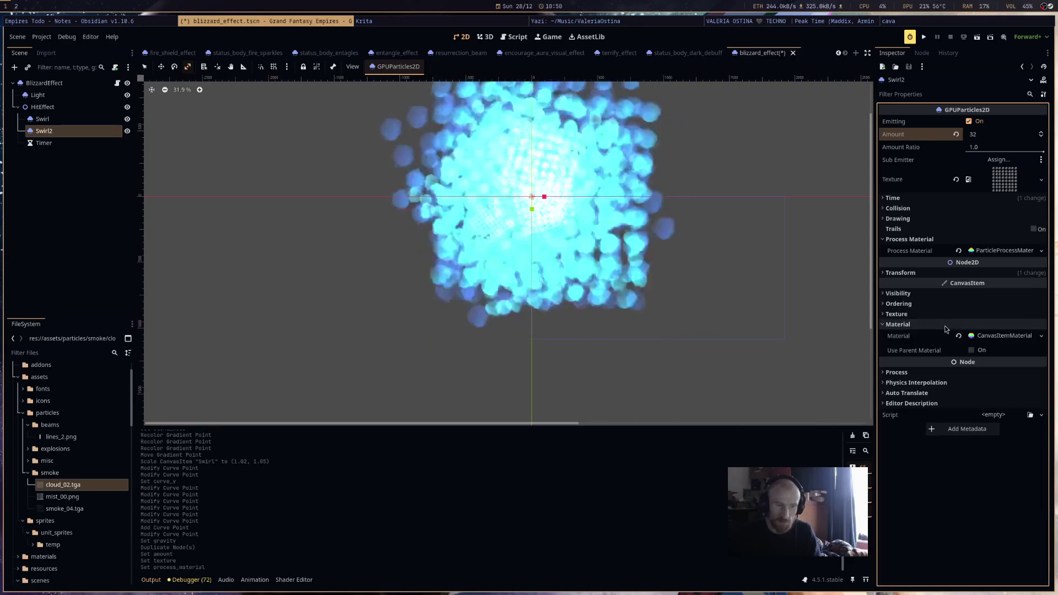
right_click(985, 341)
click(1008, 410)
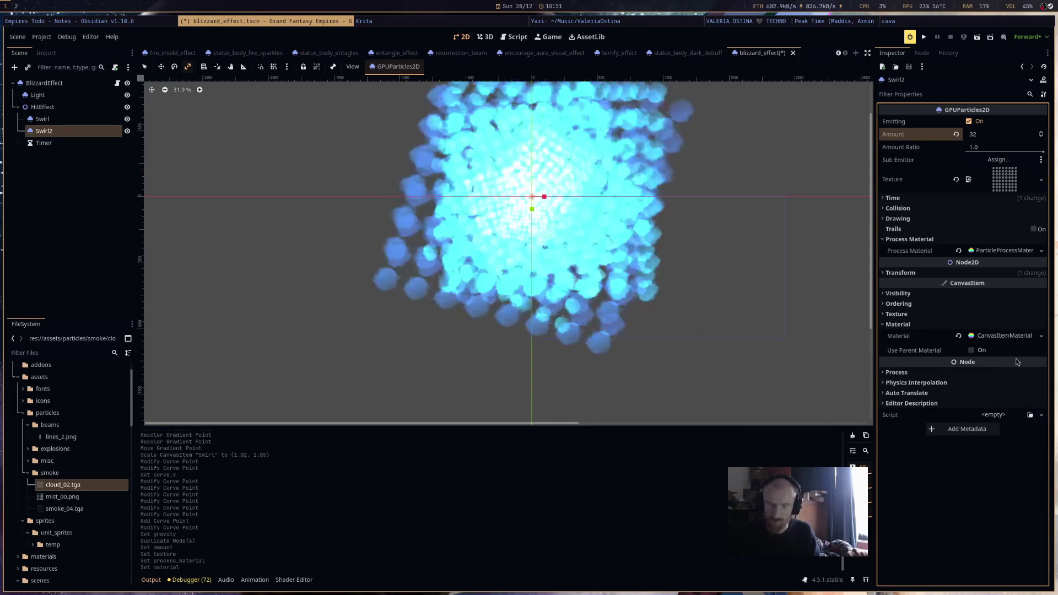
Enable particles animation on the material with 8 H frames and 8 V frames.
click(1002, 334)
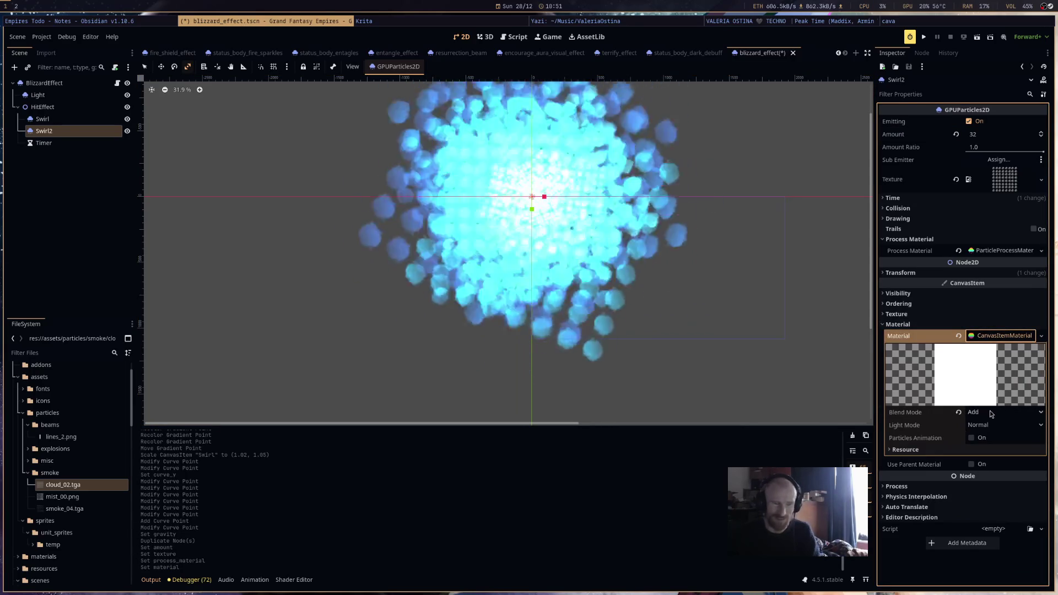
click(972, 437)
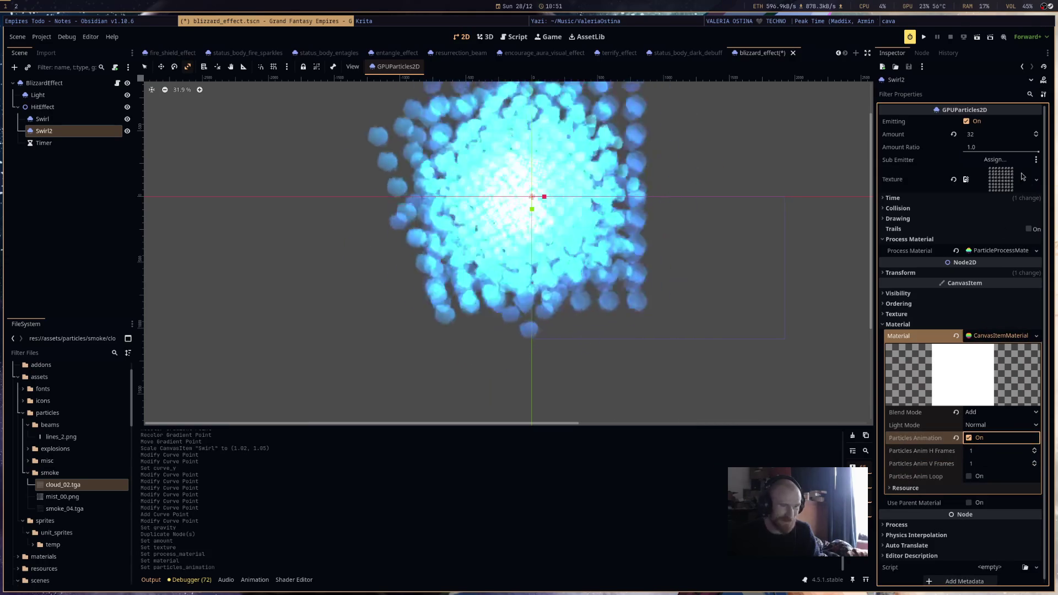
click(986, 451)
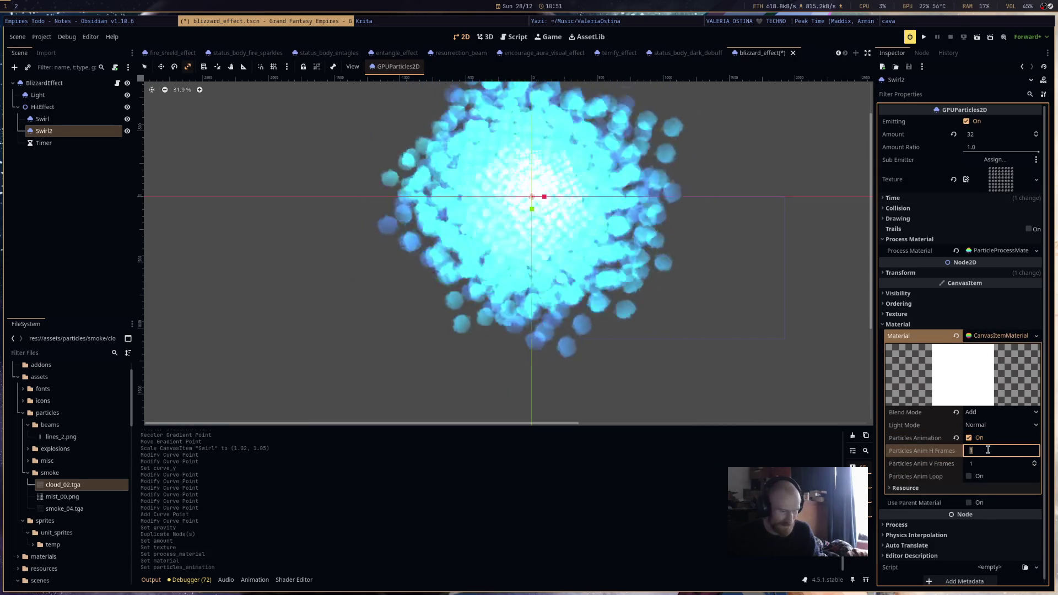
text(8)
key(Tab)
text(8)
key(Return)
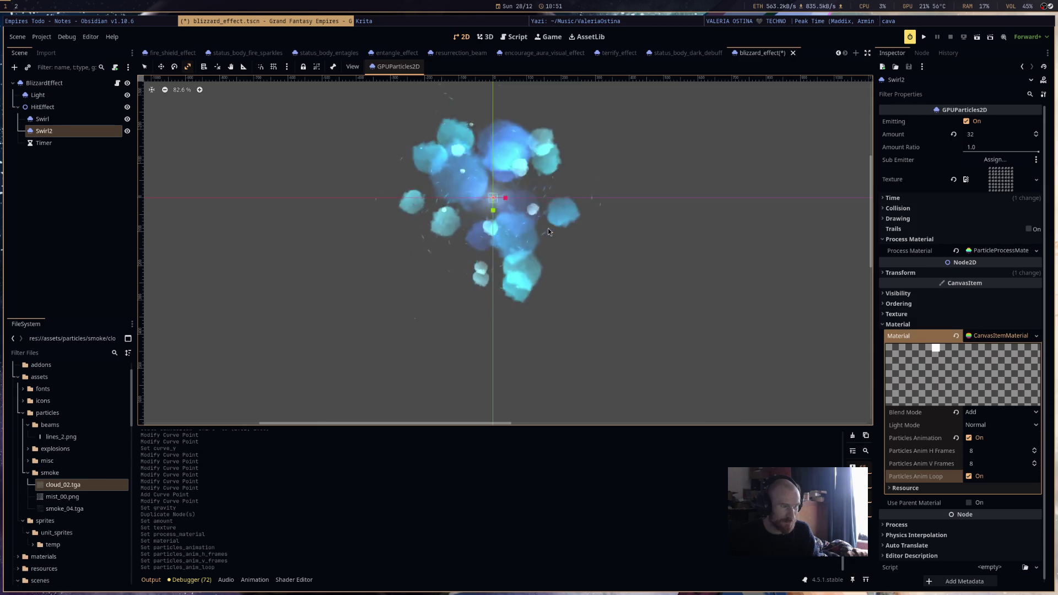
Set Swirl2's particle animation speed min and max to 2.0 under Display > Animation.
click(997, 251)
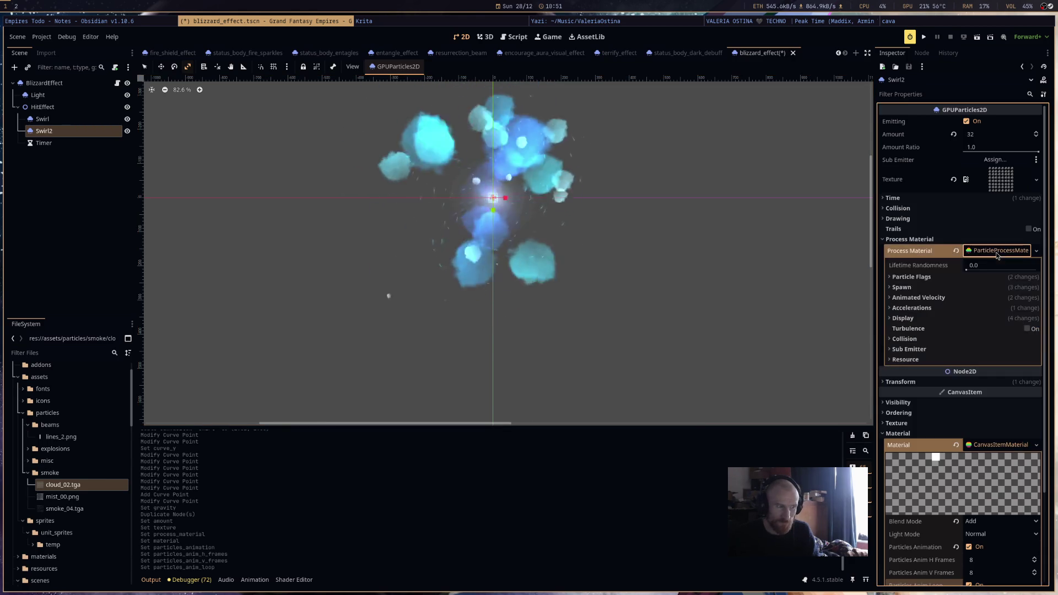
click(964, 317)
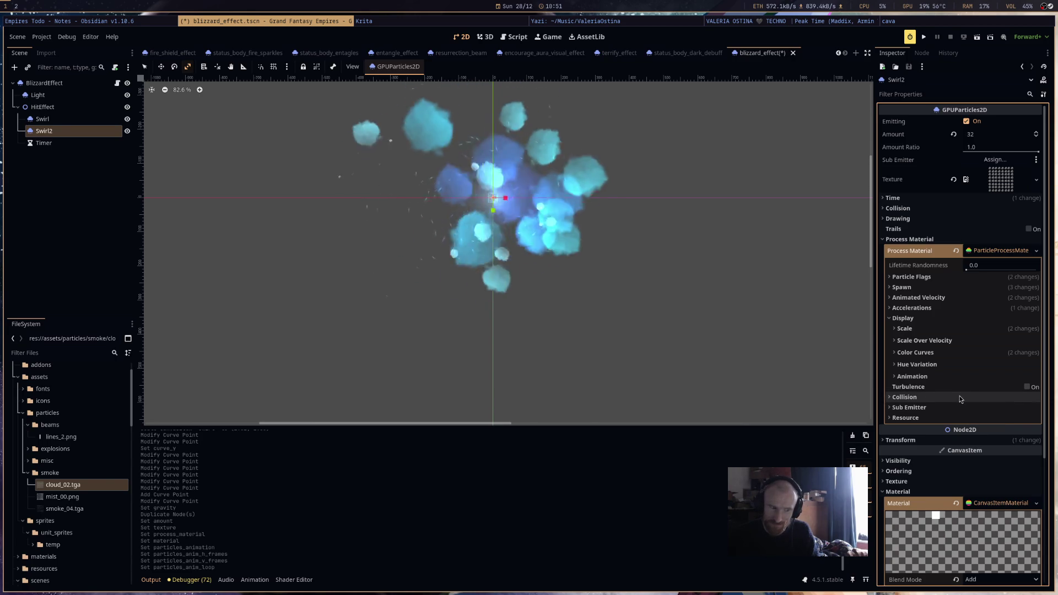
click(955, 376)
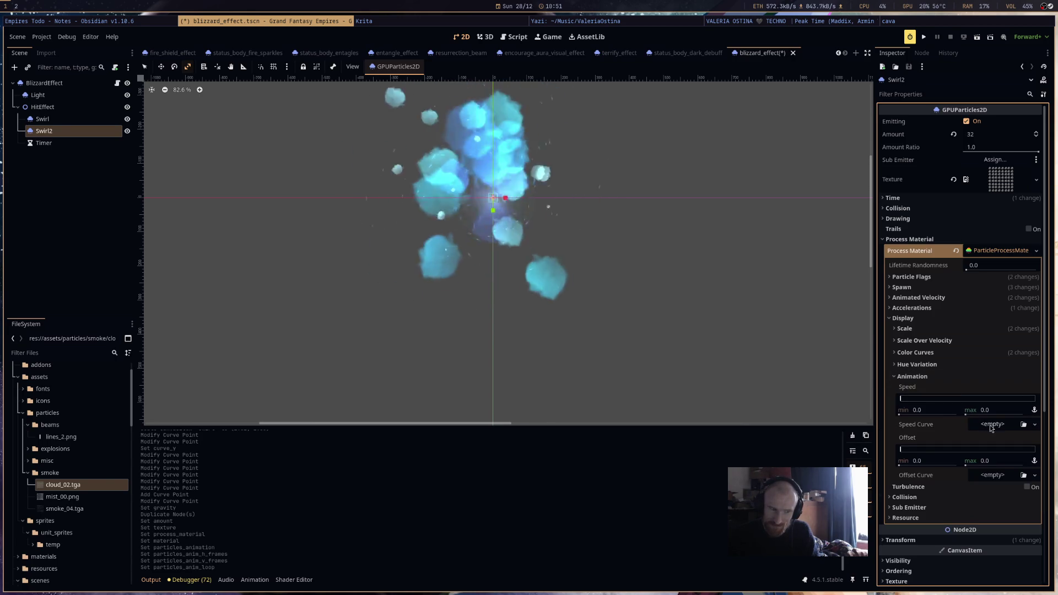
drag(991, 409, 1007, 410)
drag(930, 413, 950, 411)
click(952, 410)
Add a Speed CurveTexture, try and remove curve points, then clear it back to <empty>.
click(979, 425)
click(1007, 450)
click(1005, 467)
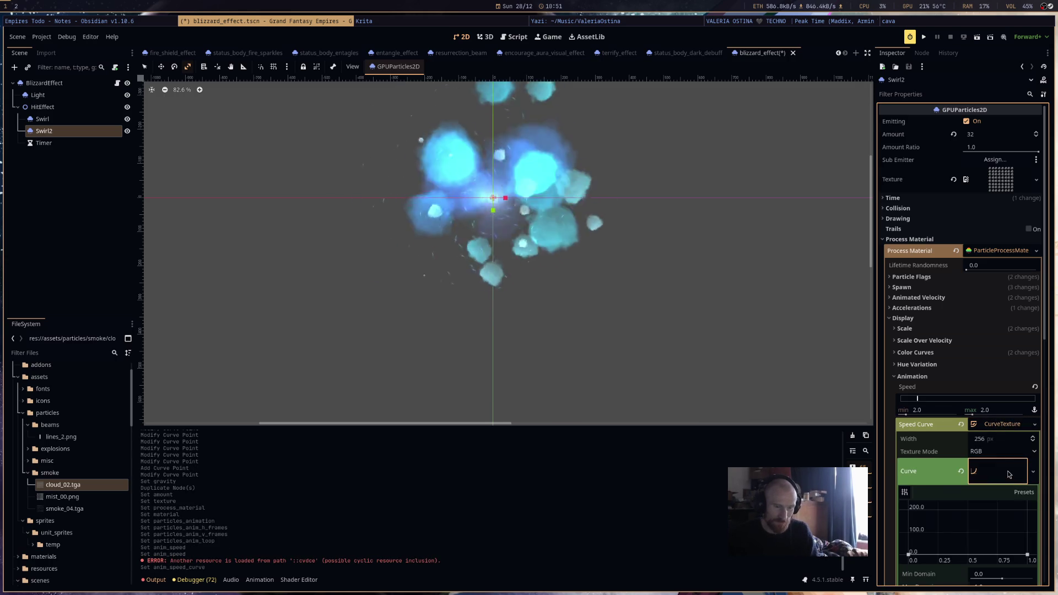
click(1024, 512)
click(1023, 523)
right_click(1023, 523)
right_click(1026, 512)
right_click(1027, 554)
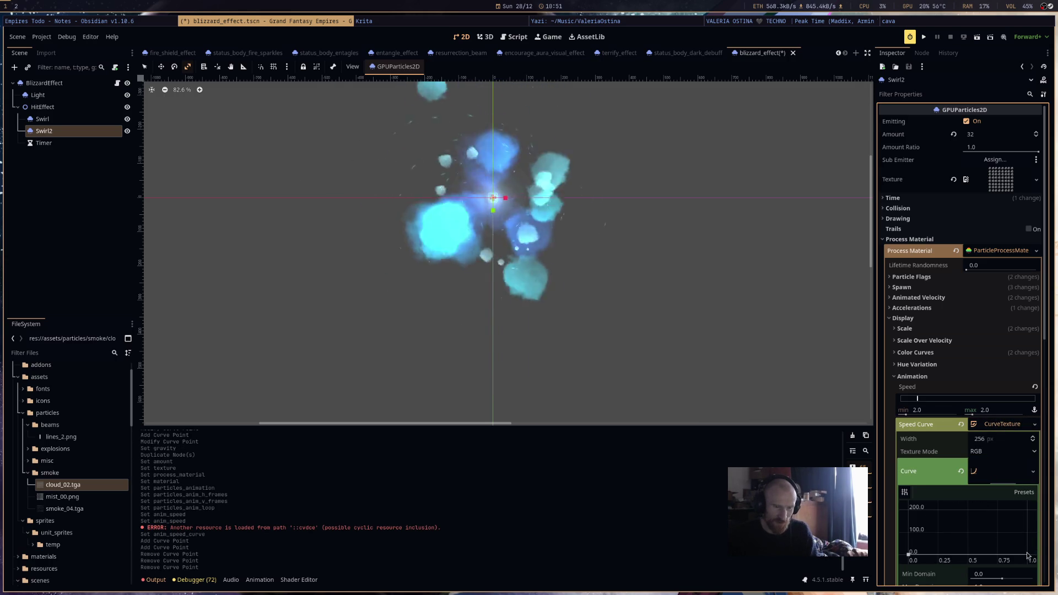
click(961, 425)
Inspect the particle texture resource, then collapse its details again.
scroll(542, 160, up, 6)
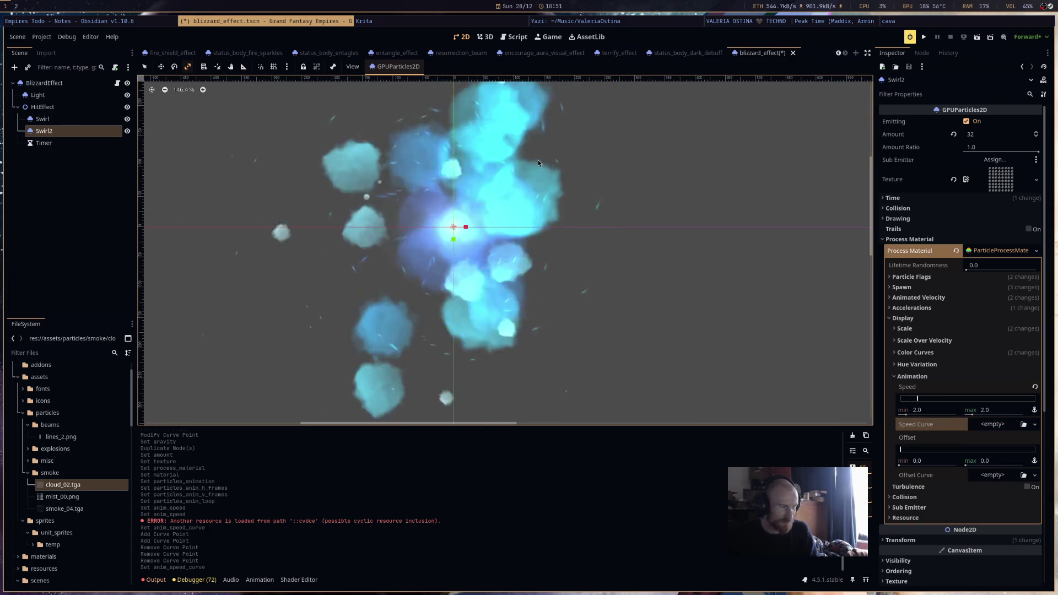
scroll(711, 273, down, 10)
scroll(642, 238, up, 3)
click(1001, 181)
click(1004, 183)
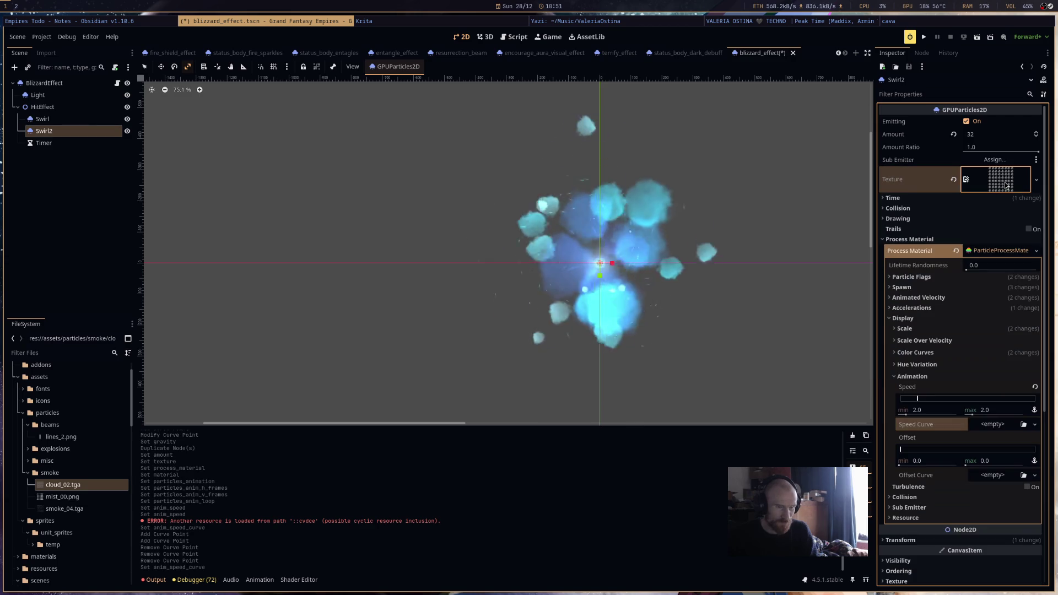
Inspect Swirl2's existing scale curve, then clear it to <empty>.
click(949, 330)
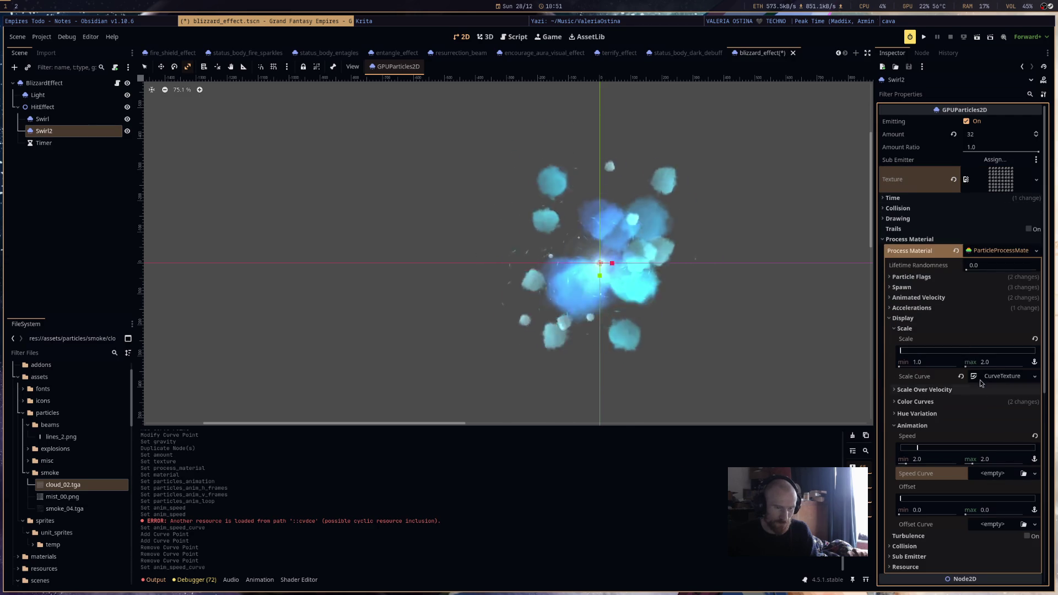
click(1000, 377)
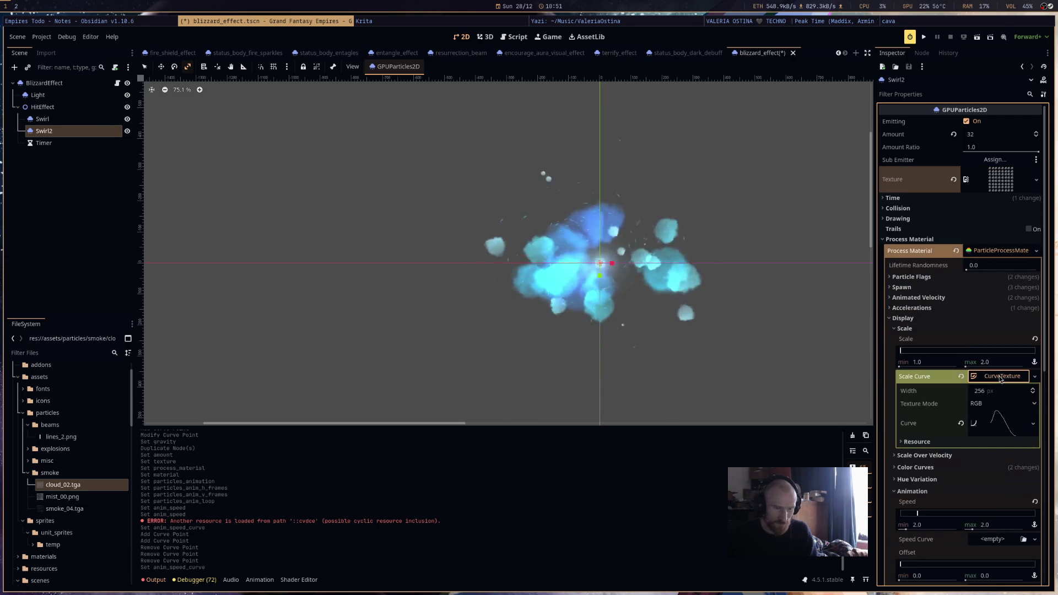
click(1002, 424)
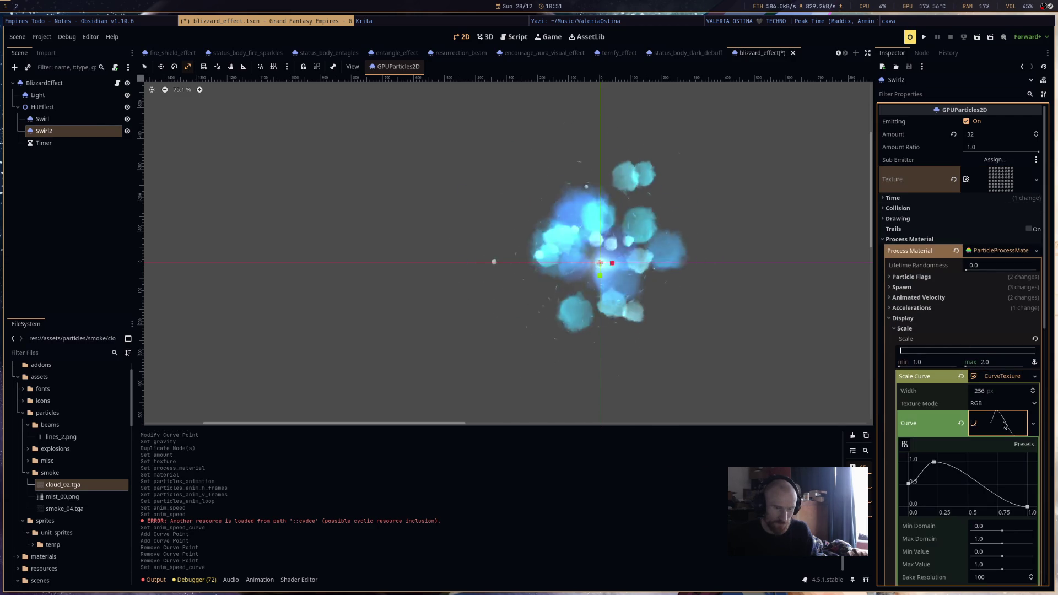
click(961, 376)
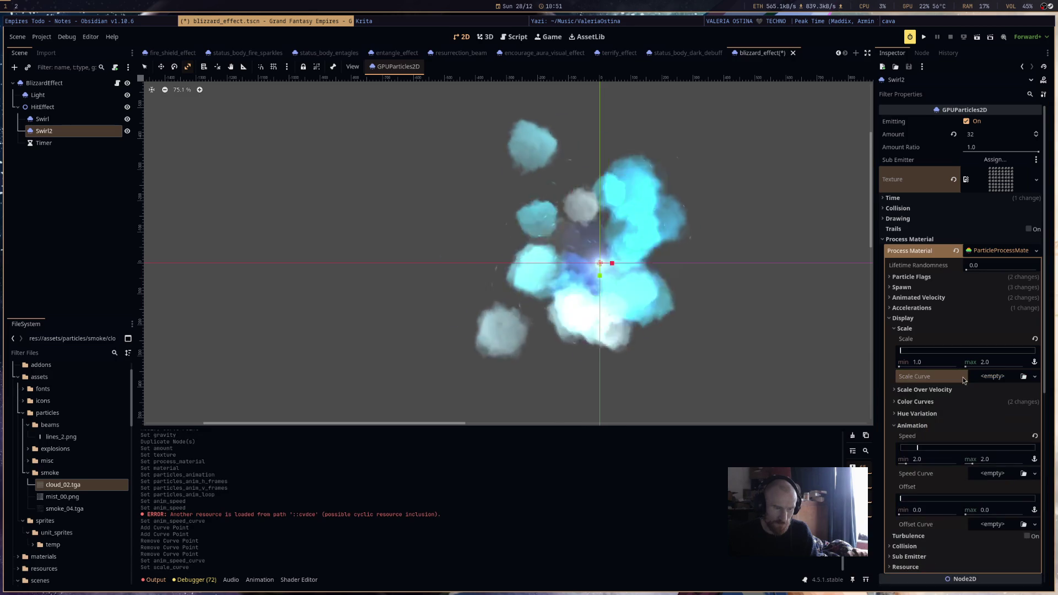
Set particle scale max to 4.0 and min to 2.0, and switch blend mode to Mix.
click(956, 366)
text(4)
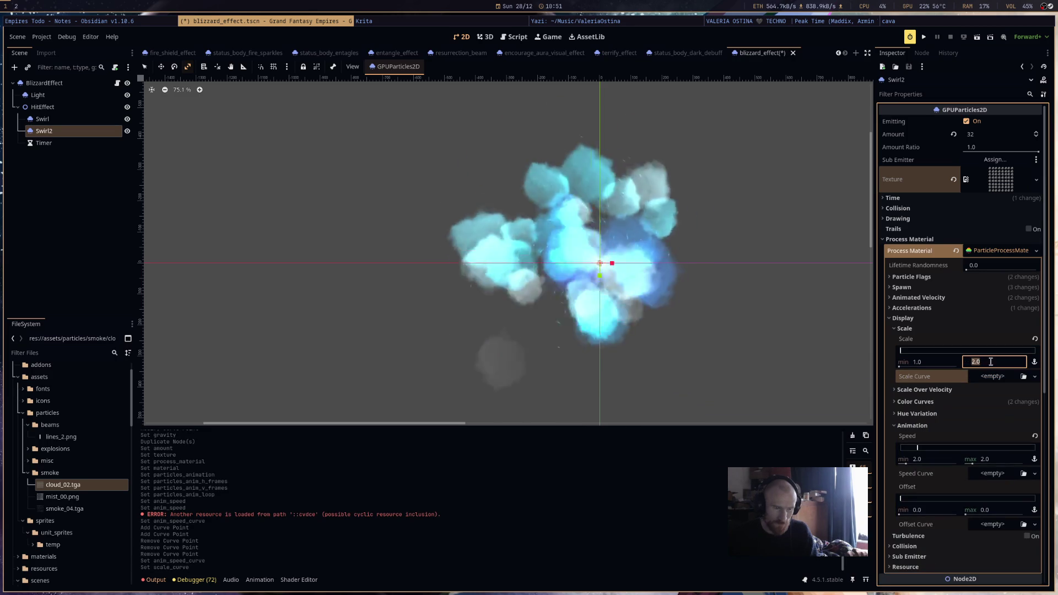
click(941, 365)
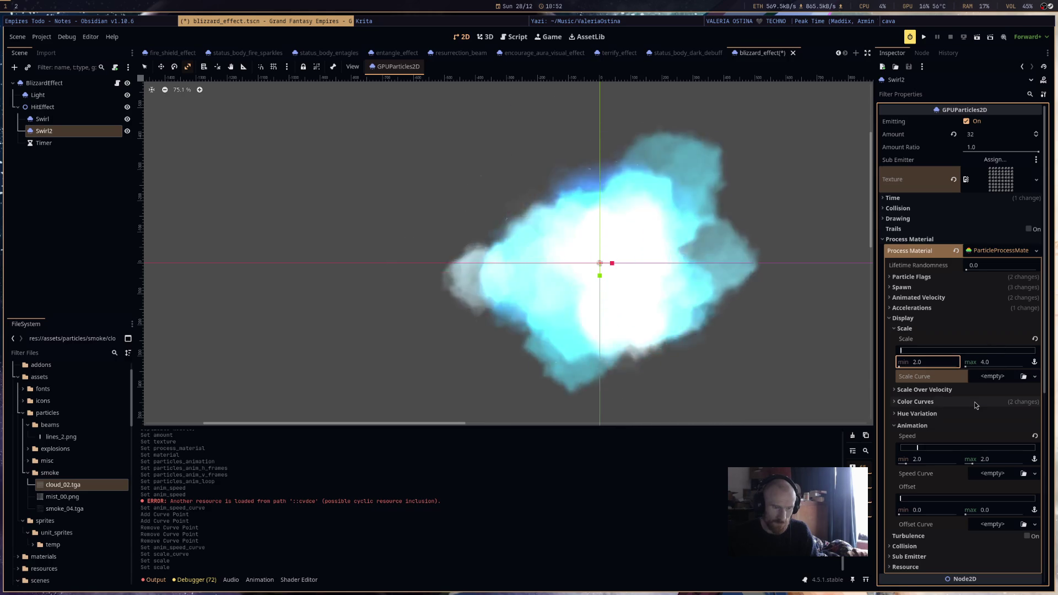
scroll(974, 401, down, 3)
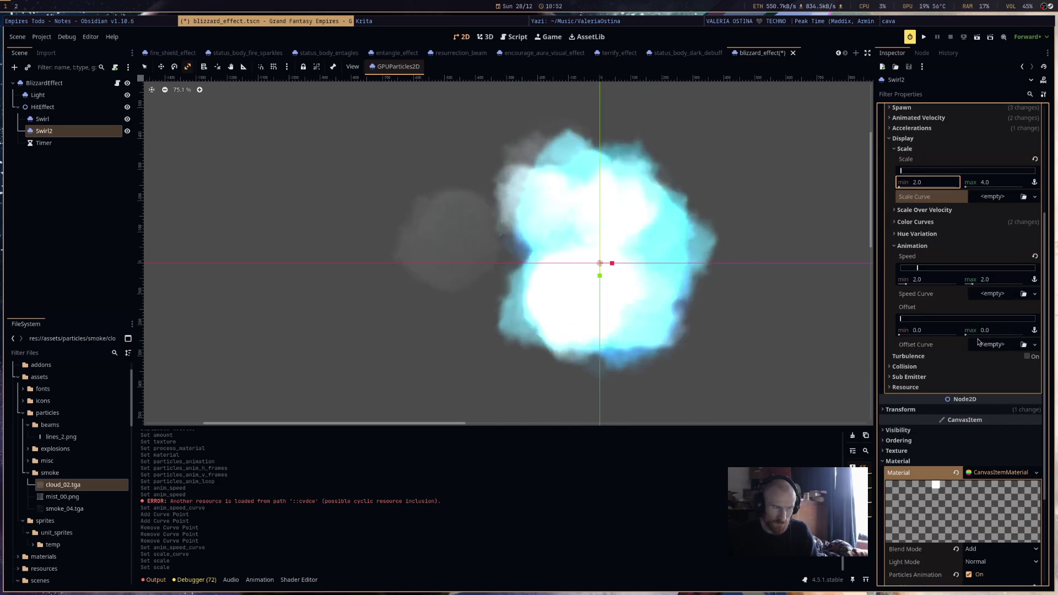
scroll(990, 344, up, 3)
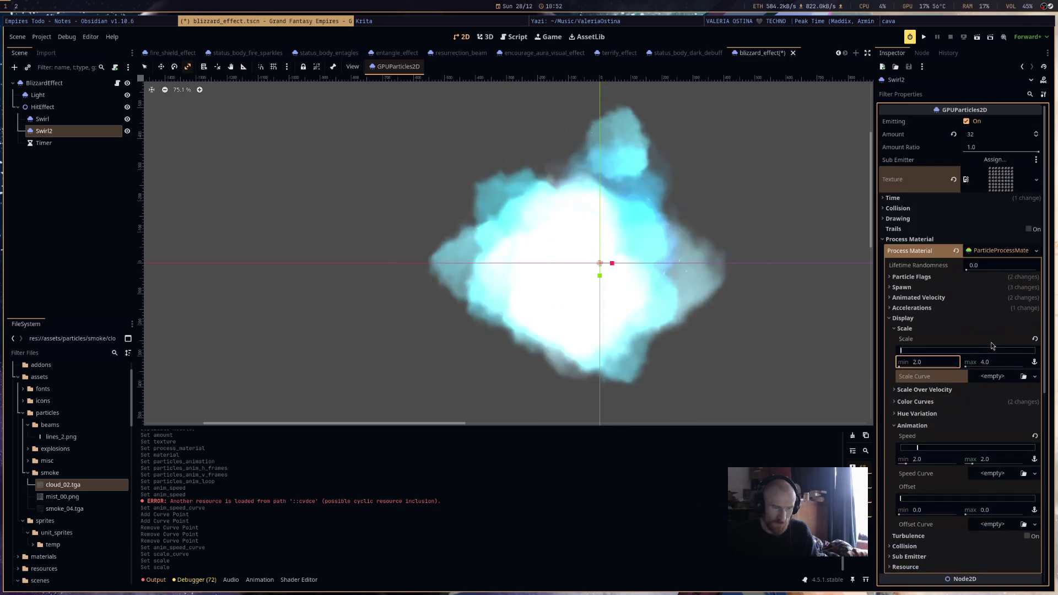
scroll(986, 356, down, 5)
click(987, 410)
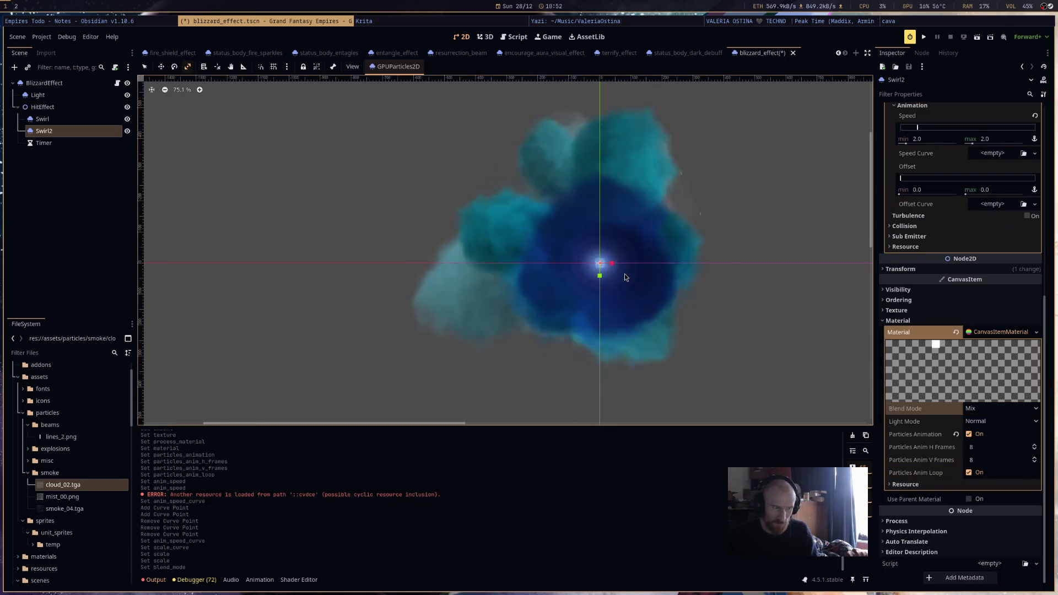
Expand Swirl2's Ordering settings for Z Index -1, then select the Light emitter.
scroll(986, 319, up, 5)
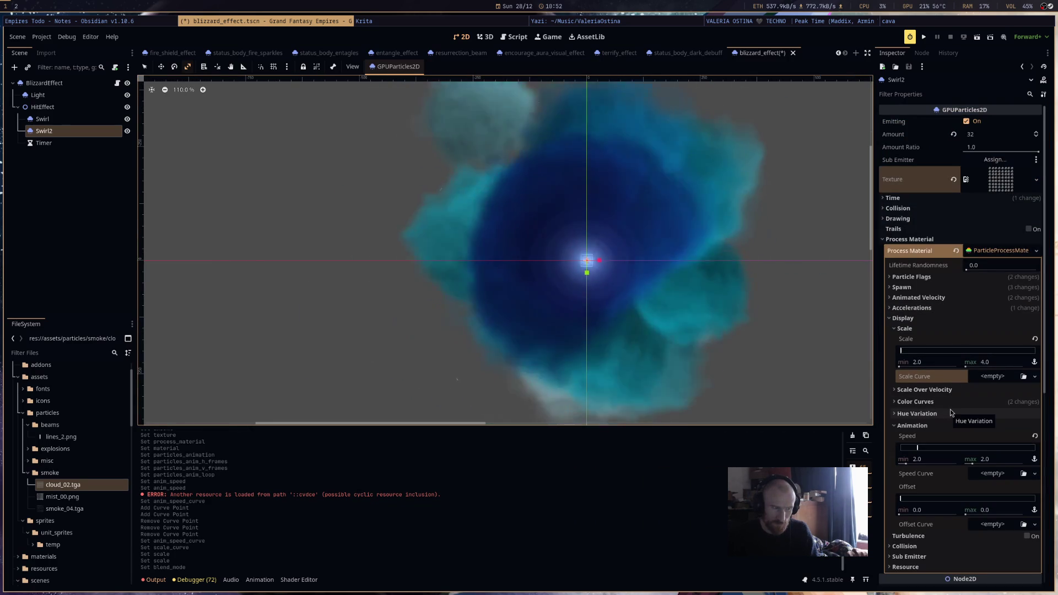
scroll(949, 412, down, 5)
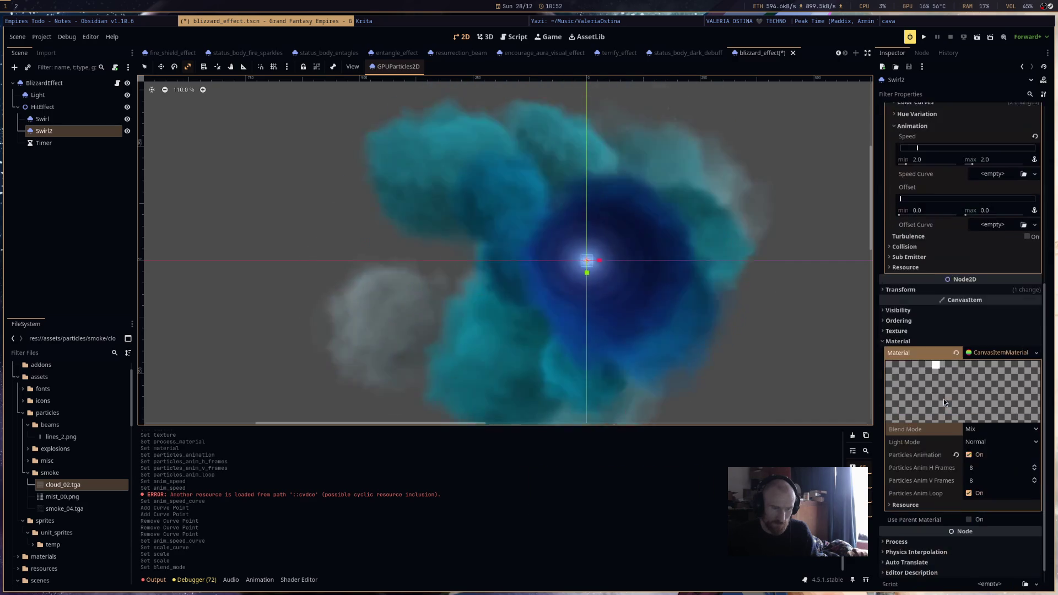
click(934, 301)
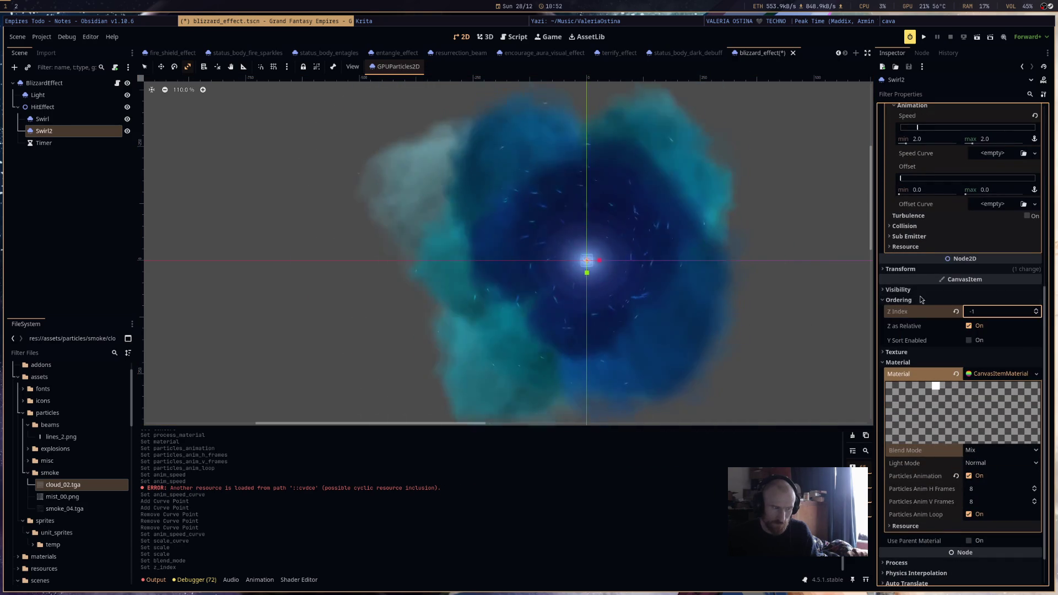
scroll(969, 276, up, 5)
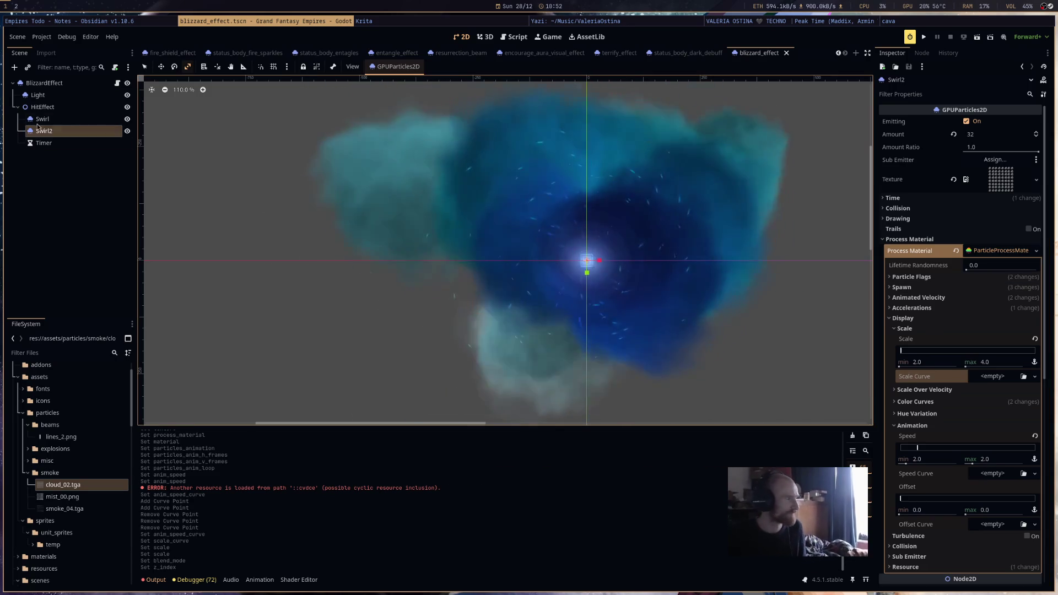
click(38, 95)
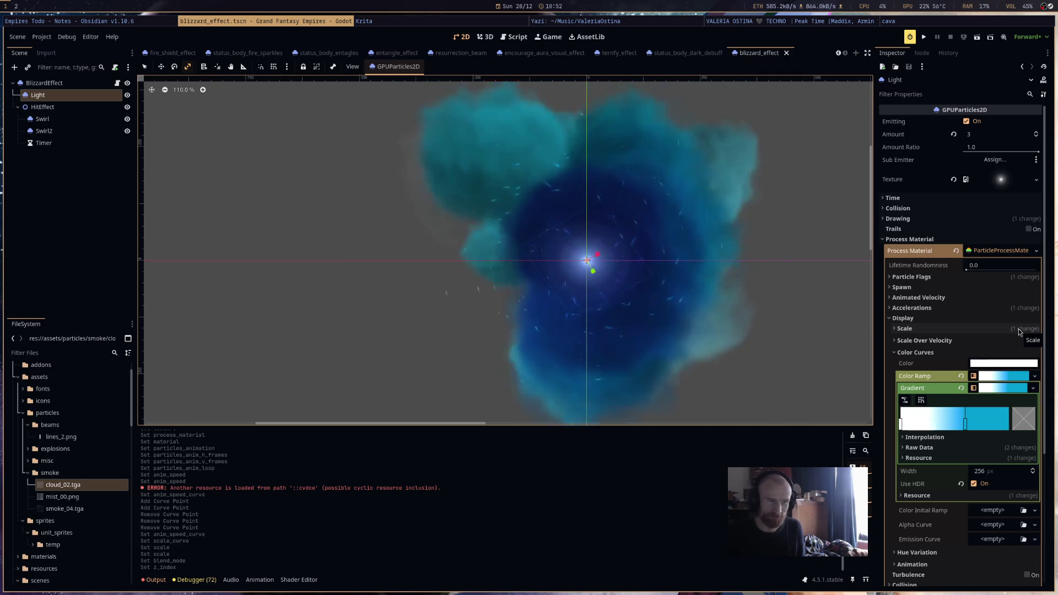
click(959, 197)
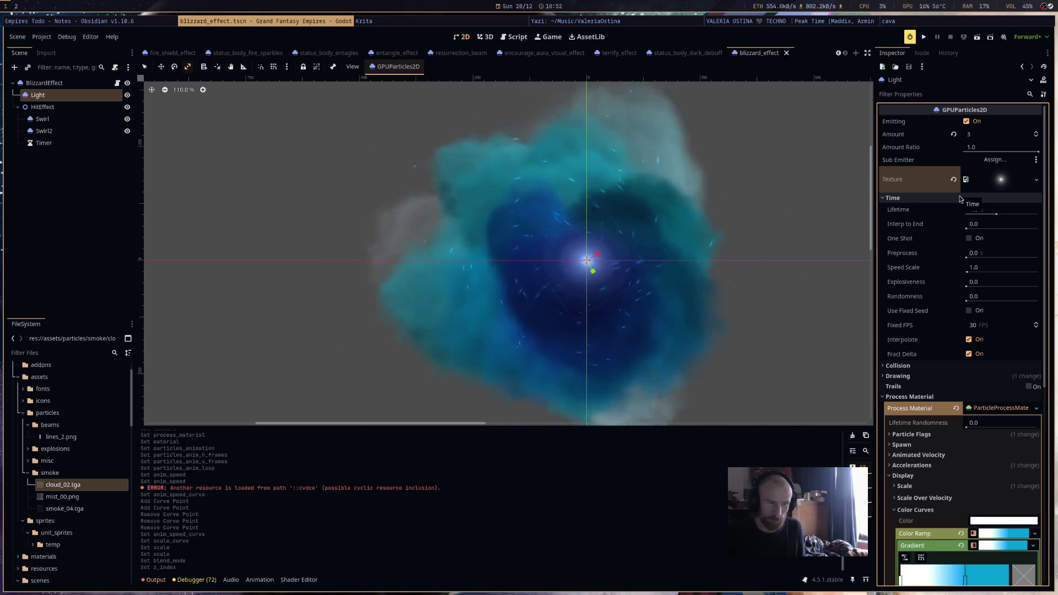
scroll(943, 484, down, 5)
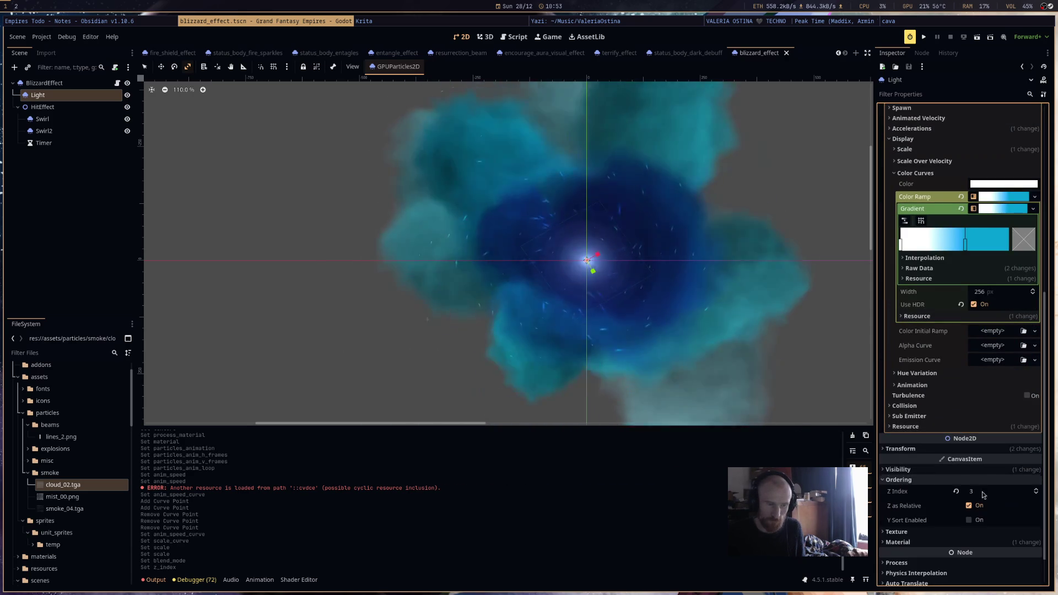
click(77, 132)
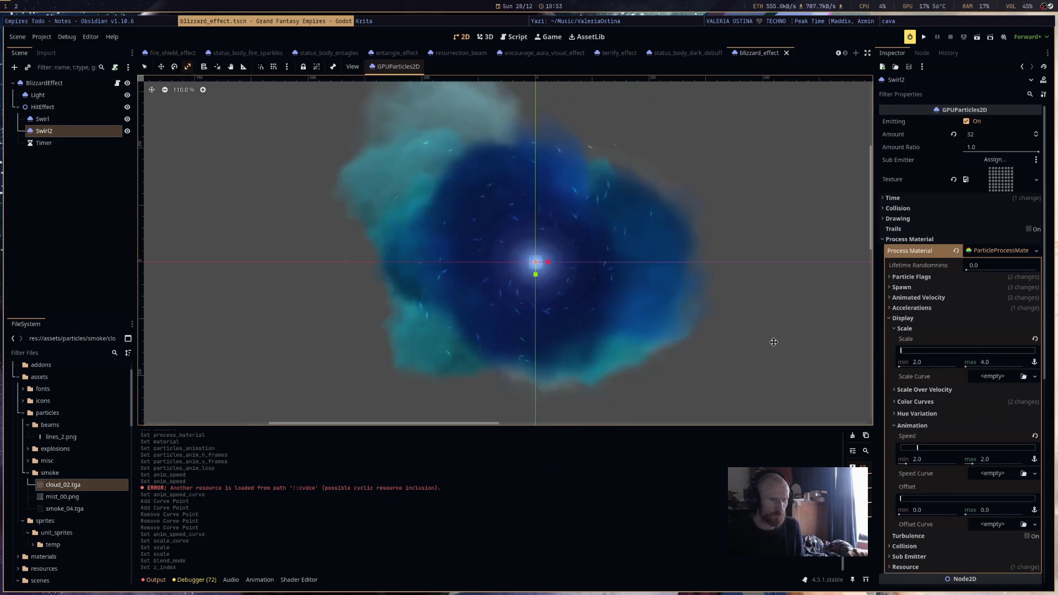
Reassign Swirl2's Color Ramp resource and expand its gradient editor.
scroll(633, 288, up, 3)
scroll(632, 289, down, 2)
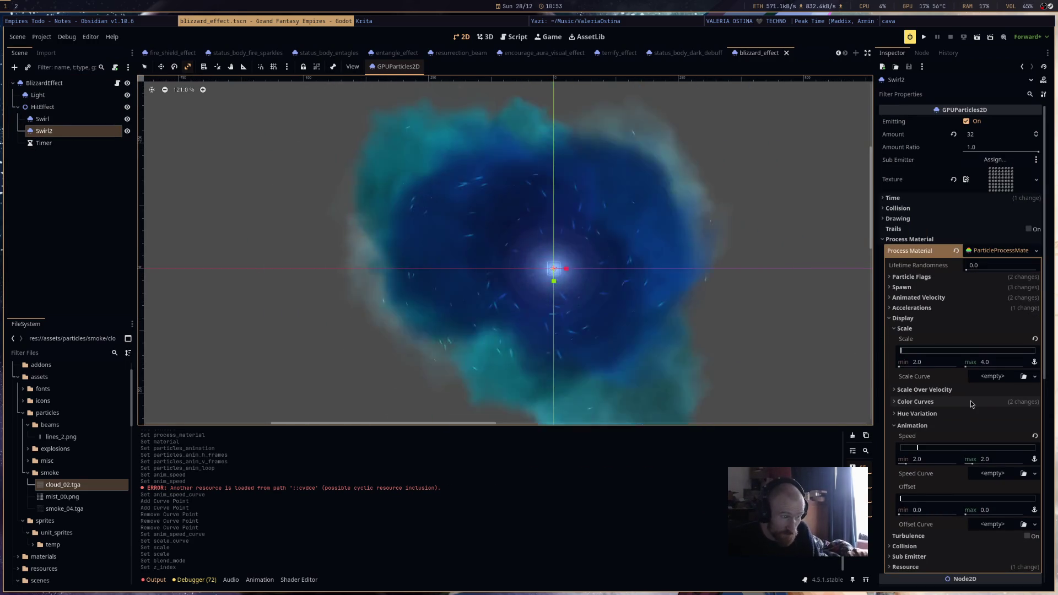
click(979, 406)
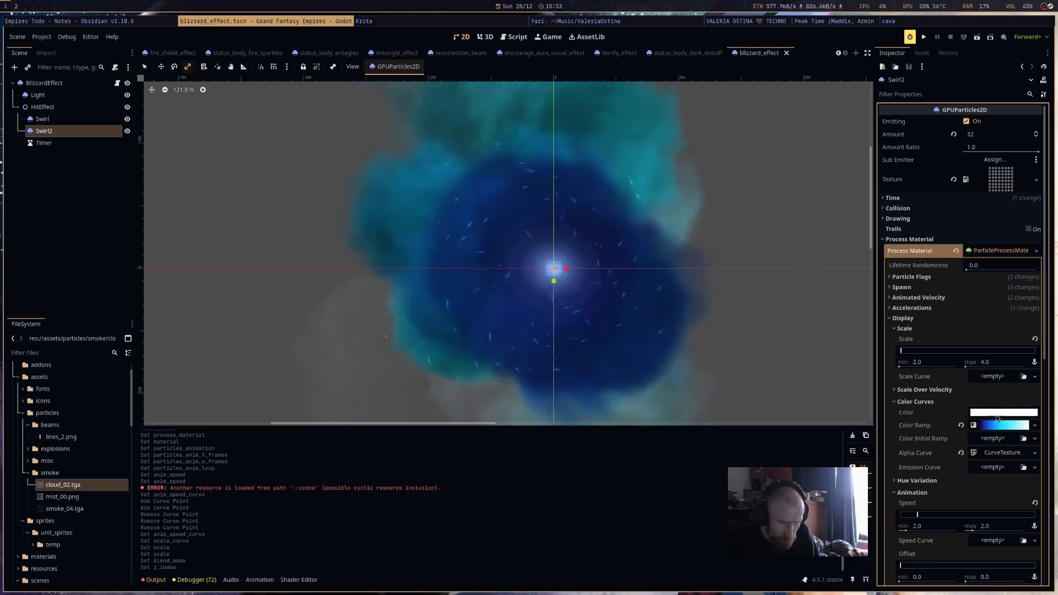
click(999, 425)
scroll(993, 409, down, 3)
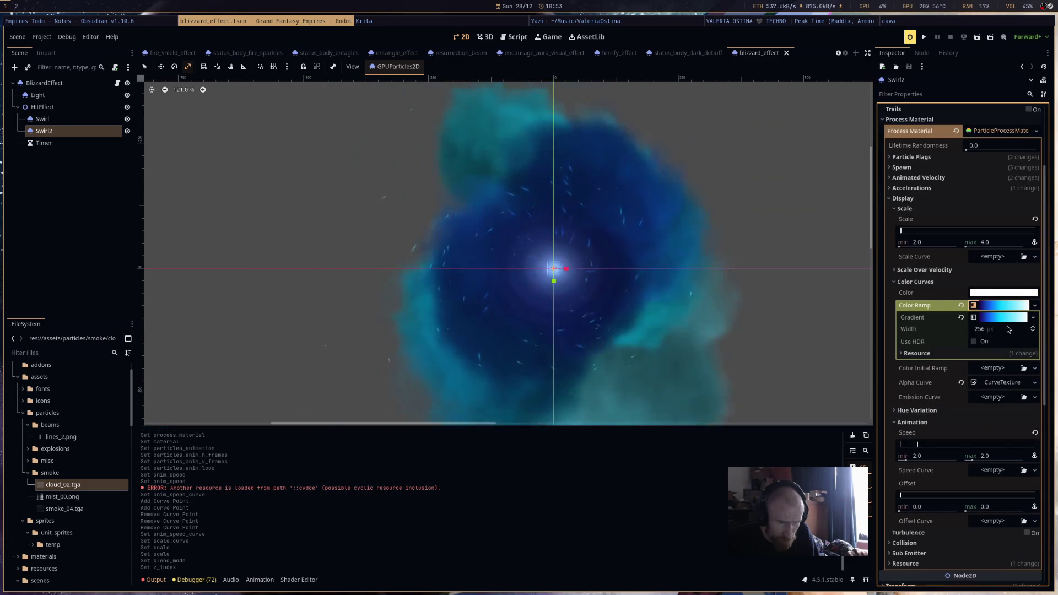
click(1000, 317)
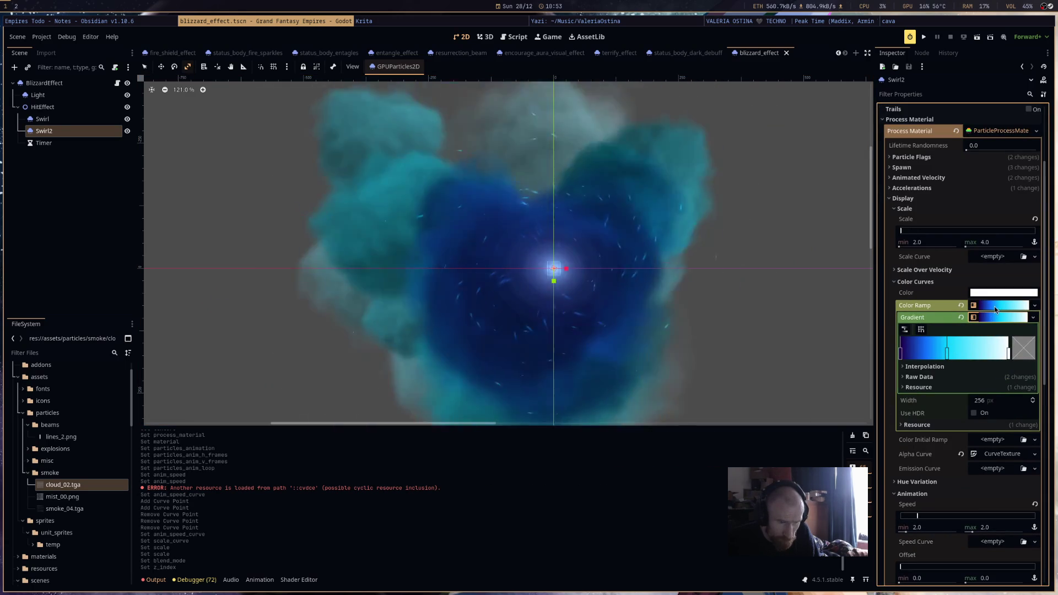
right_click(994, 306)
click(987, 368)
key(Return)
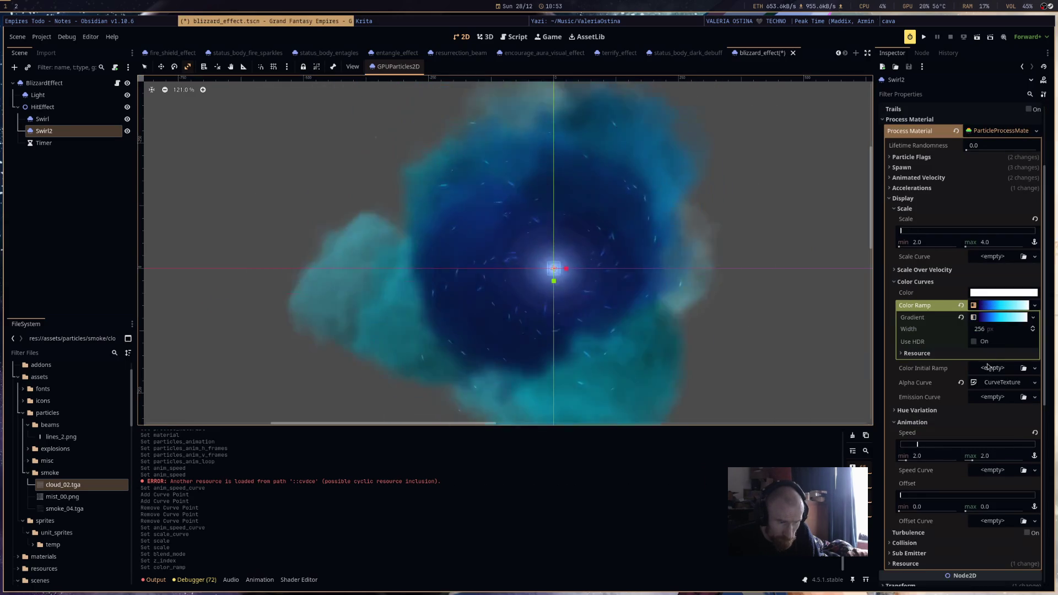
click(999, 317)
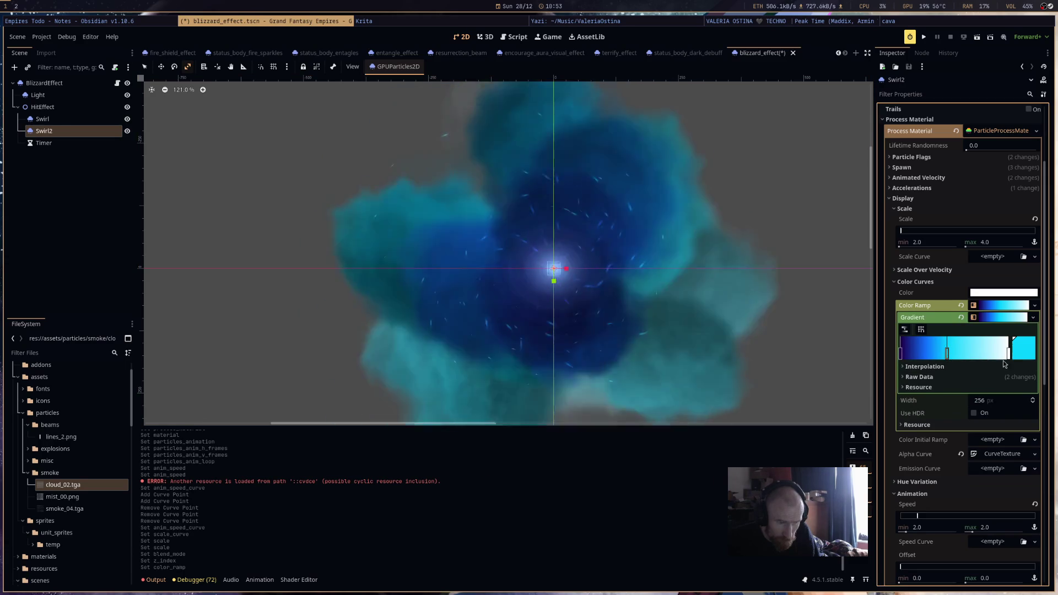
Recolour two gradient stops to near-white and light cyan.
click(1023, 348)
click(584, 205)
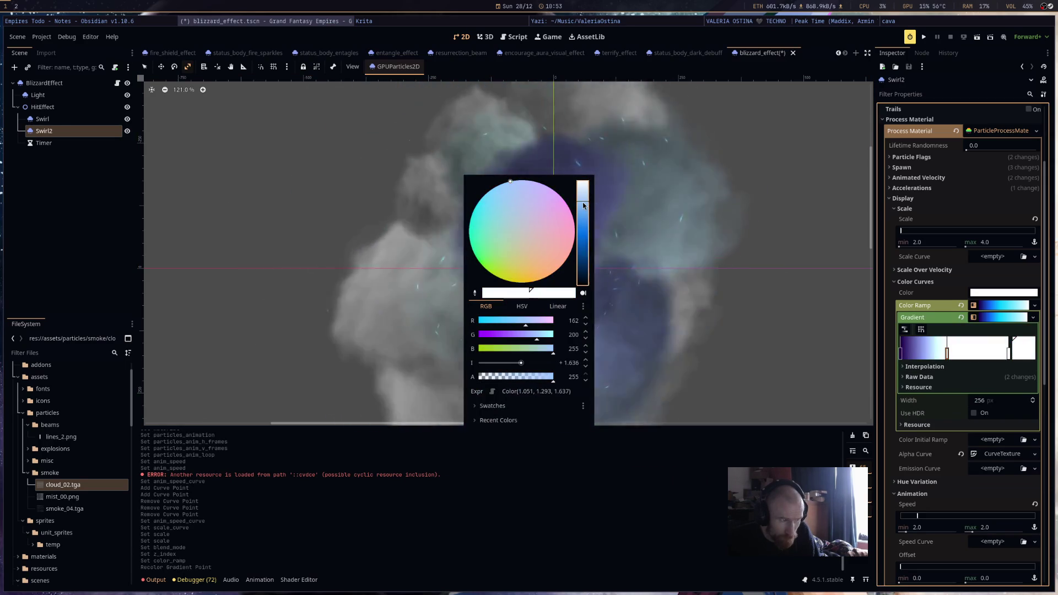
click(769, 276)
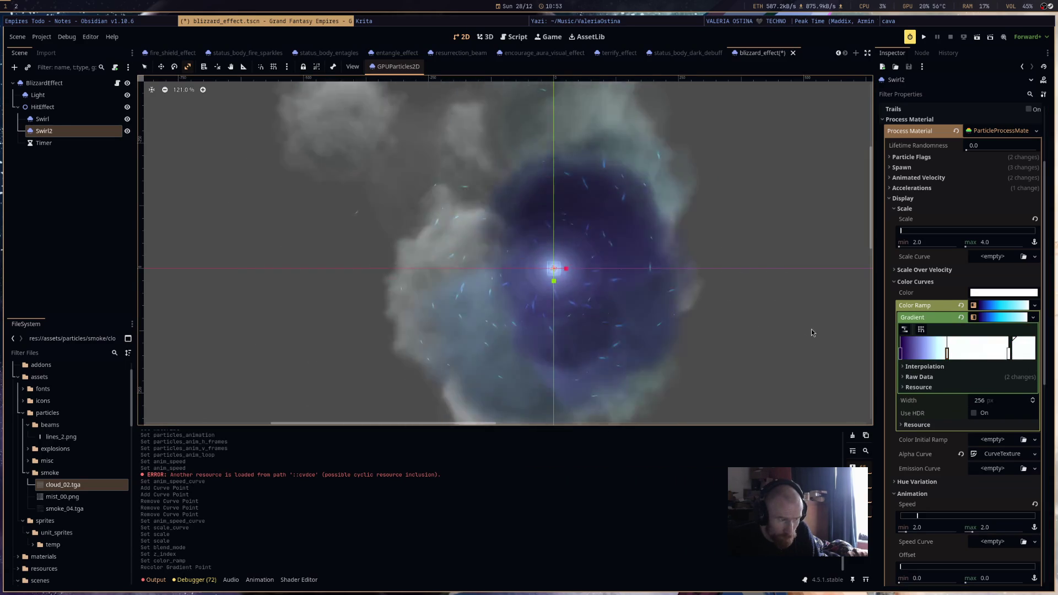
click(946, 350)
click(585, 220)
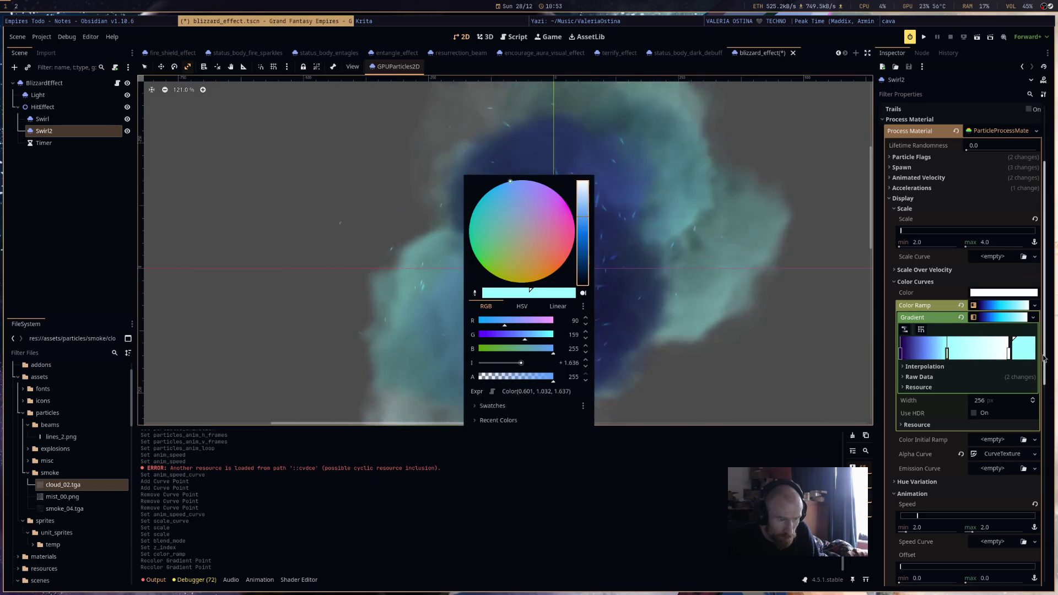
Remove one gradient stop and drag the cyan stop left to widen the pale-cyan band.
right_click(997, 355)
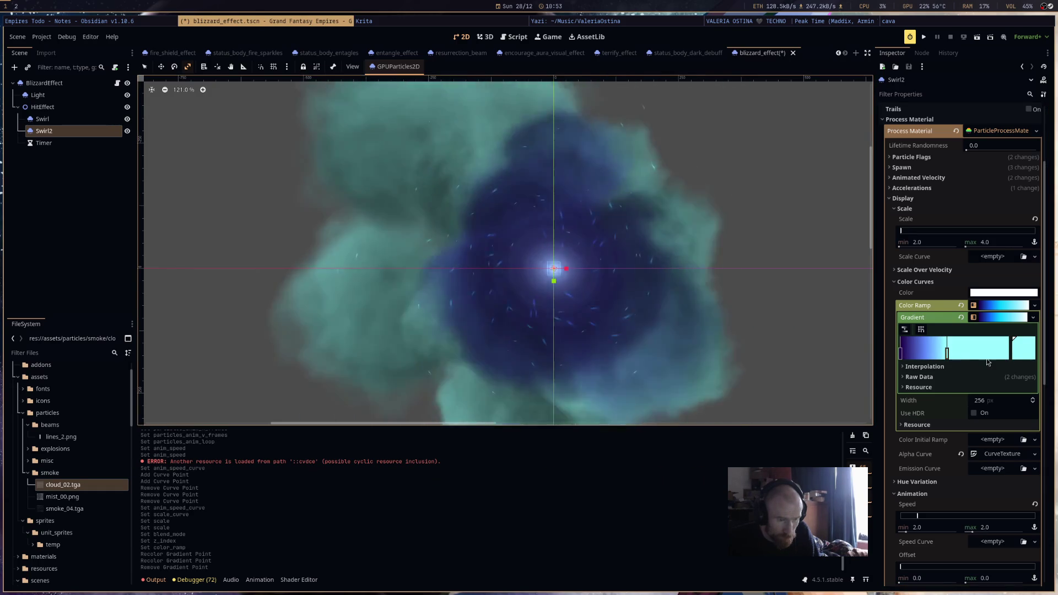
drag(946, 353, 1008, 353)
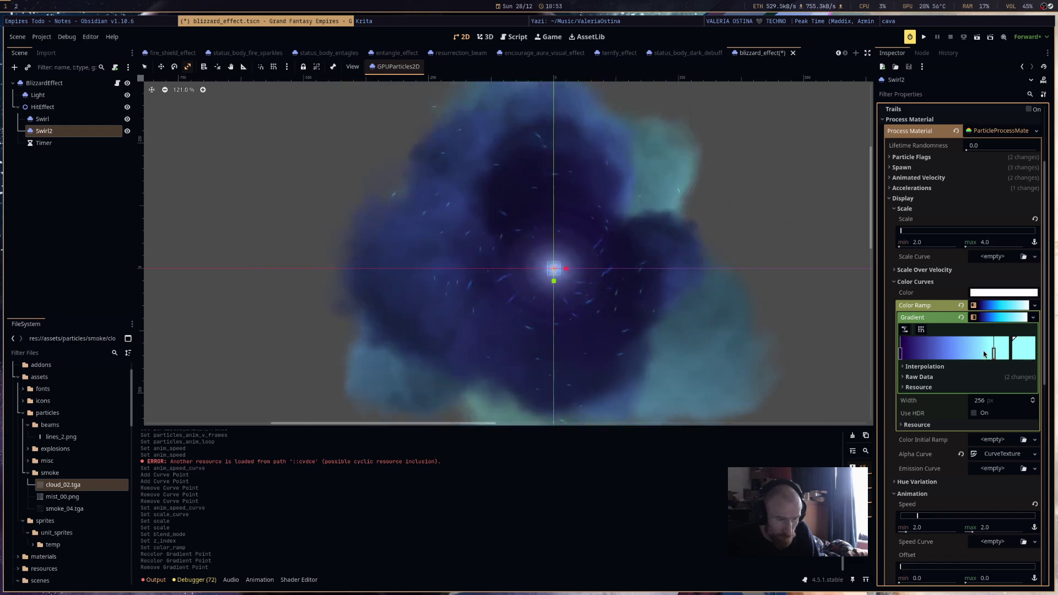
drag(990, 353, 931, 353)
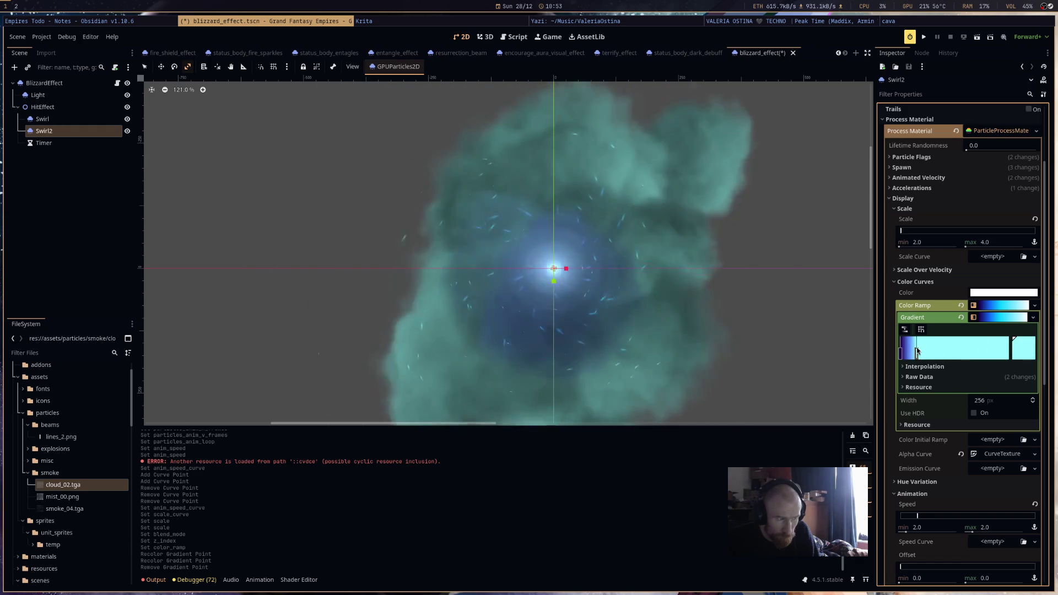
drag(917, 351, 917, 351)
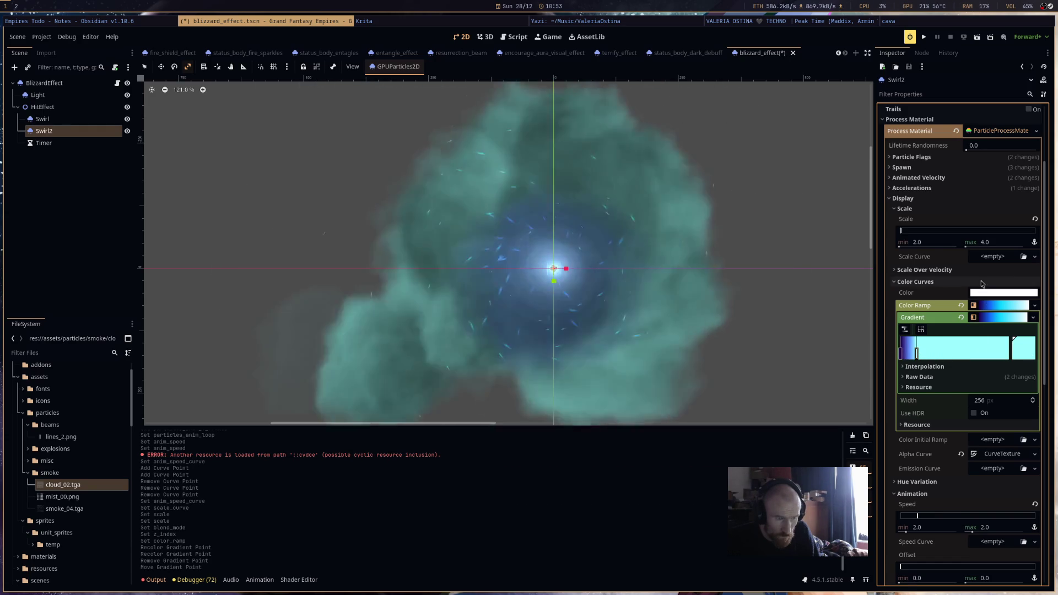
click(982, 283)
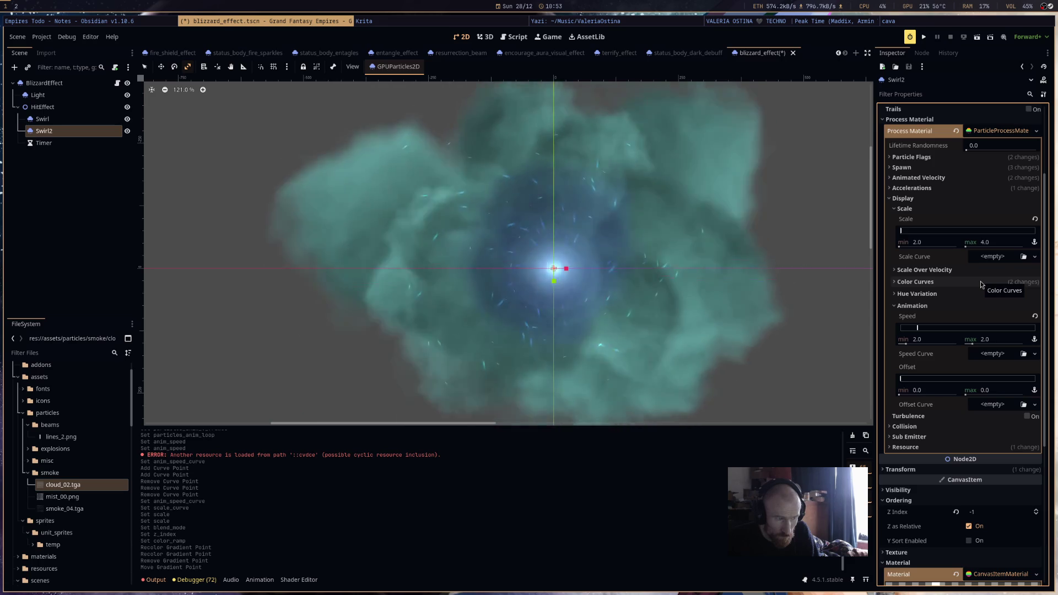
scroll(974, 316, up, 2)
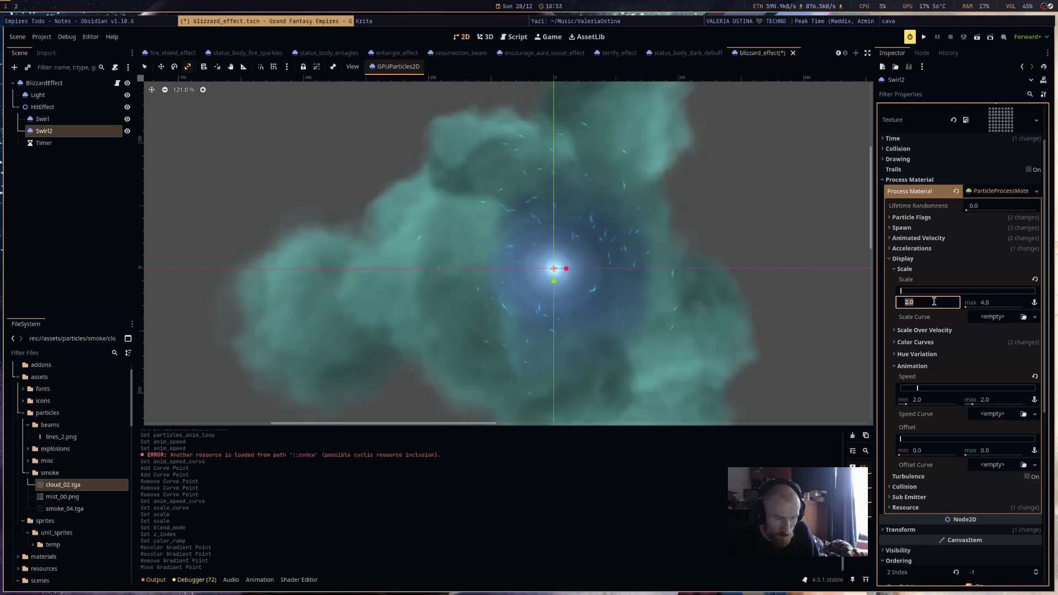
Set Swirl2's minimum particle scale to 3.0, keeping the maximum at 4.0.
click(936, 302)
text(1)
key(Return)
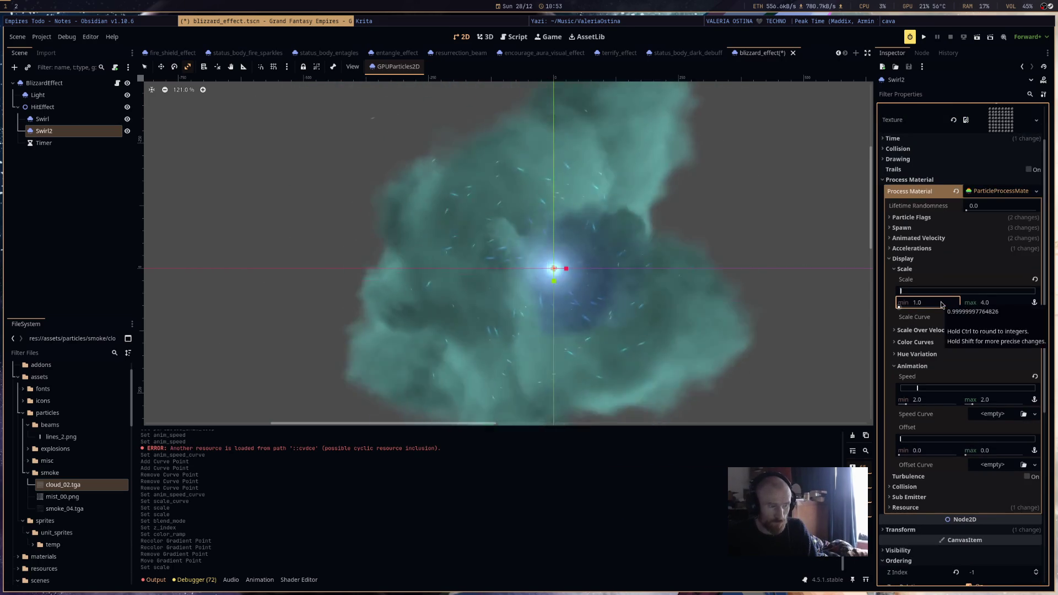
text(3)
click(984, 306)
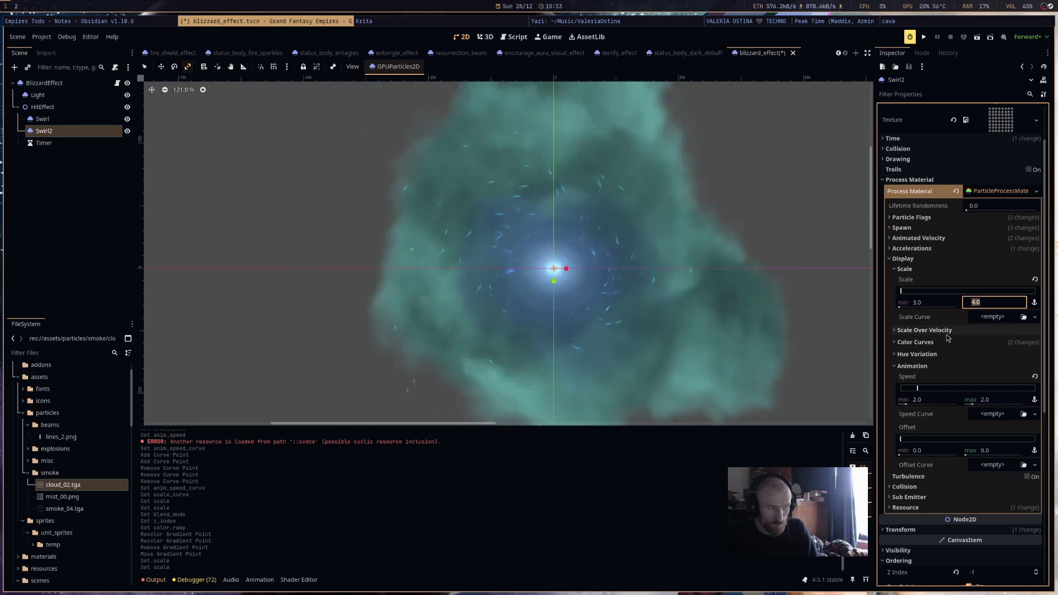
scroll(953, 319, down, 5)
scroll(955, 337, up, 3)
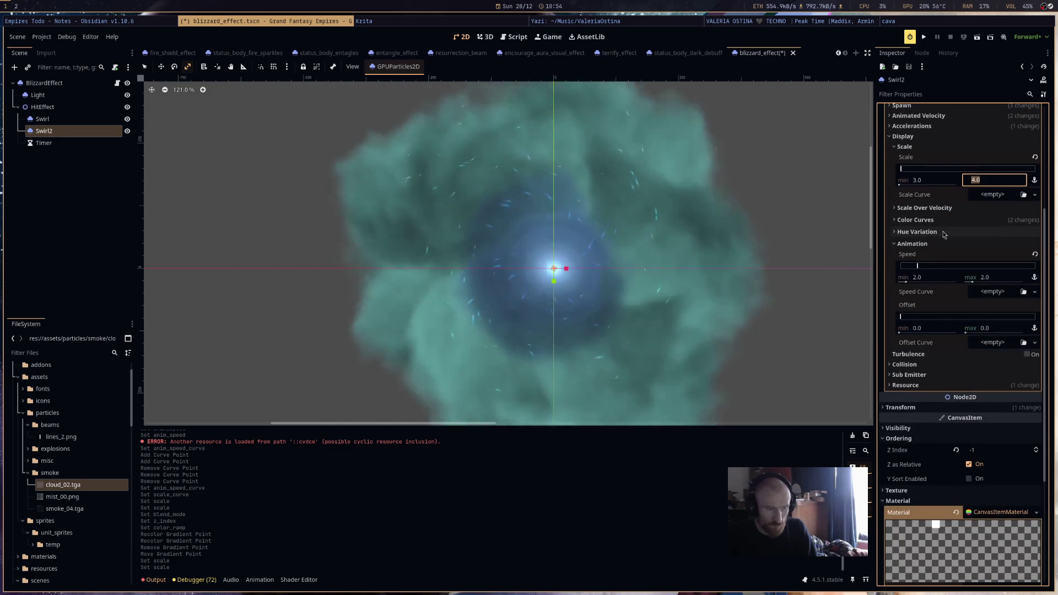
click(939, 220)
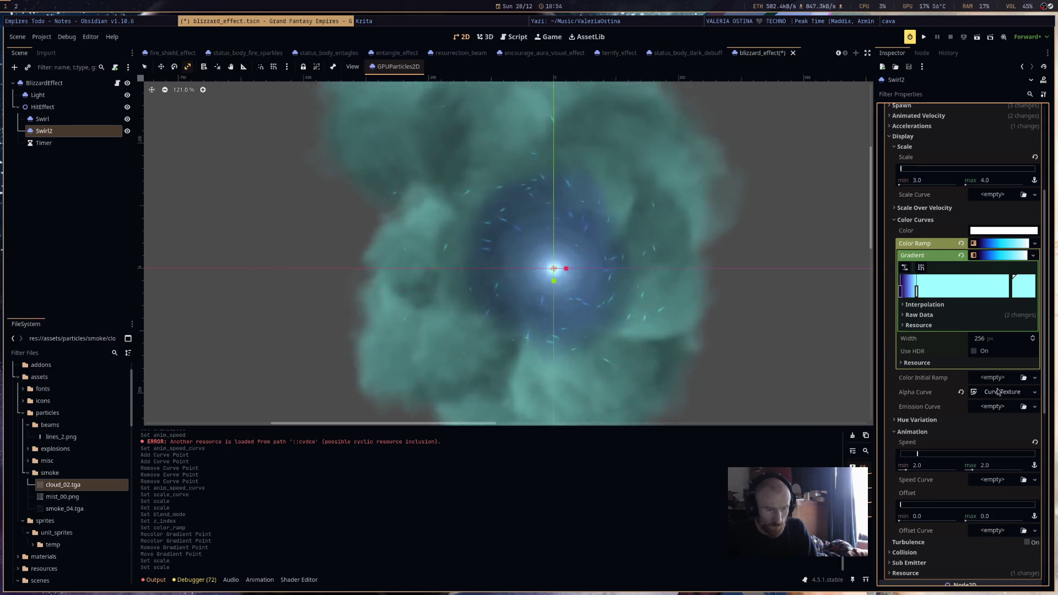
Edit the alpha curve: delete a late point and lower the early peak to about 0.49.
click(998, 391)
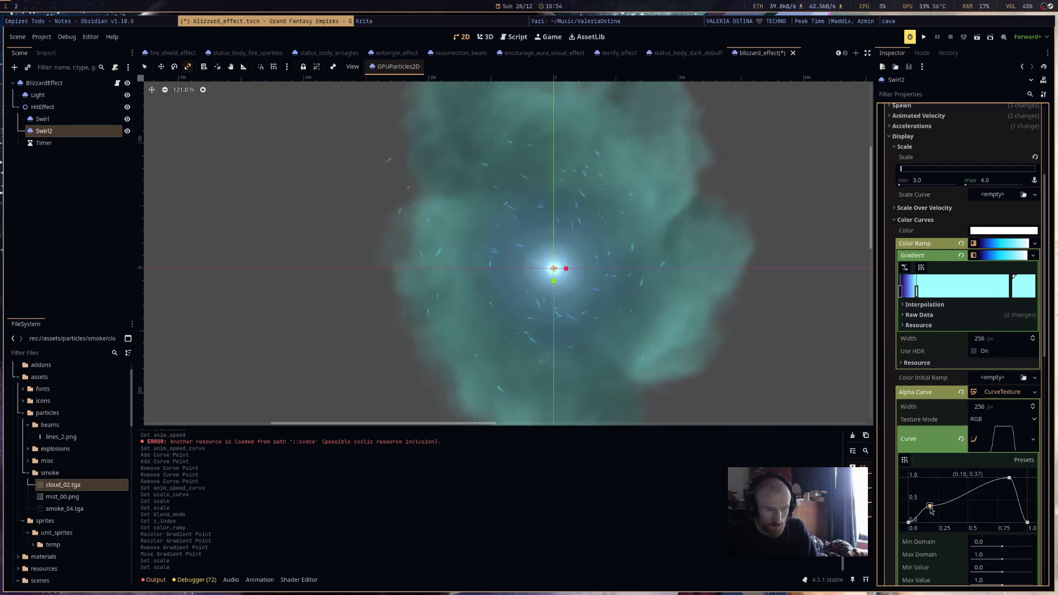
drag(929, 508, 930, 509)
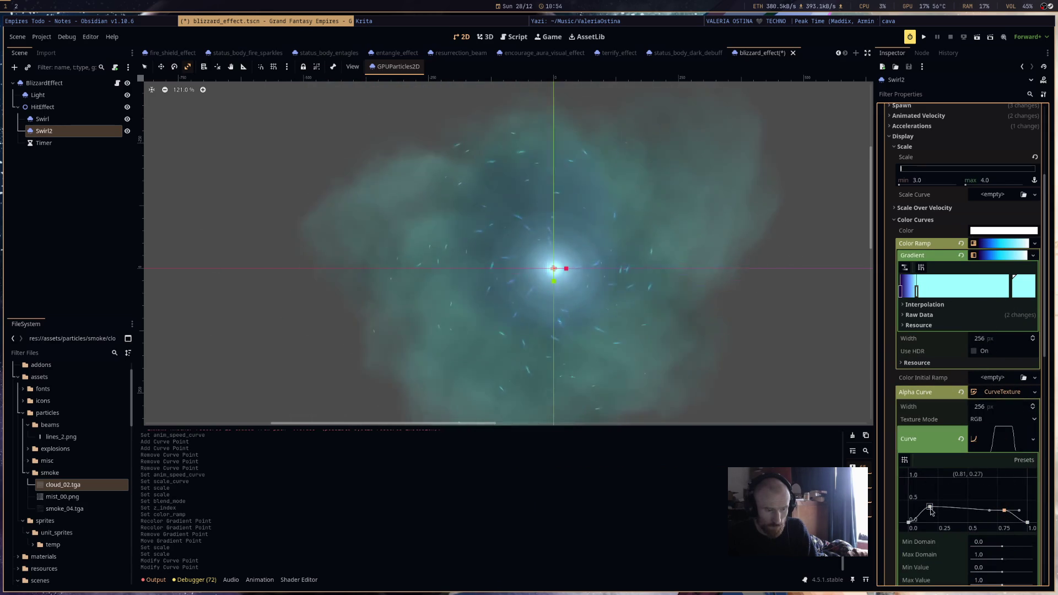
drag(923, 487, 920, 477)
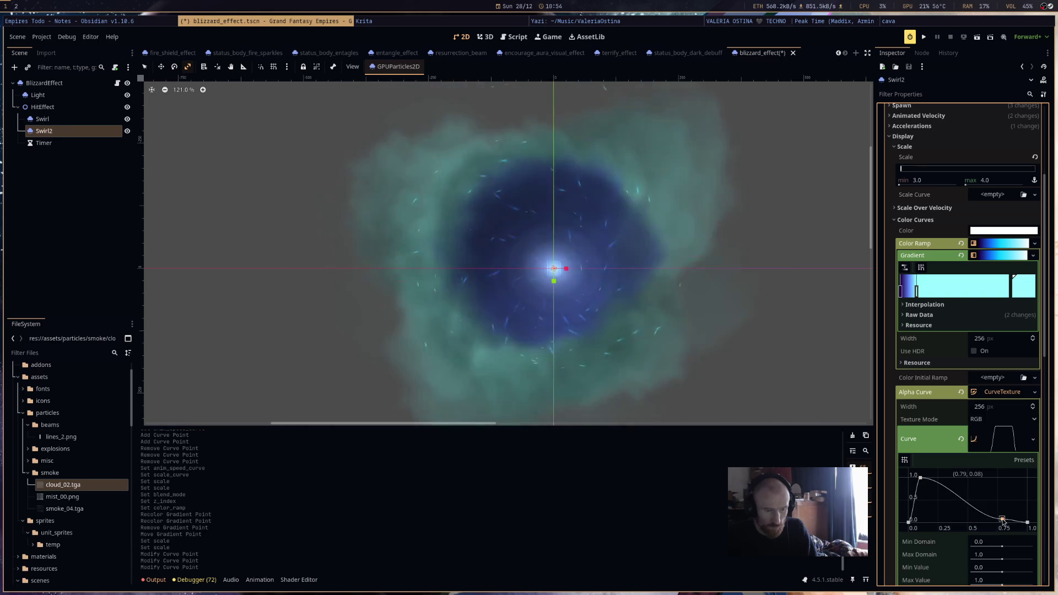
right_click(995, 512)
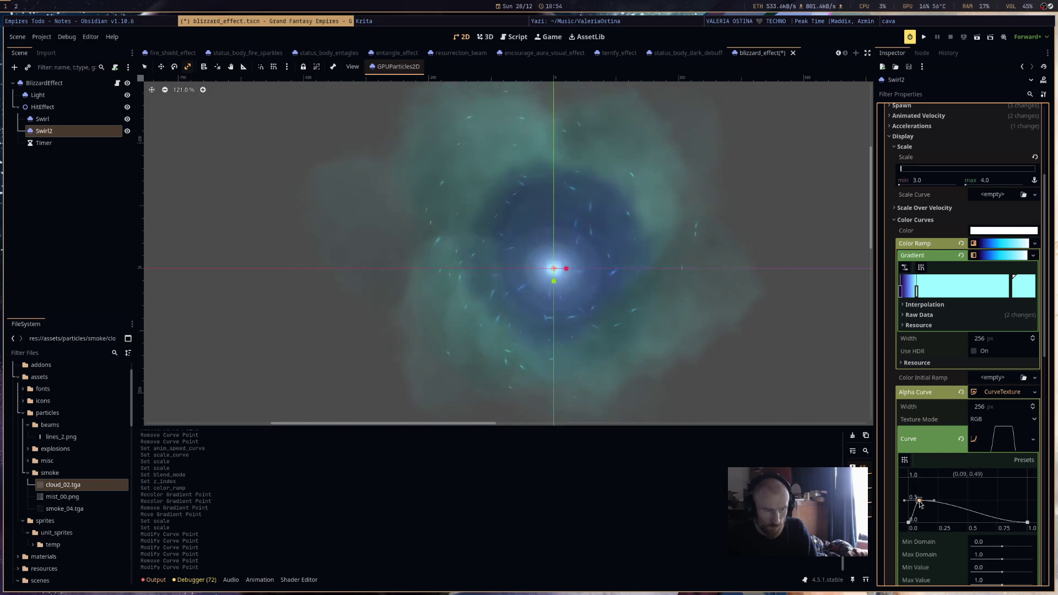
click(919, 503)
mouse_move(916, 291)
mouse_down()
mouse_move(959, 299)
mouse_move(927, 296)
mouse_up()
click(900, 291)
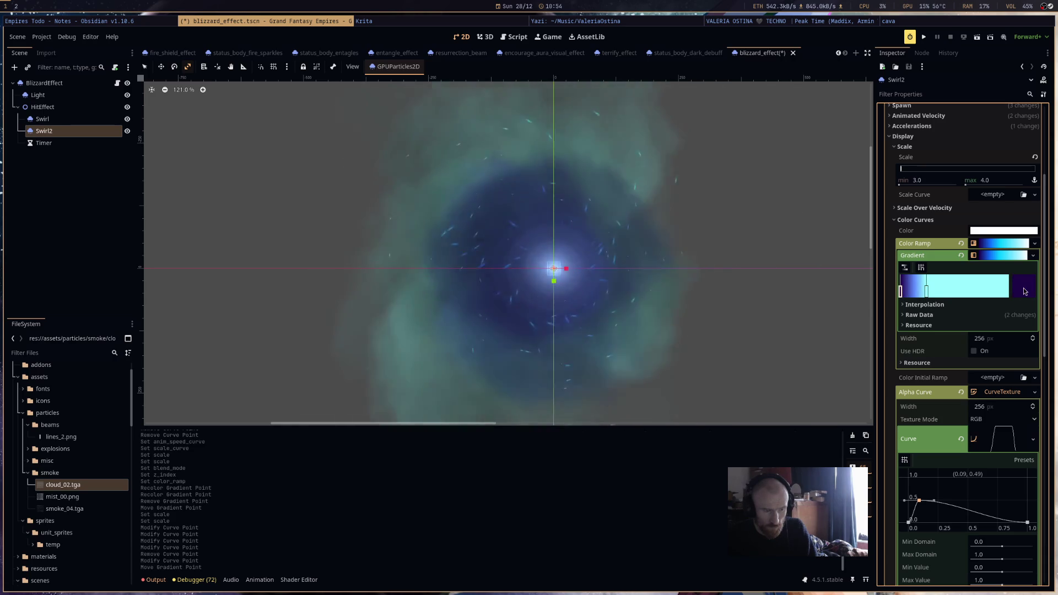
Change the gradient's end stop to navy #001832 and save the blizzard_effect scene.
click(1024, 290)
click(505, 183)
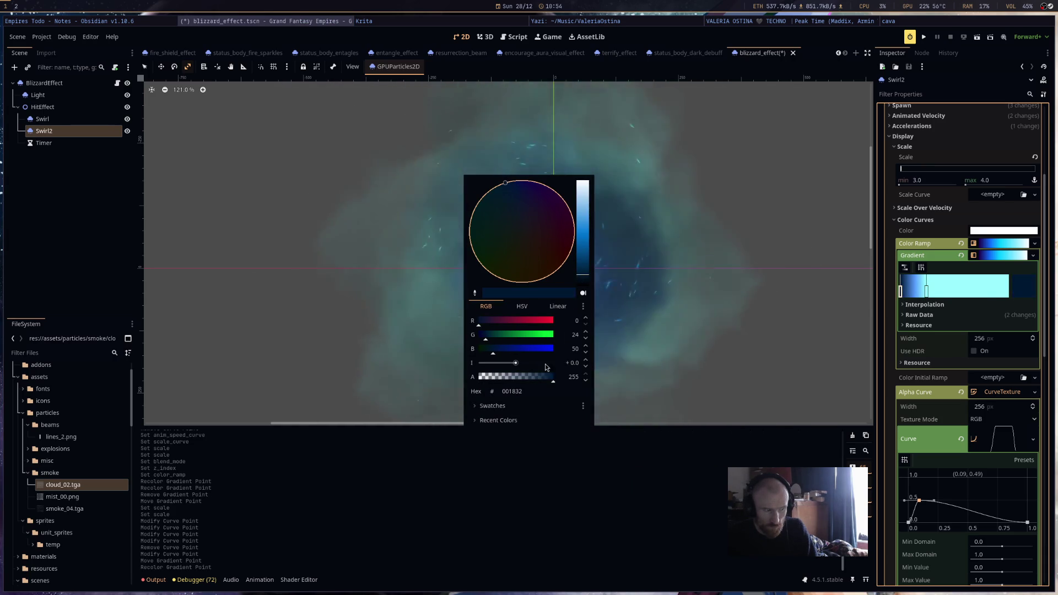
click(723, 360)
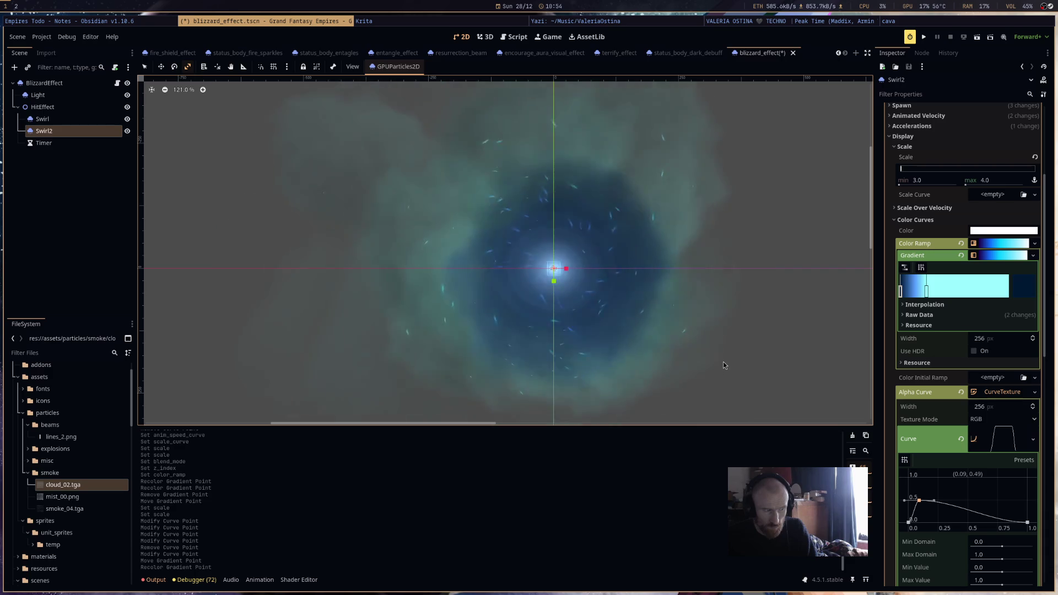
key(ctrl+s)
scroll(726, 361, down, 10)
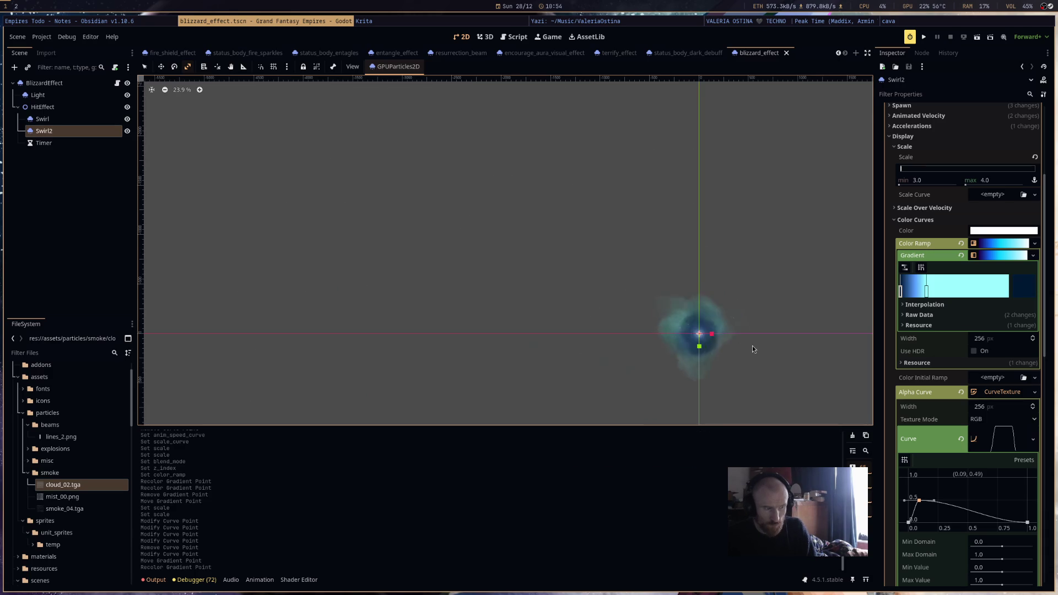
scroll(736, 349, up, 6)
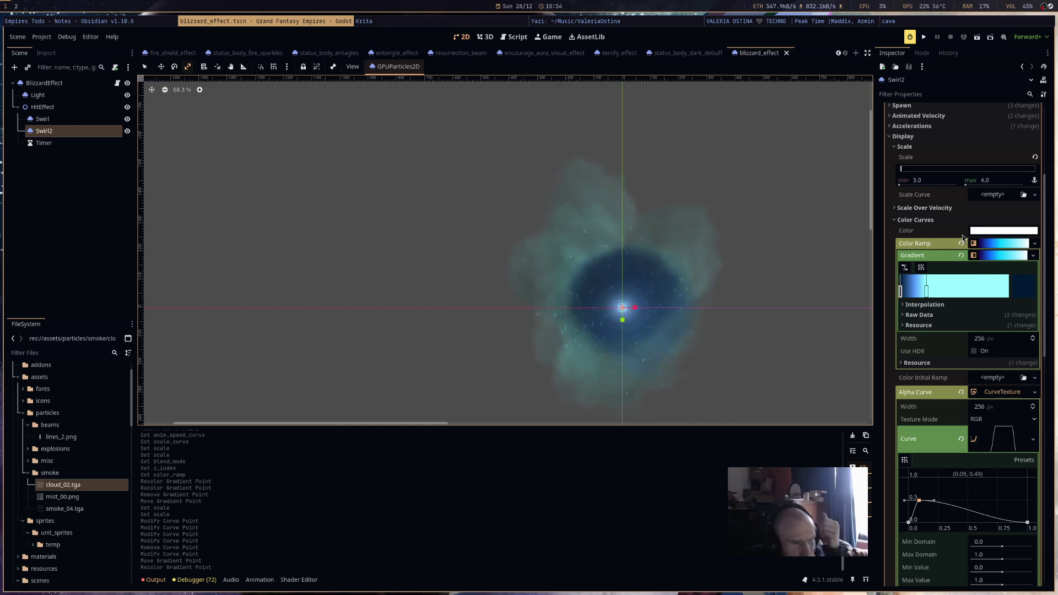
Scroll through Swirl2's Inspector, reading the Turbulence tooltip, and collapse the Color Curves section.
scroll(991, 270, up, 5)
scroll(972, 340, down, 14)
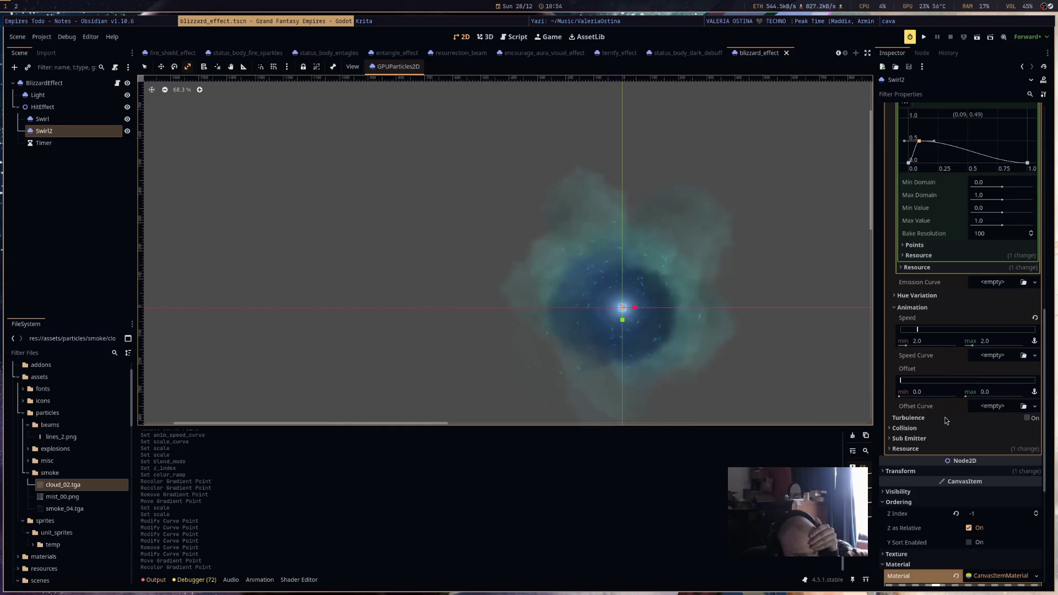
mouse_move(947, 419)
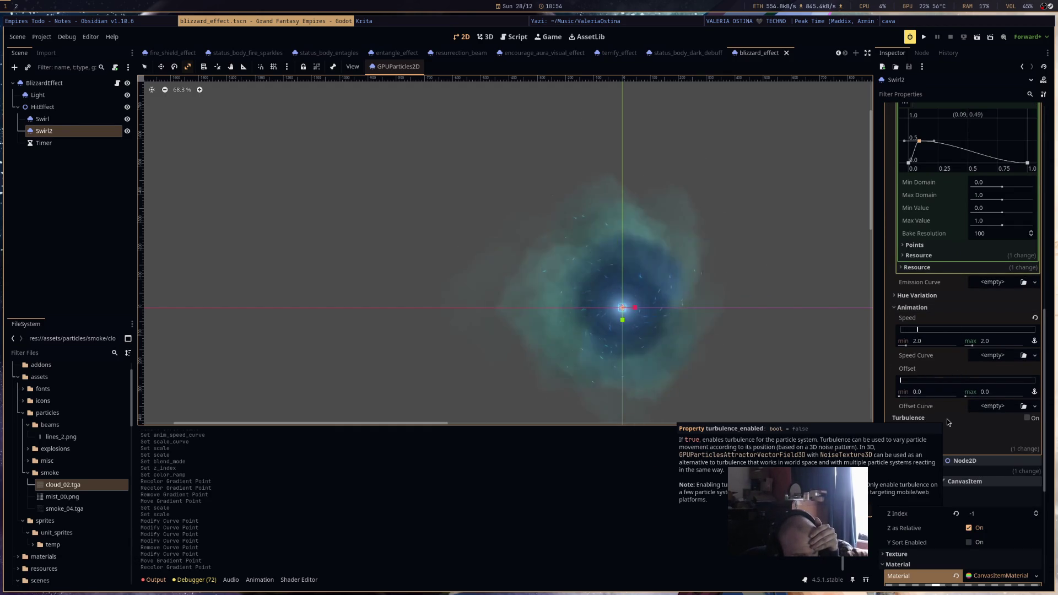
scroll(946, 420, up, 7)
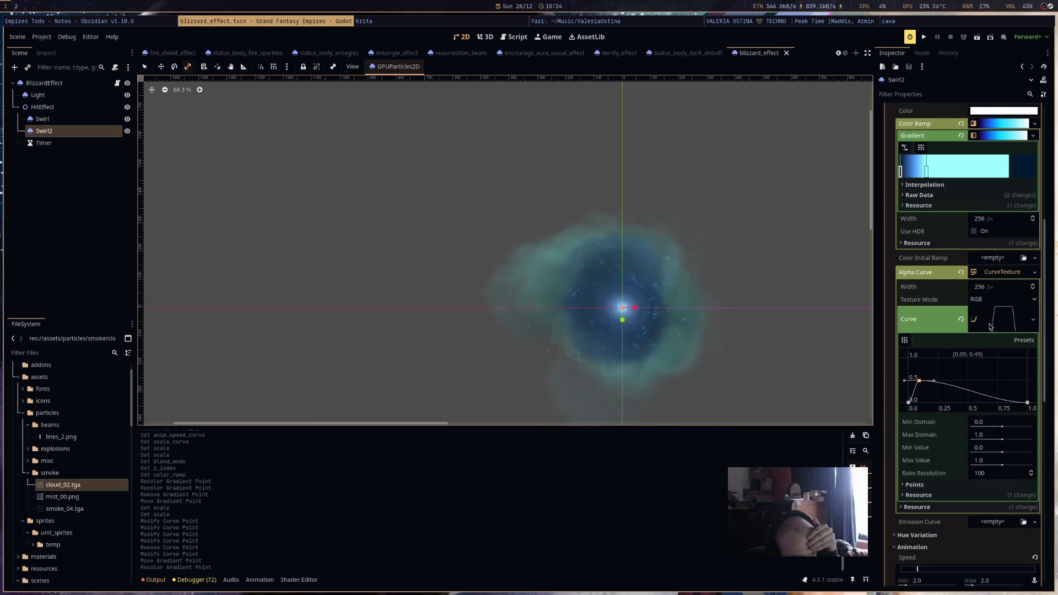
scroll(976, 292, up, 7)
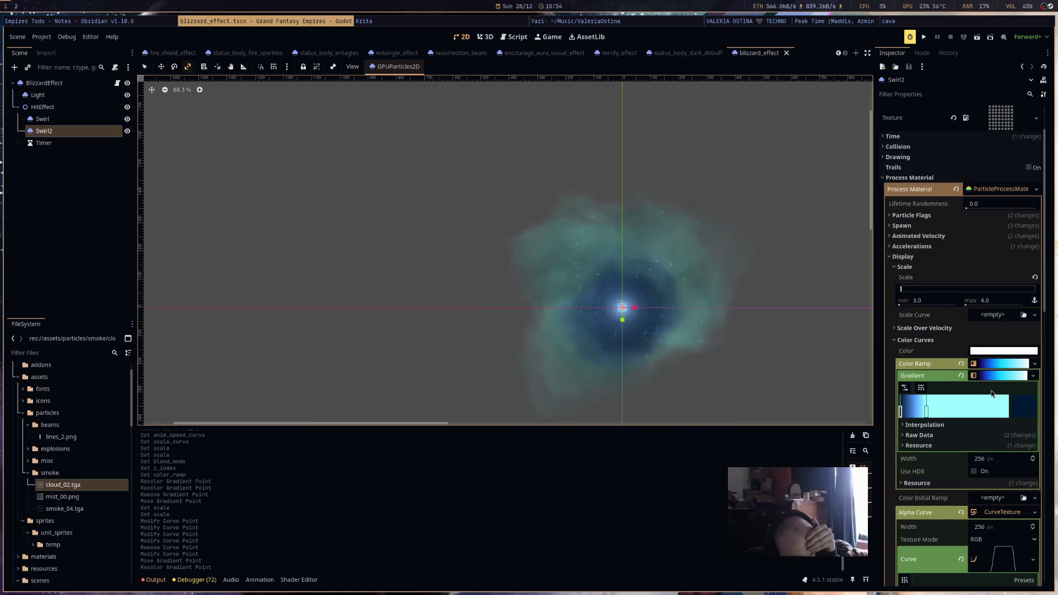
click(976, 342)
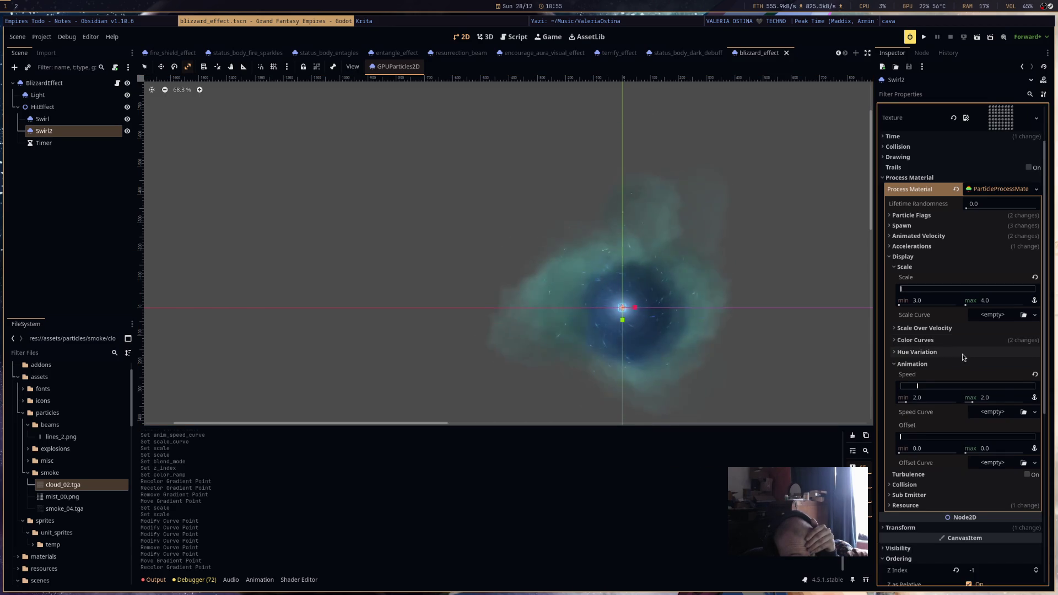
click(962, 354)
Lower Swirl2's maximum orbit velocity from 0.95 to 0.3 under Animated Velocity.
click(920, 245)
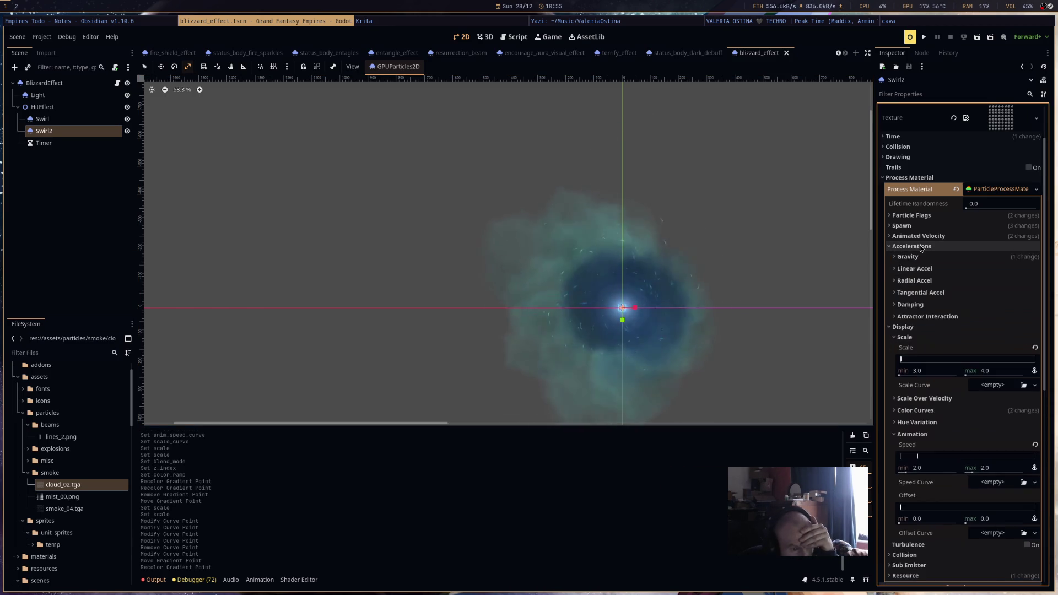
click(920, 246)
click(918, 236)
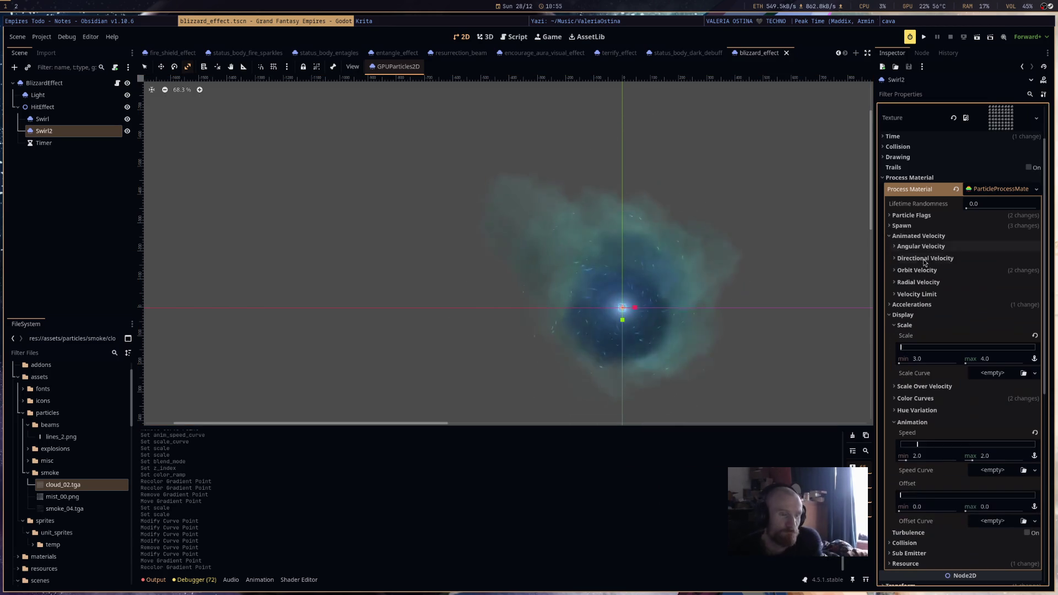
click(936, 266)
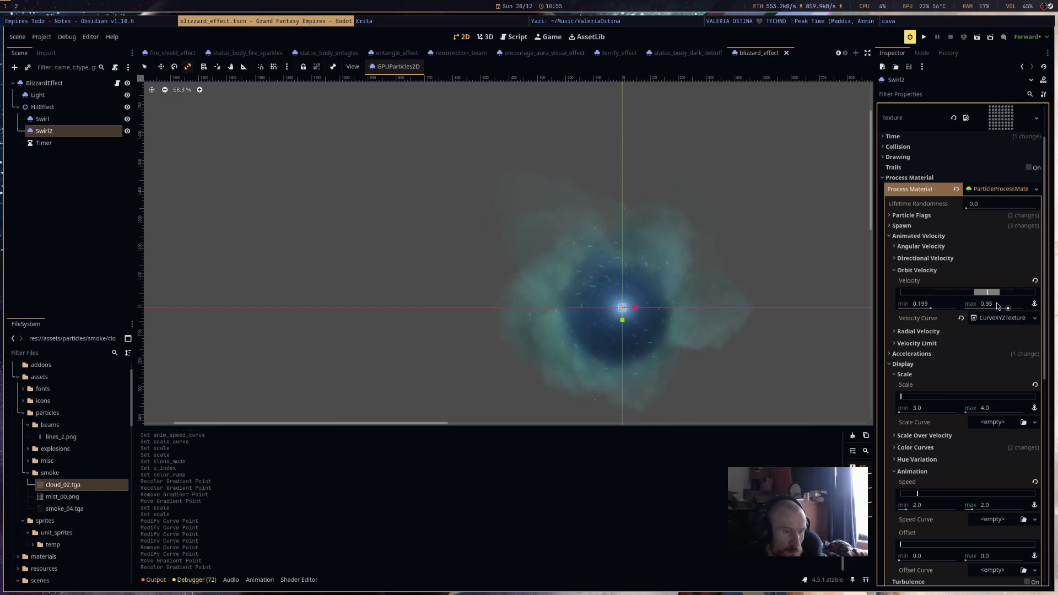
click(997, 305)
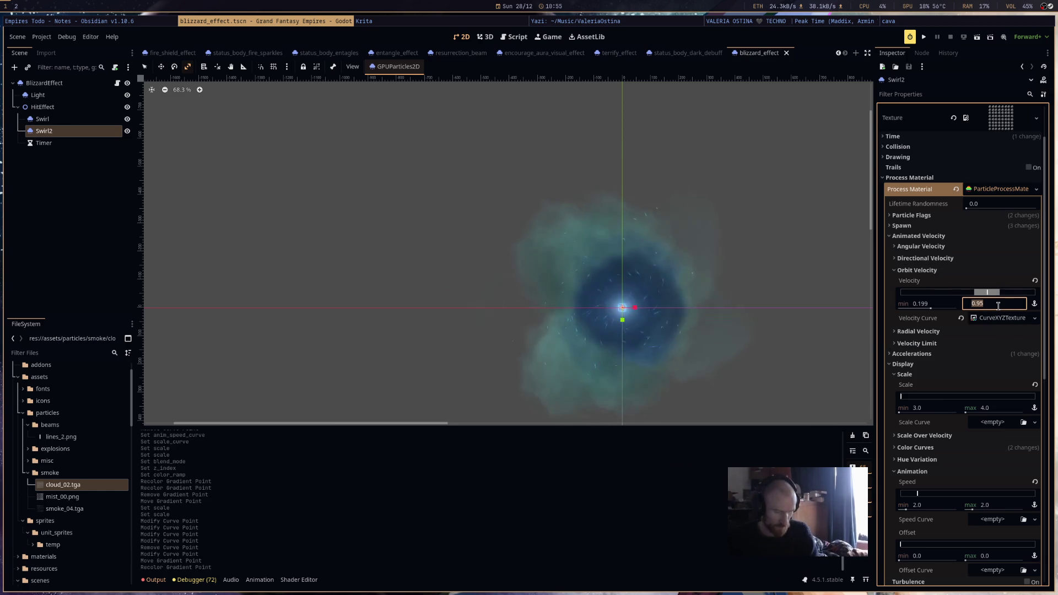
text(0.)
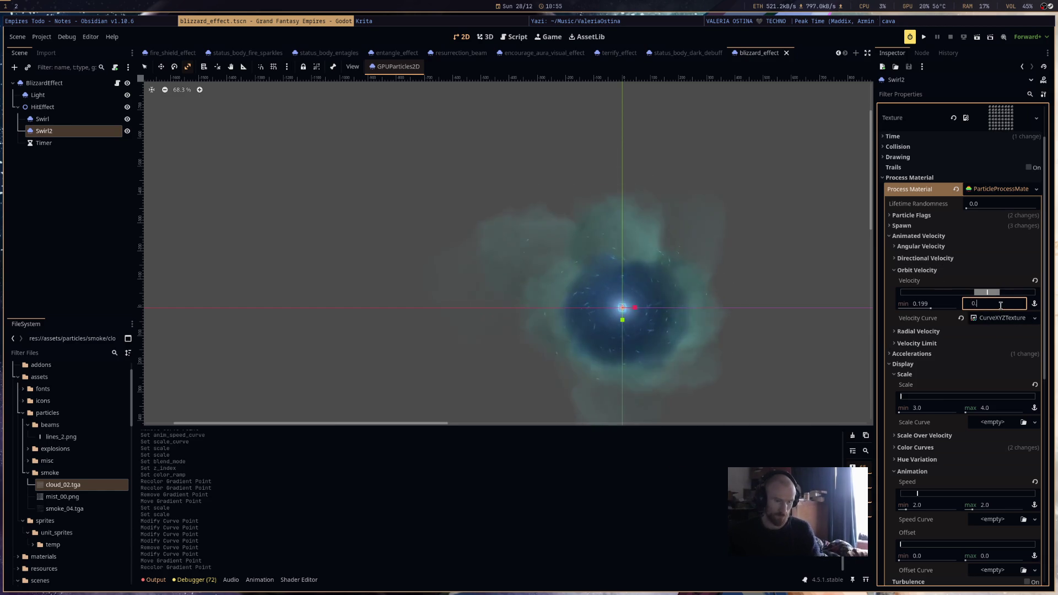
text(3)
key(Return)
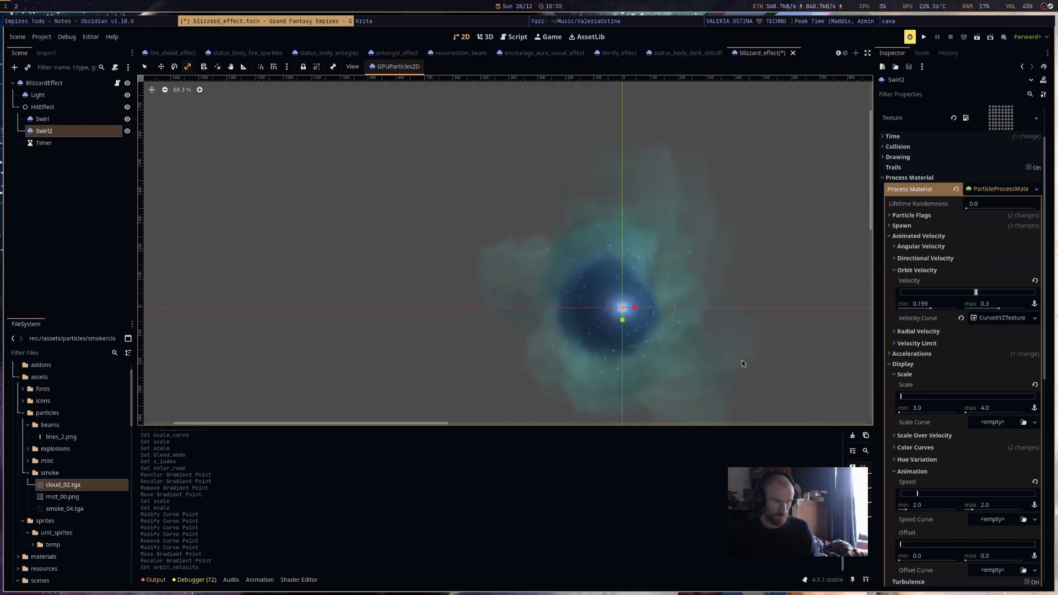
click(912, 214)
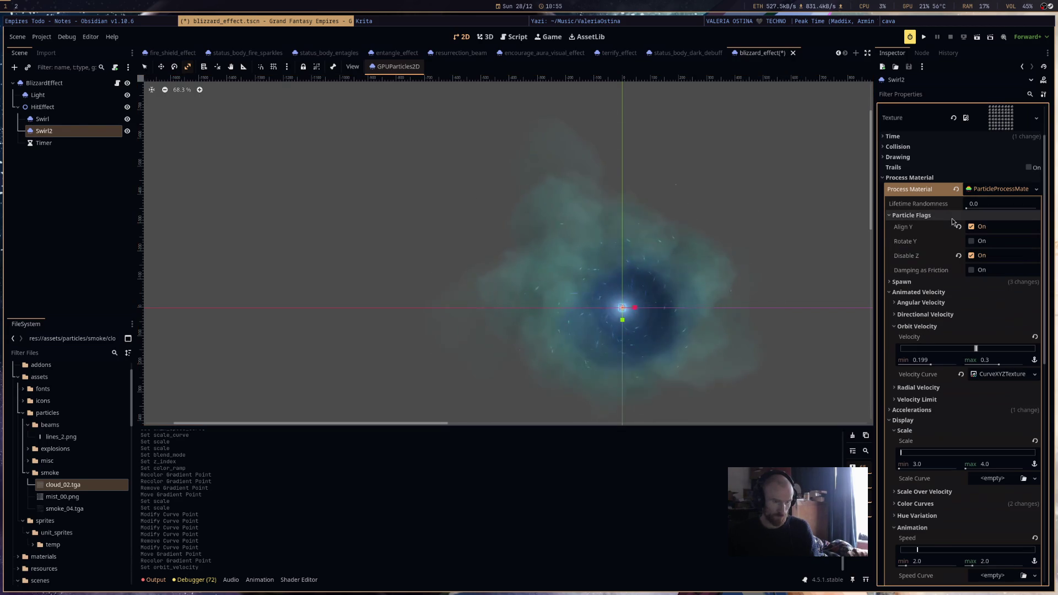
Uncheck Swirl2's Align Y particle flag and expand the Spawn angle range.
click(971, 227)
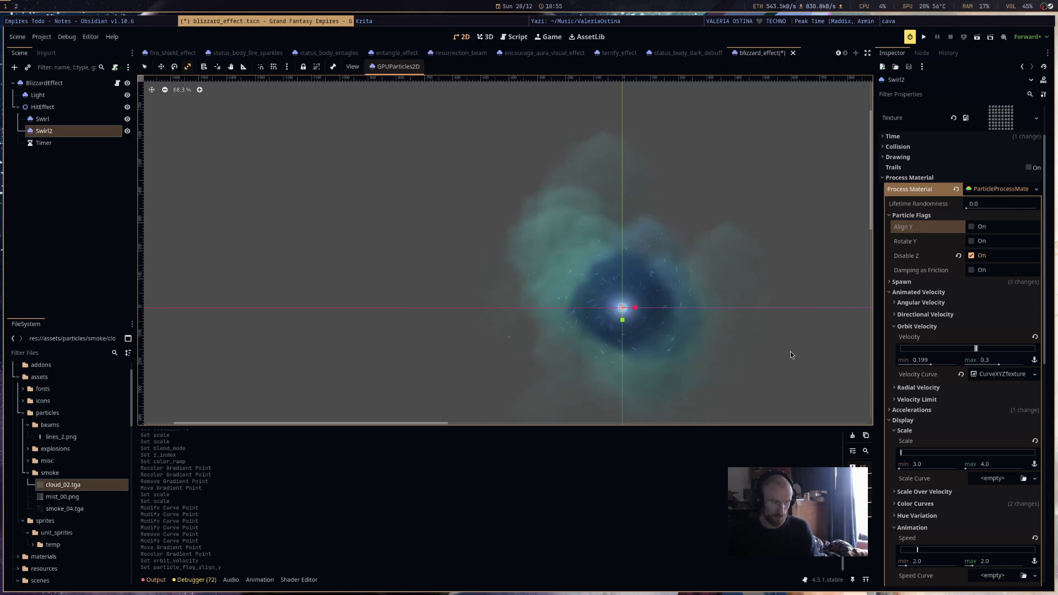
click(942, 302)
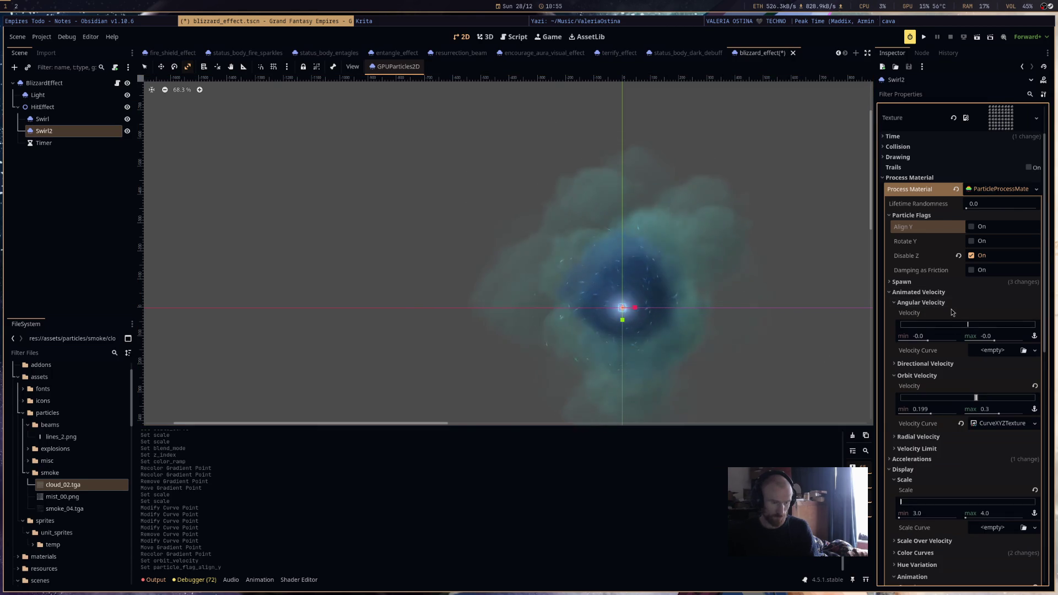
click(943, 302)
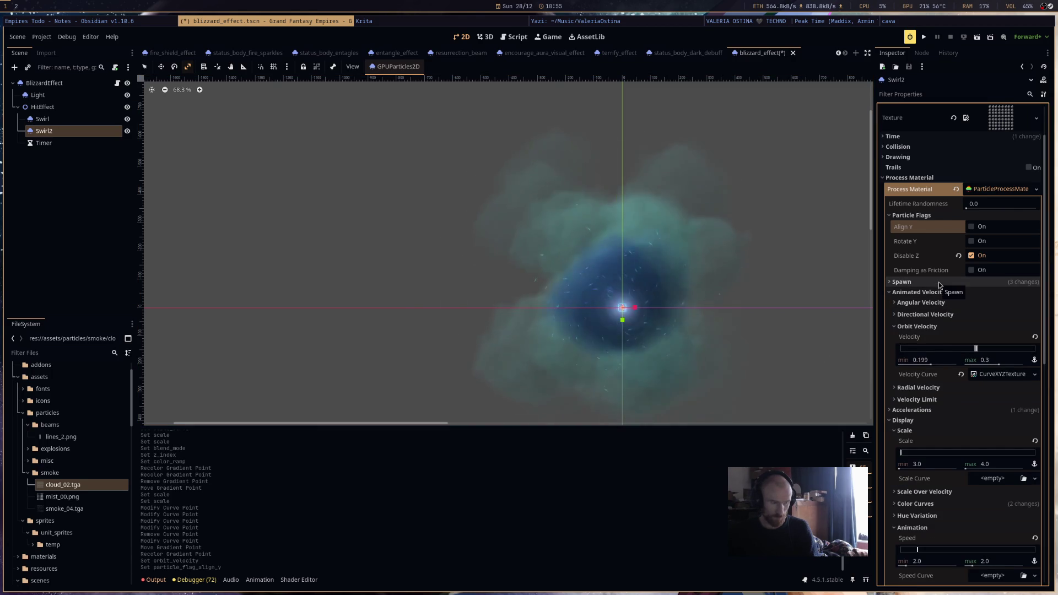
click(937, 282)
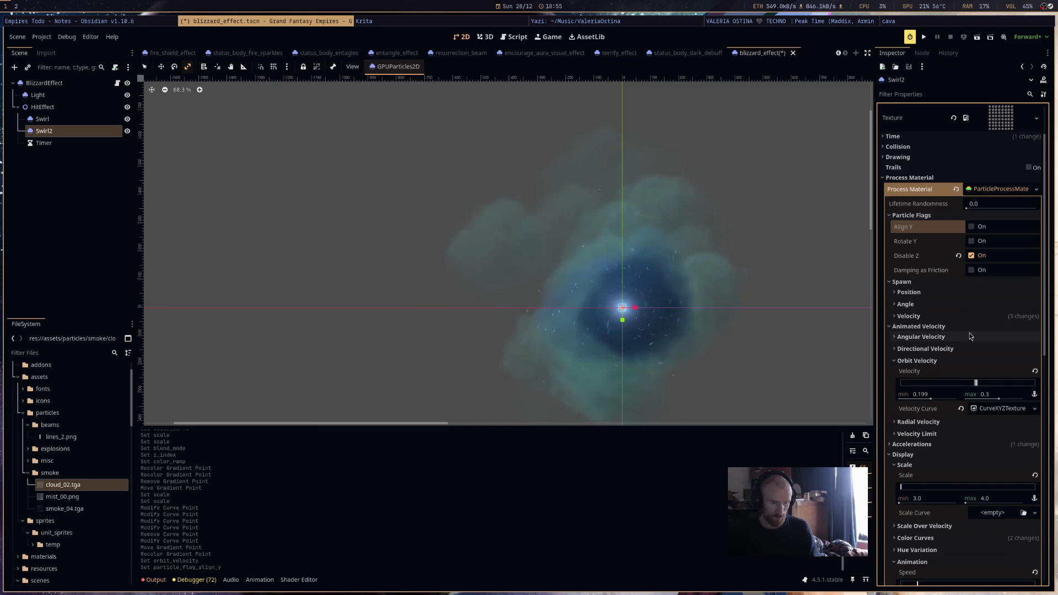
click(960, 306)
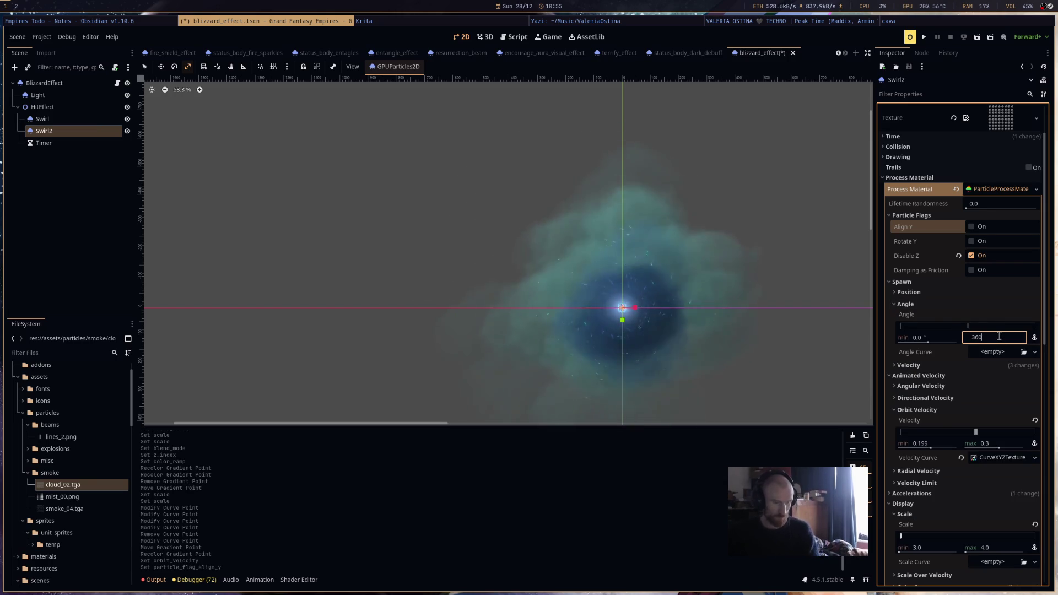
Set Swirl2's maximum spawn angle to 360, save, and add a new CurveTexture angle curve.
key(Return)
key(ctrl+s)
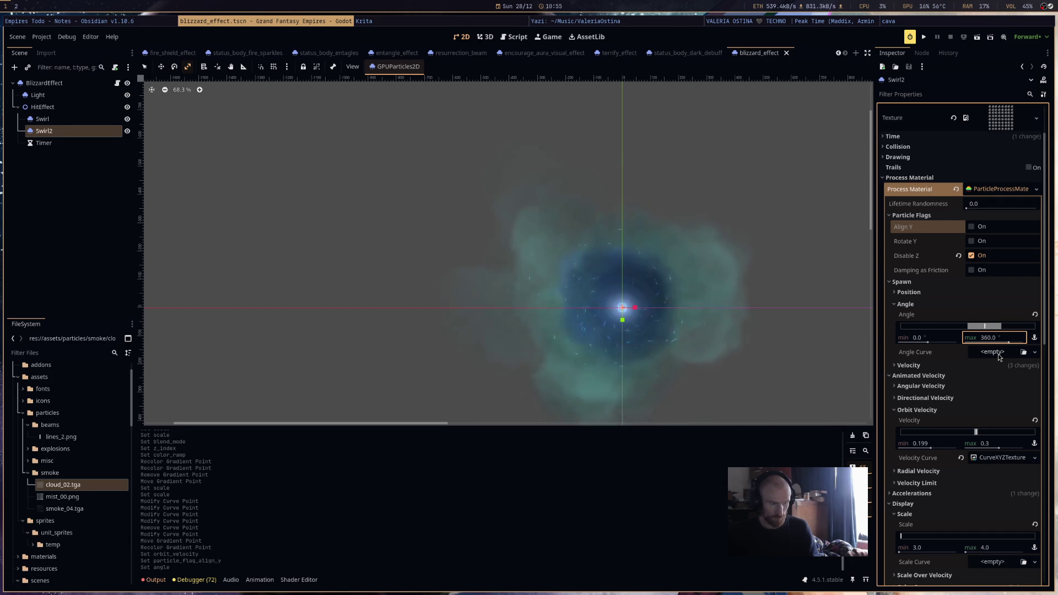
click(997, 354)
click(1007, 378)
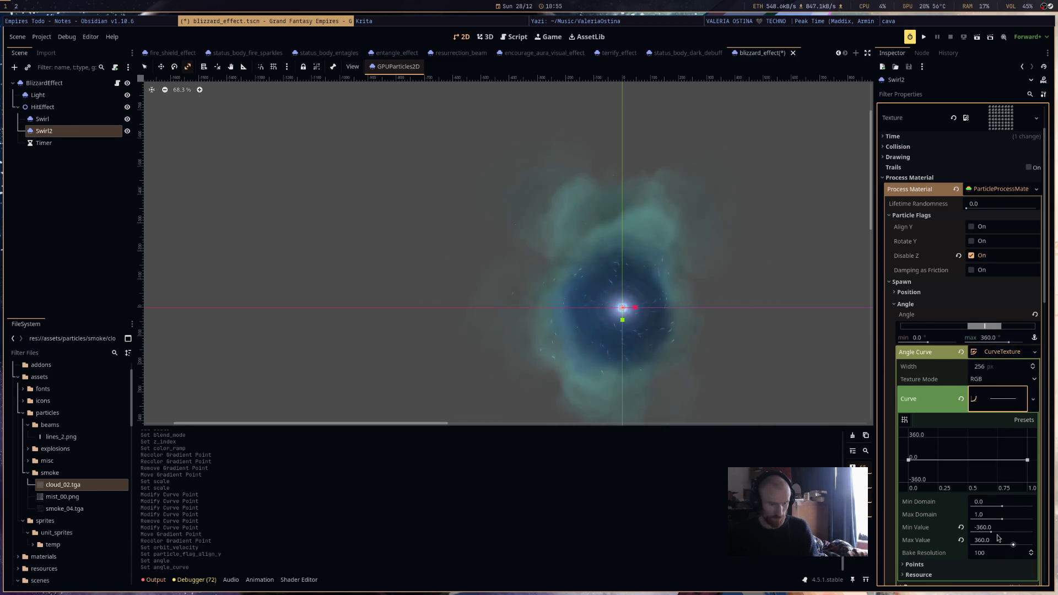
Give the angle curve a 0–1 range, nudge its start point, enlarge Swirl2 slightly, and save.
click(998, 527)
text(0)
key(Return)
click(997, 539)
text(1)
key(Return)
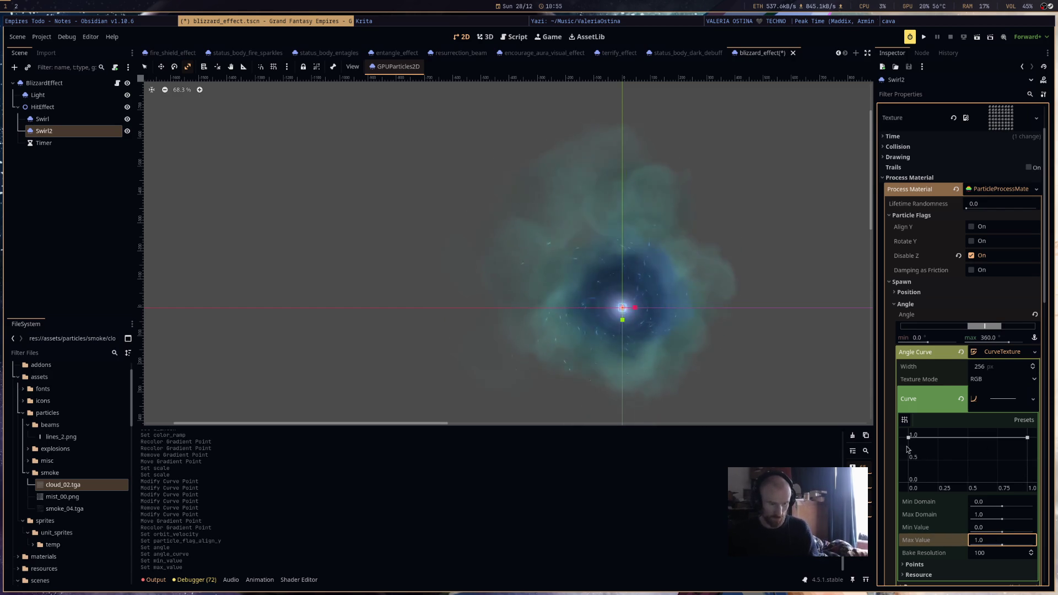
drag(907, 440, 908, 447)
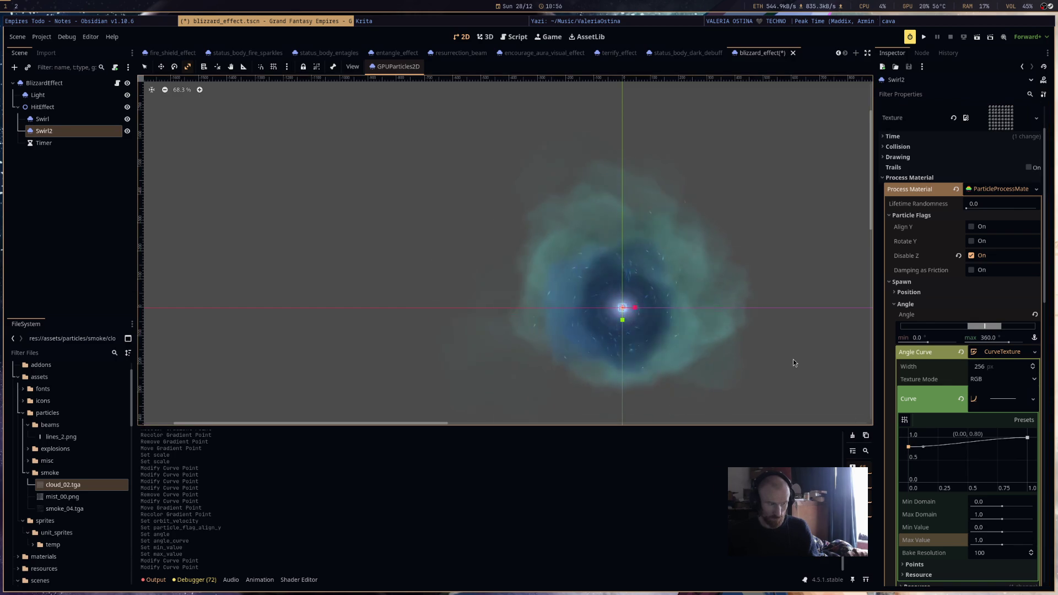
drag(799, 361, 748, 336)
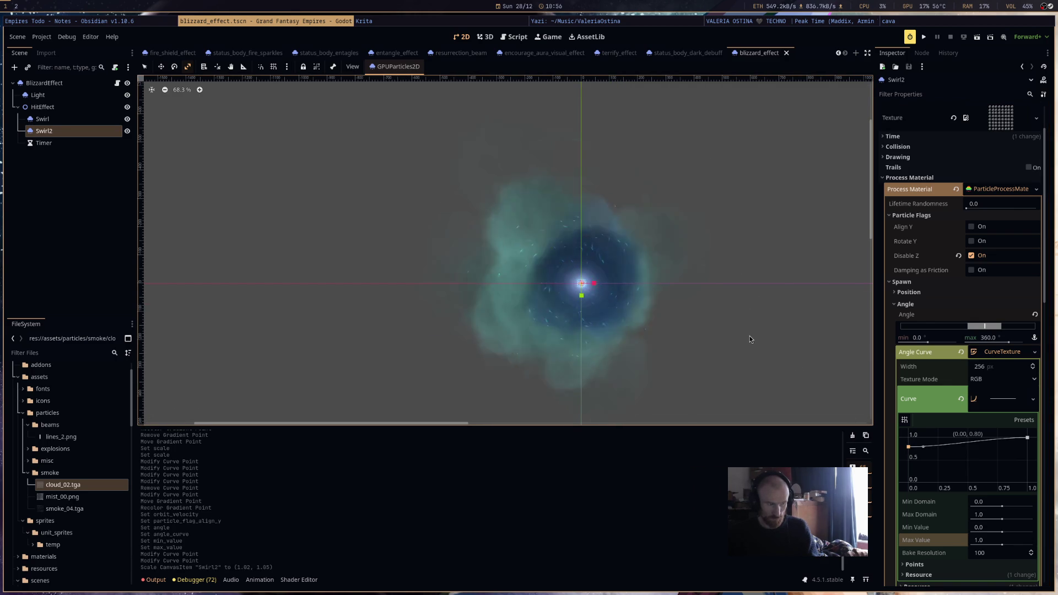
key(ctrl+s)
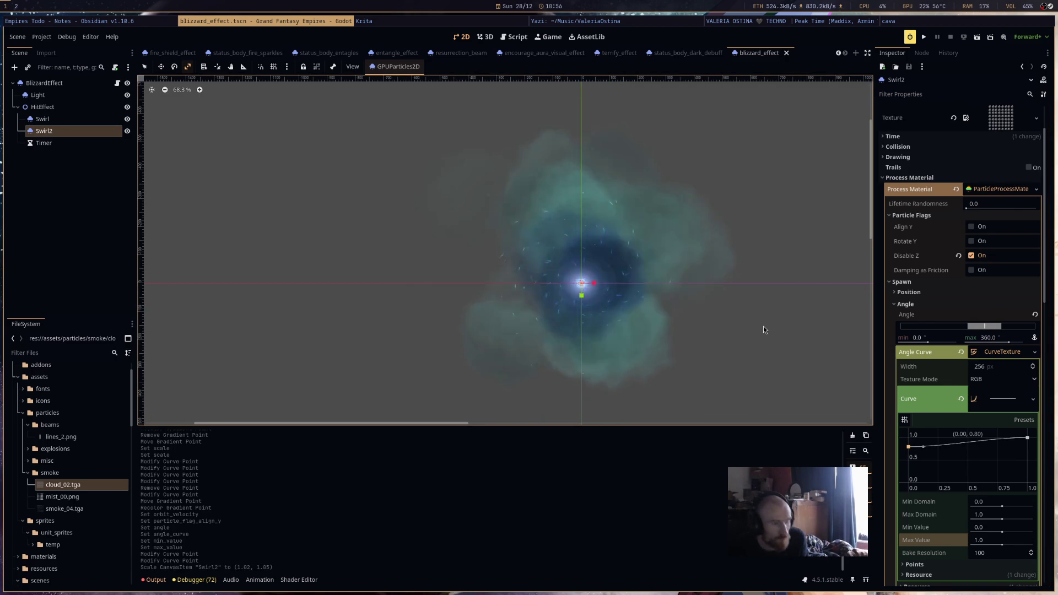
click(1000, 194)
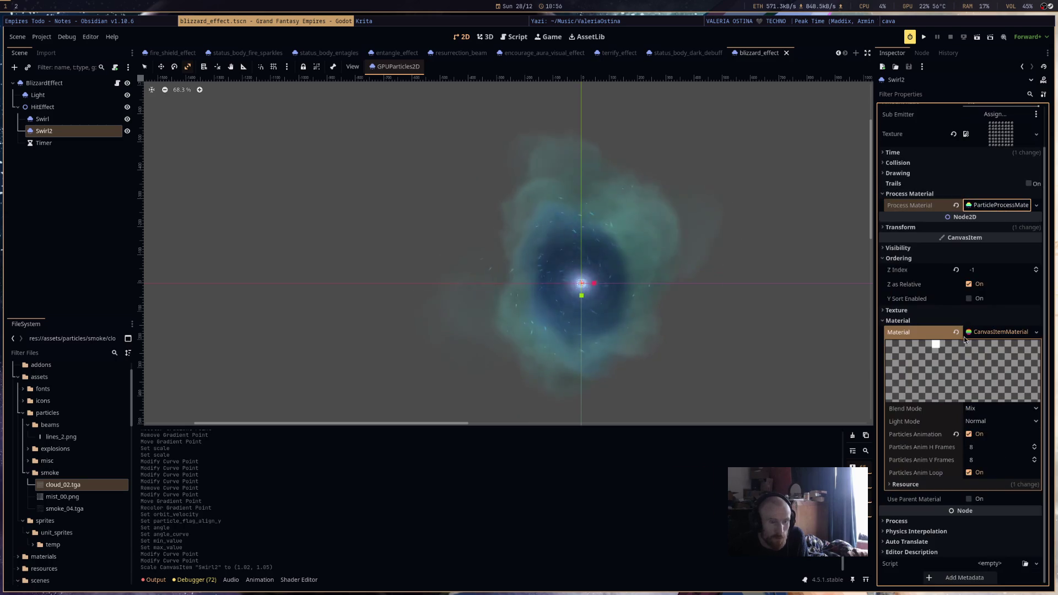
click(999, 207)
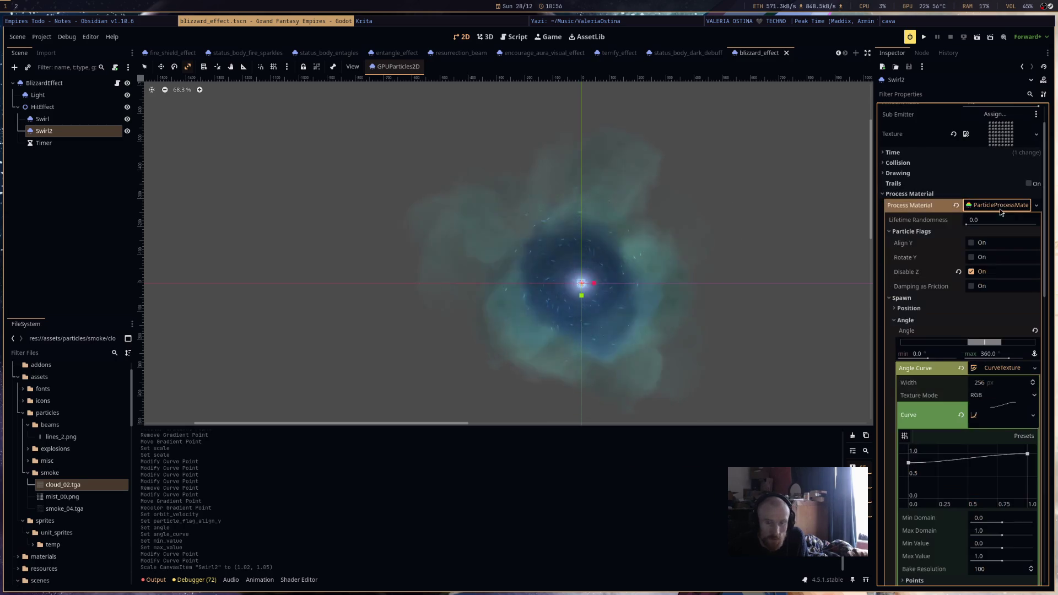
click(976, 321)
scroll(981, 346, down, 5)
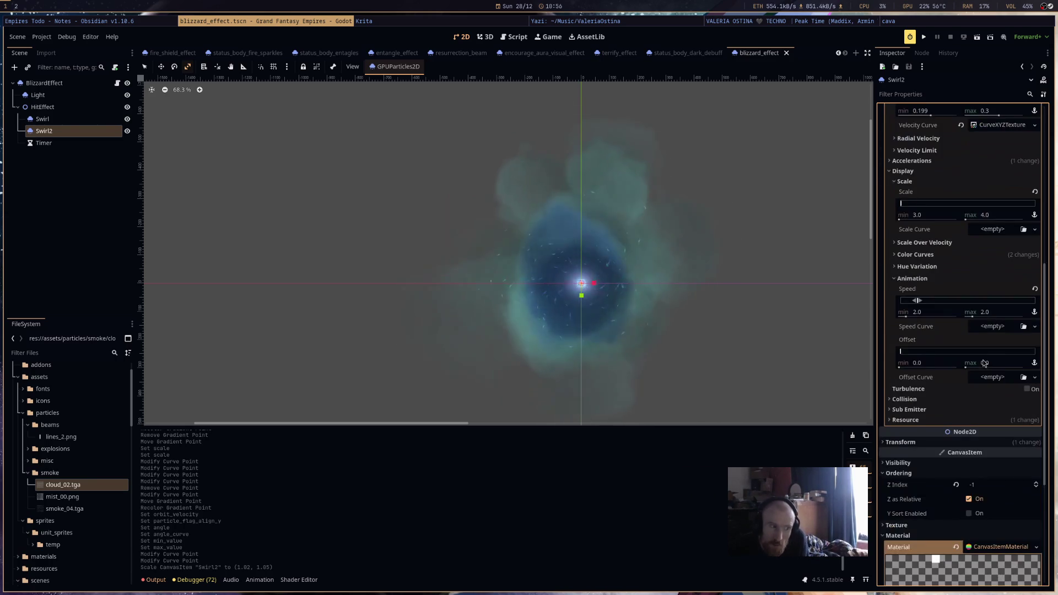
scroll(978, 364, down, 5)
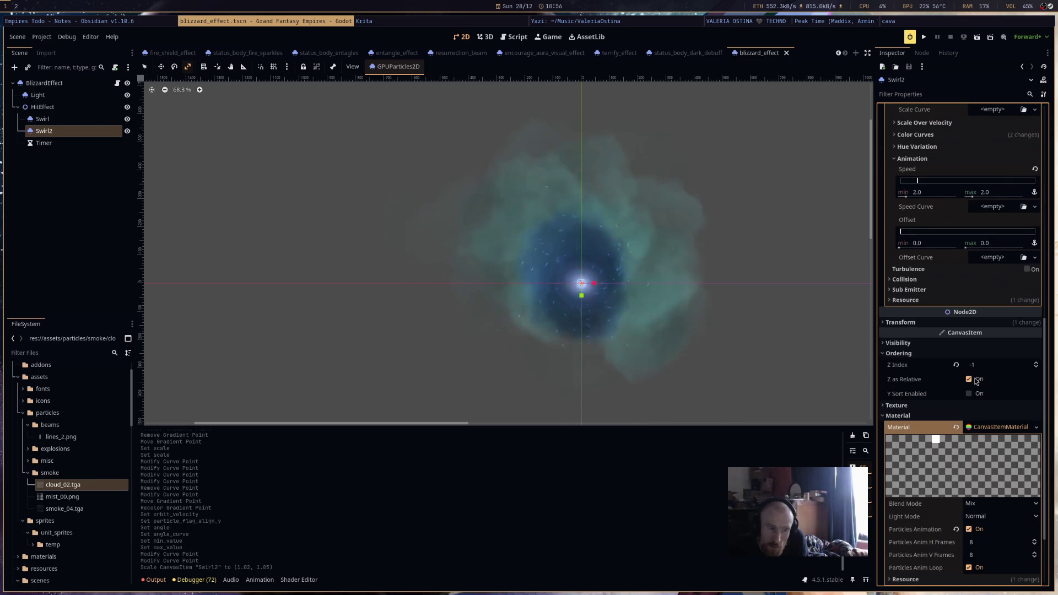
scroll(967, 342, up, 3)
scroll(966, 335, up, 2)
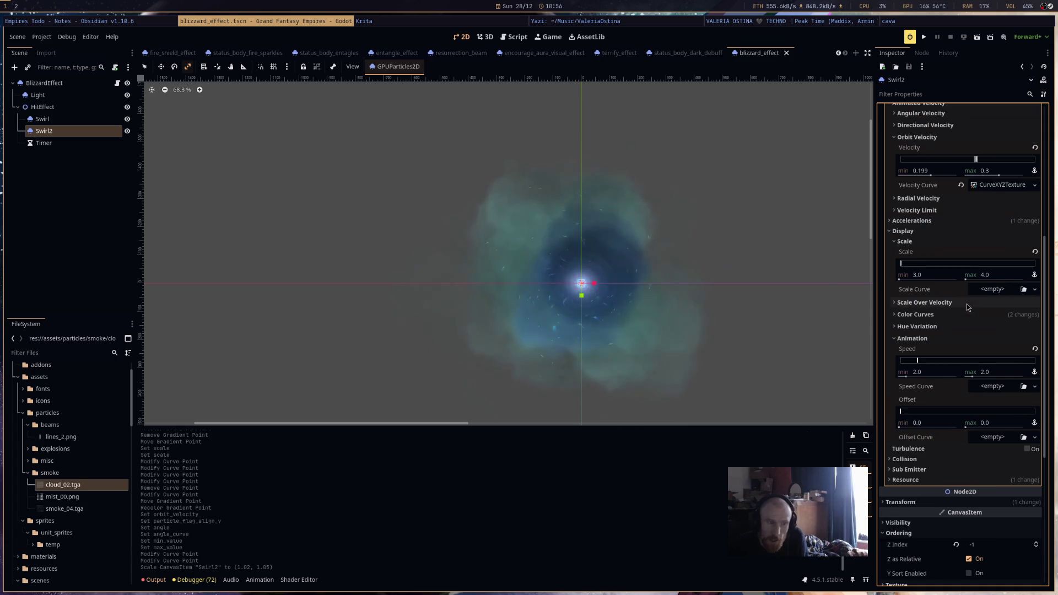
scroll(683, 303, up, 2)
scroll(693, 315, down, 2)
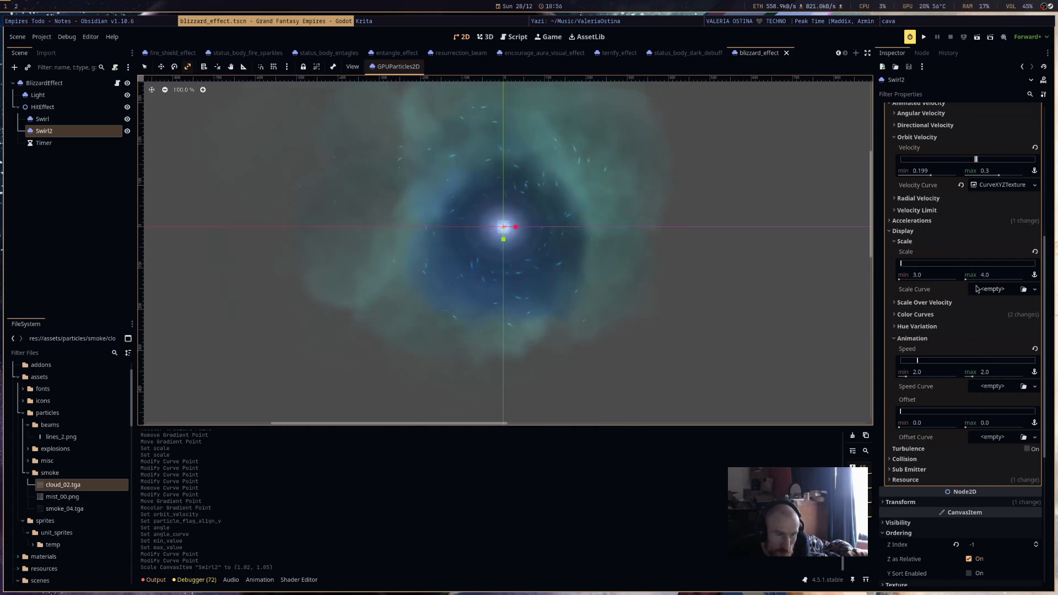
click(992, 289)
Create a new CurveTexture scale curve for Swirl2 and raise its starting point to full size.
click(1000, 300)
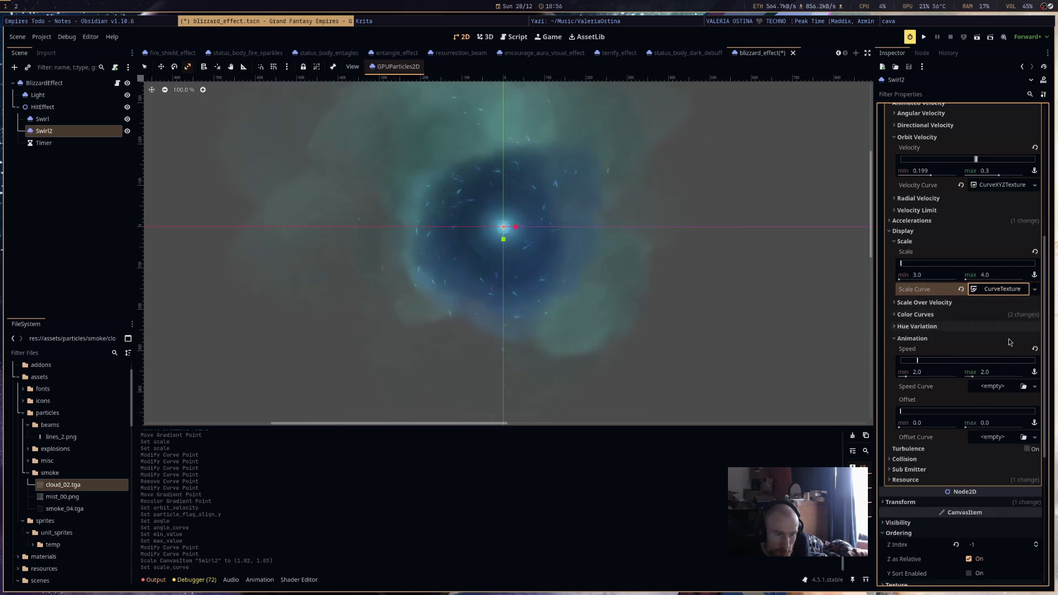
click(997, 336)
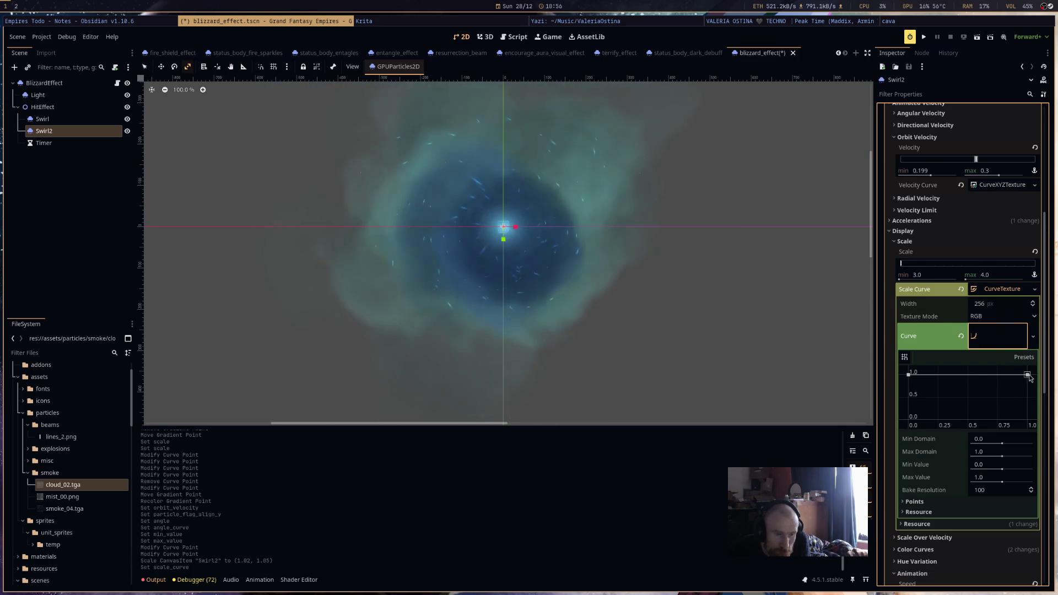
drag(1027, 375, 1031, 409)
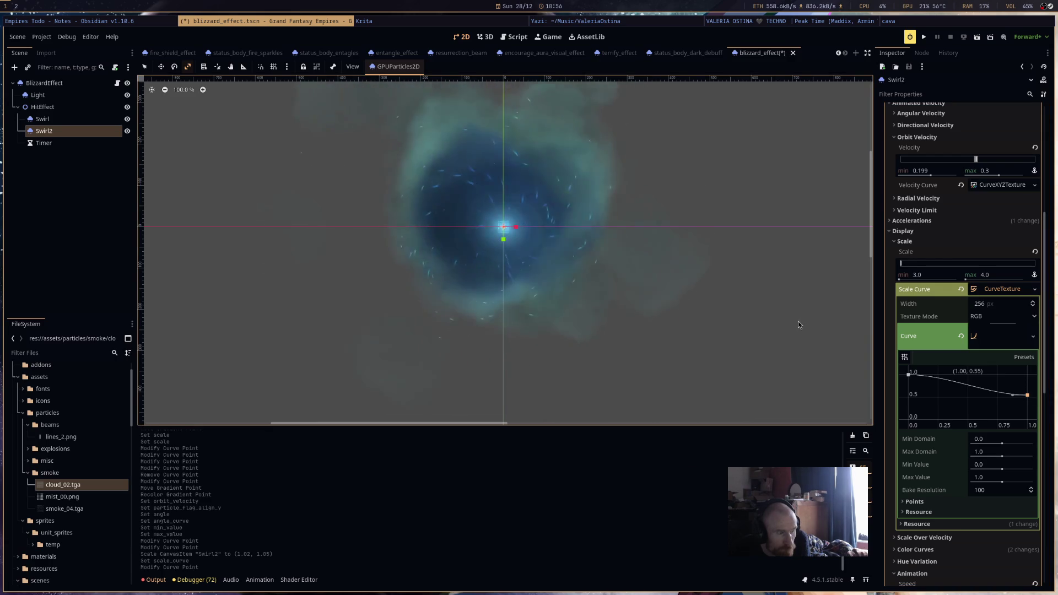
click(926, 375)
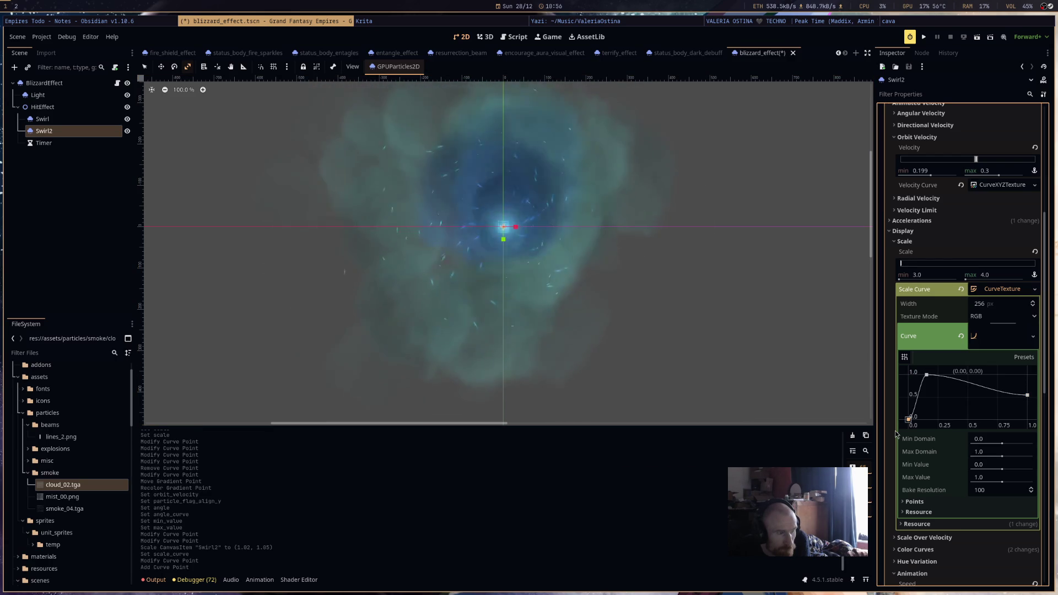
drag(896, 433, 892, 345)
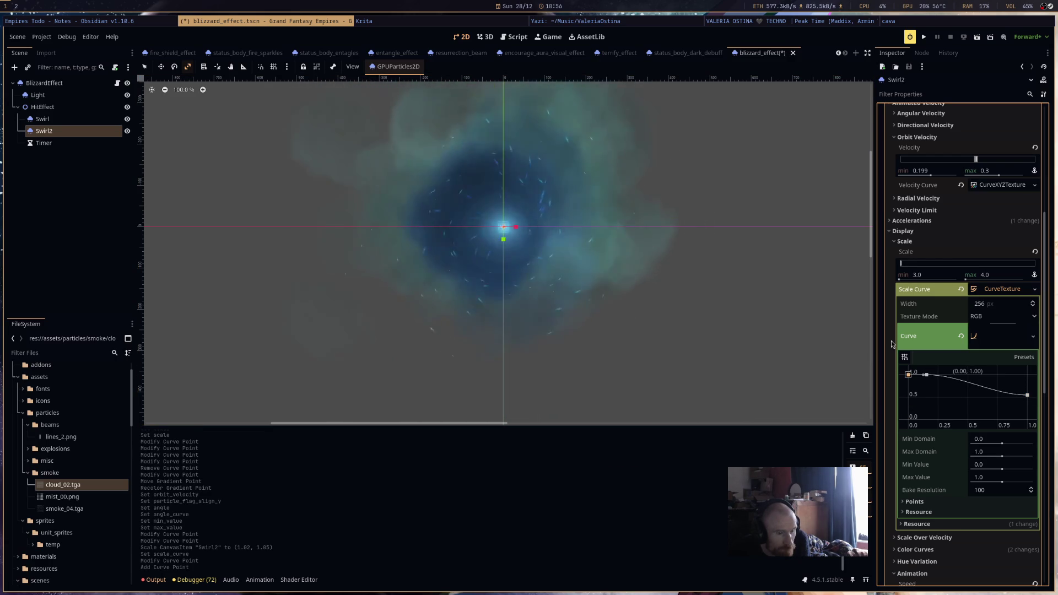
Delete the extra scale curve point and set the curve's end so particles shrink partway.
right_click(928, 376)
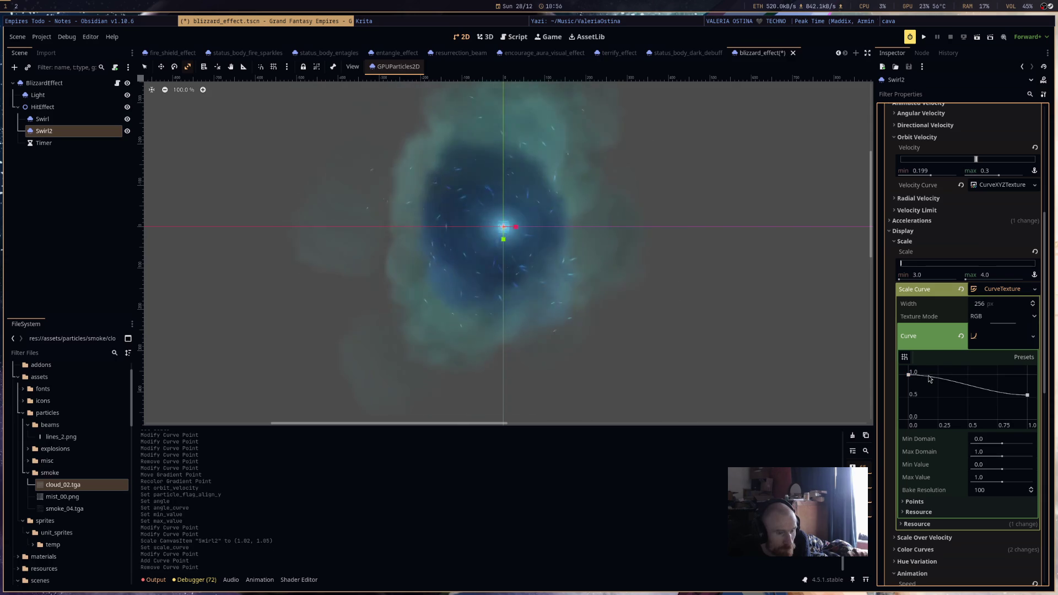
drag(1027, 396, 1025, 412)
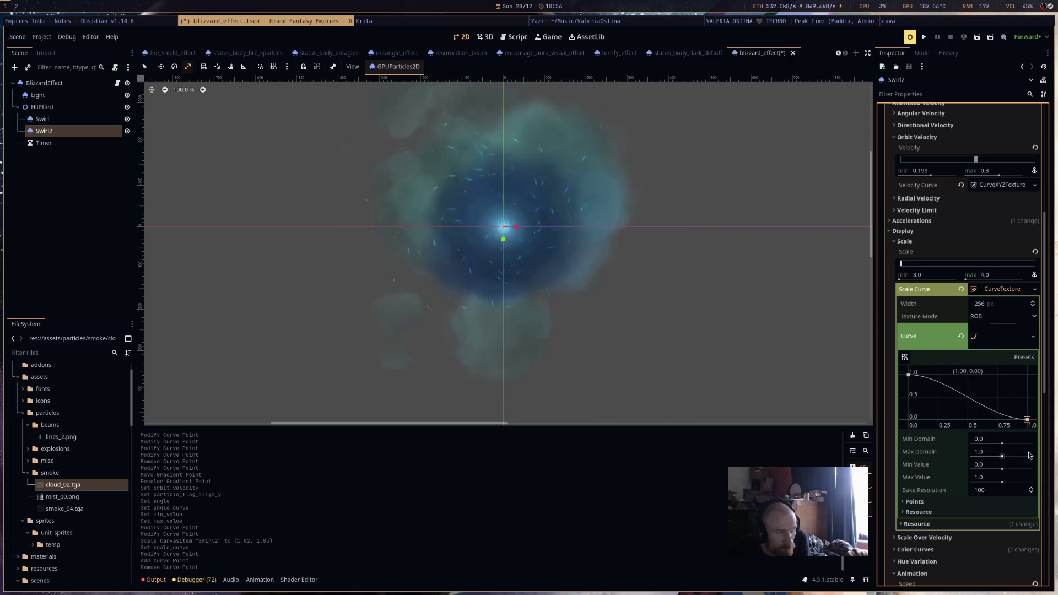
scroll(710, 315, down, 3)
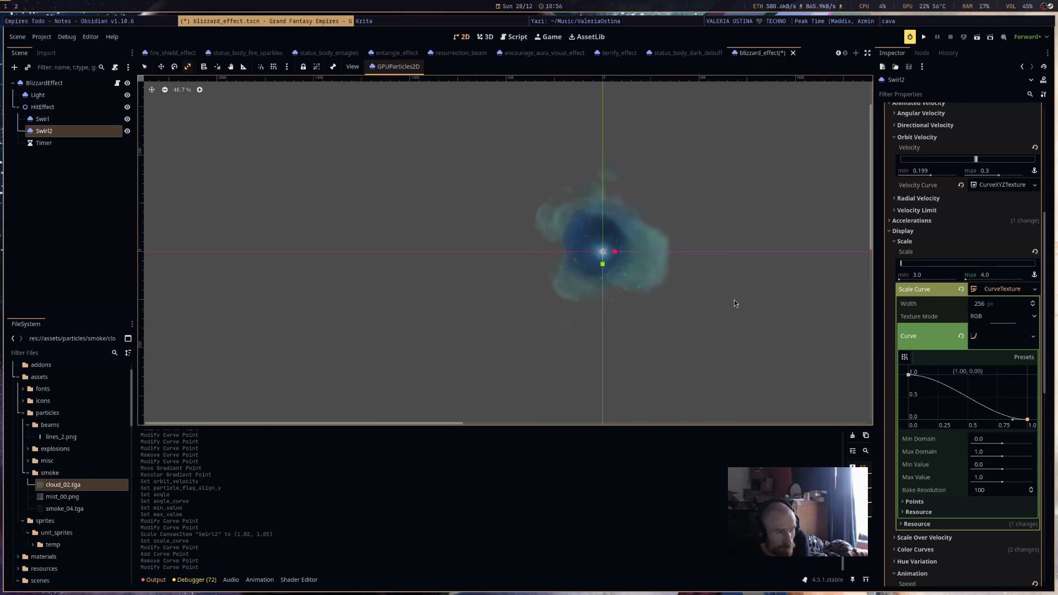
scroll(710, 267, up, 3)
scroll(862, 351, up, 1)
scroll(970, 419, up, 3)
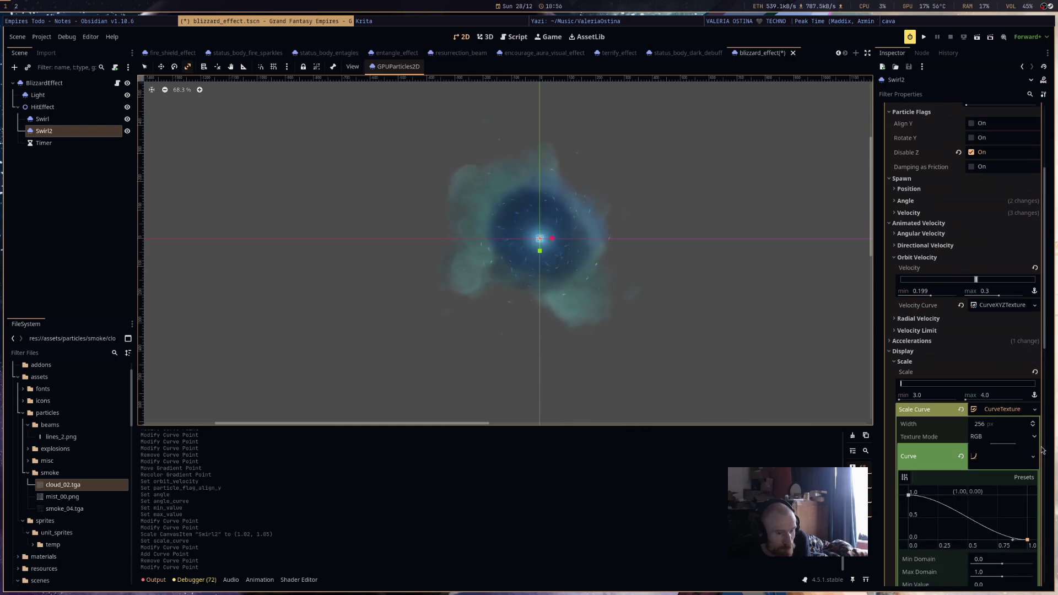
drag(1027, 539, 1027, 518)
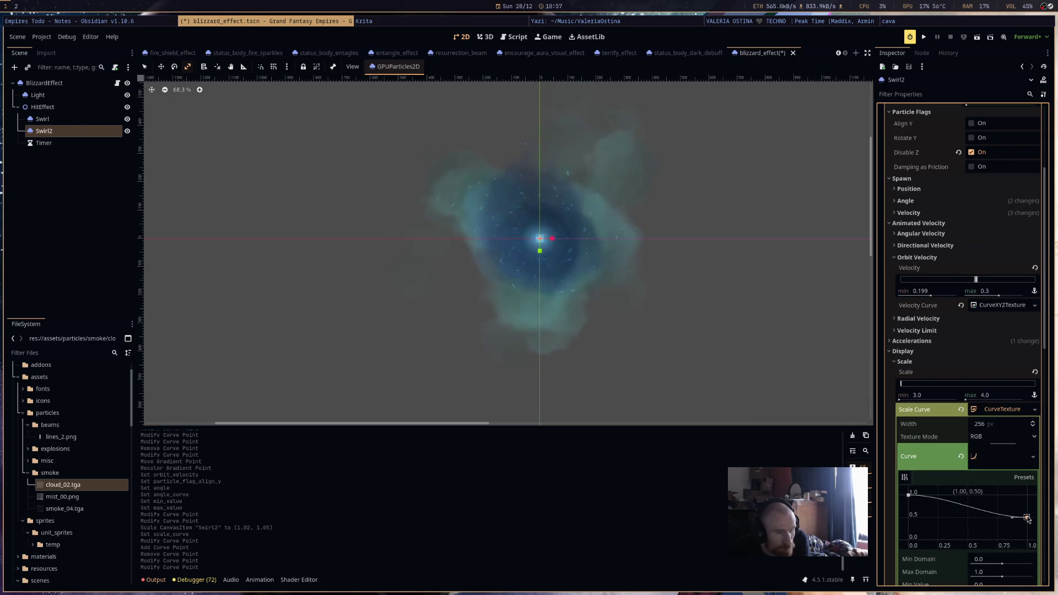
scroll(1004, 461, up, 3)
mouse_move(1004, 462)
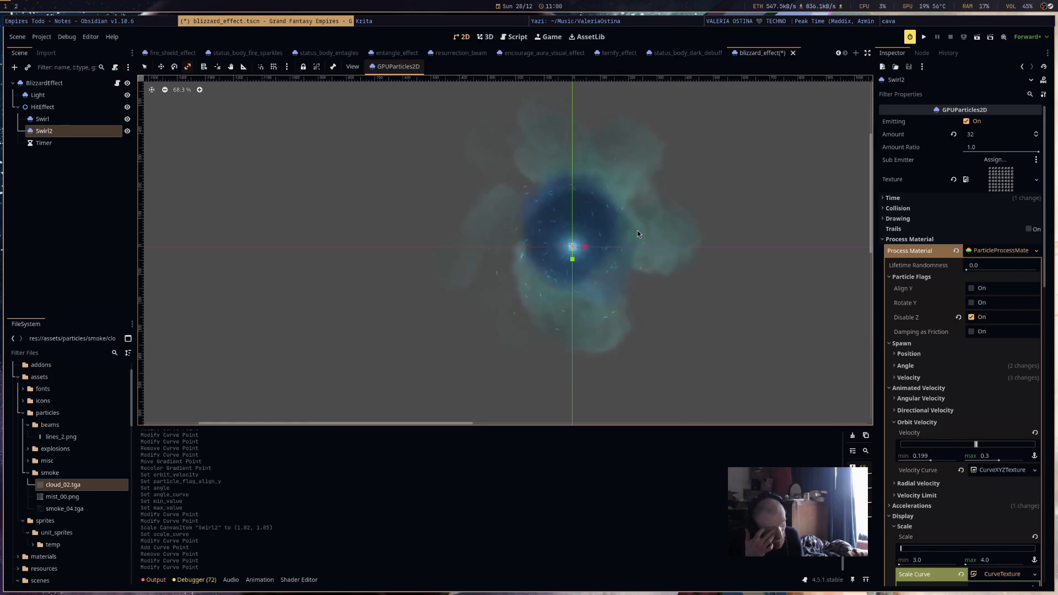
Save the blizzard_effect scene and briefly check Swirl2's Time settings.
key(ctrl+s)
scroll(771, 149, up, 2)
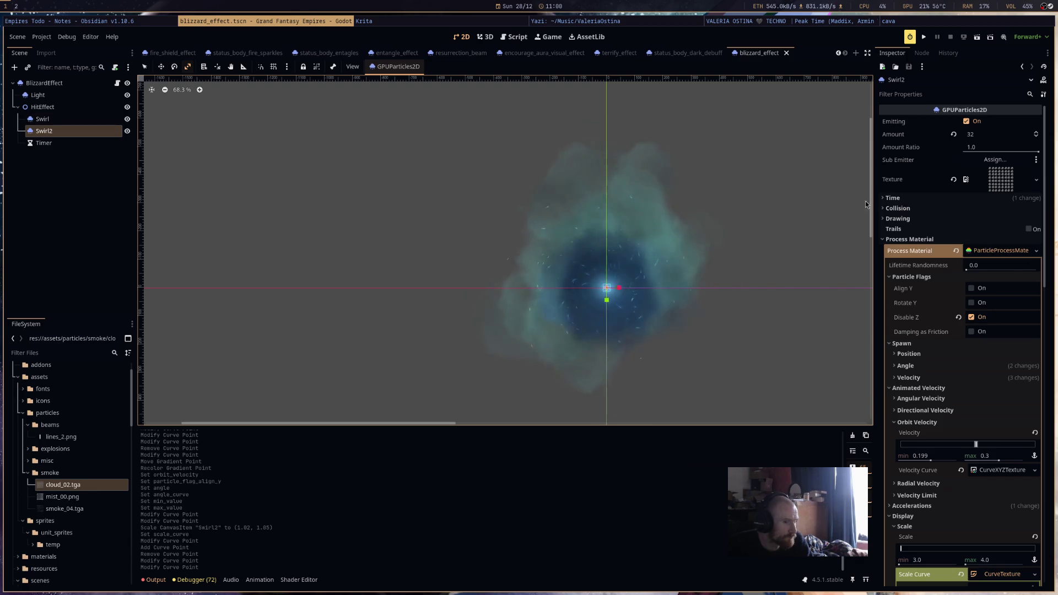
click(892, 198)
click(892, 198)
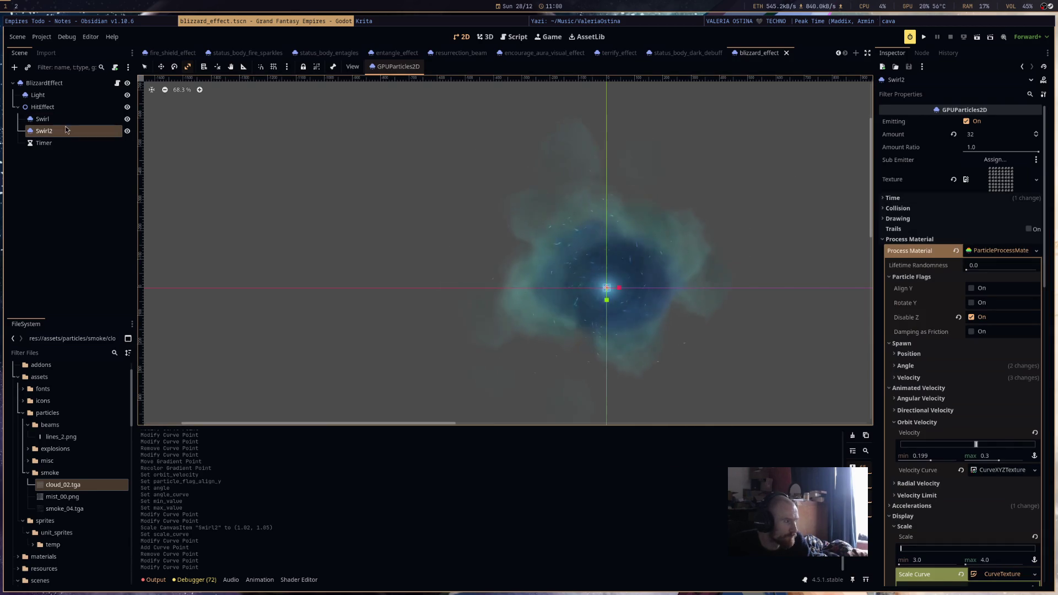
drag(625, 244, 574, 264)
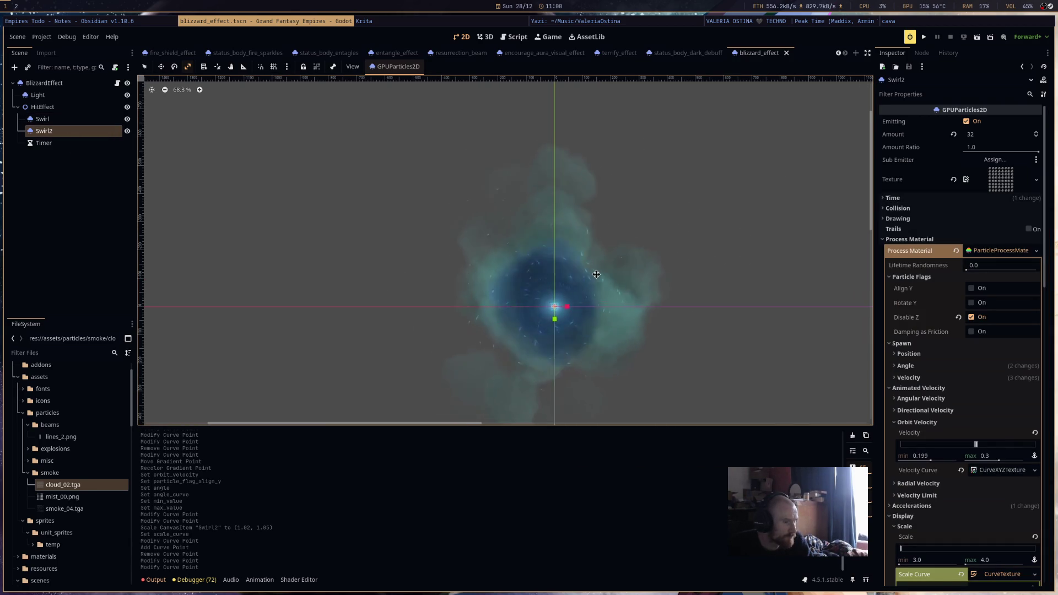
Glance at status_body_dark_debuff, then move on to the terrify_effect scene.
mouse_move(680, 56)
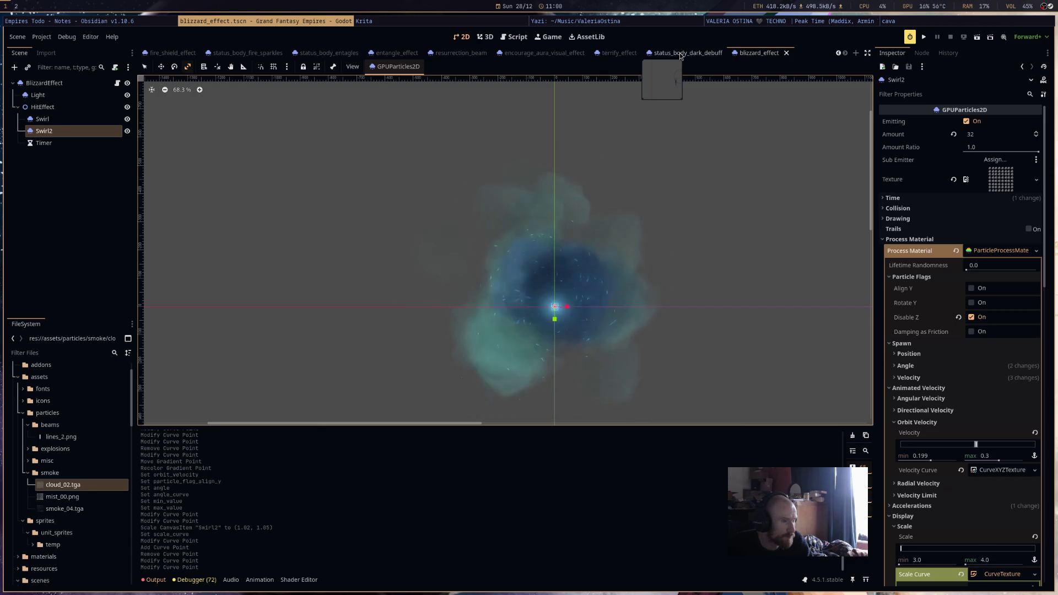
click(680, 56)
click(755, 55)
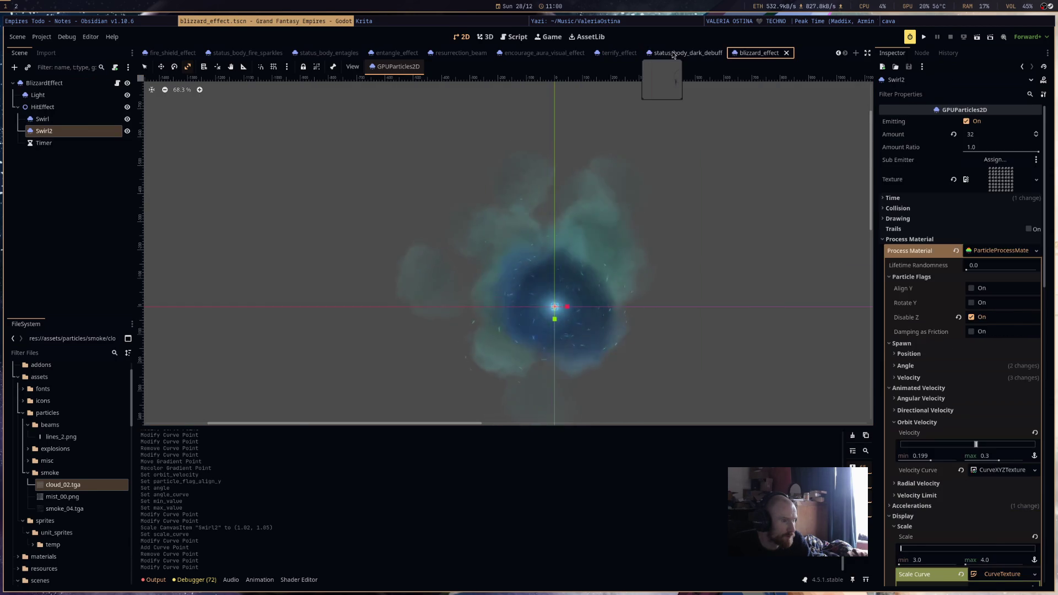
click(617, 53)
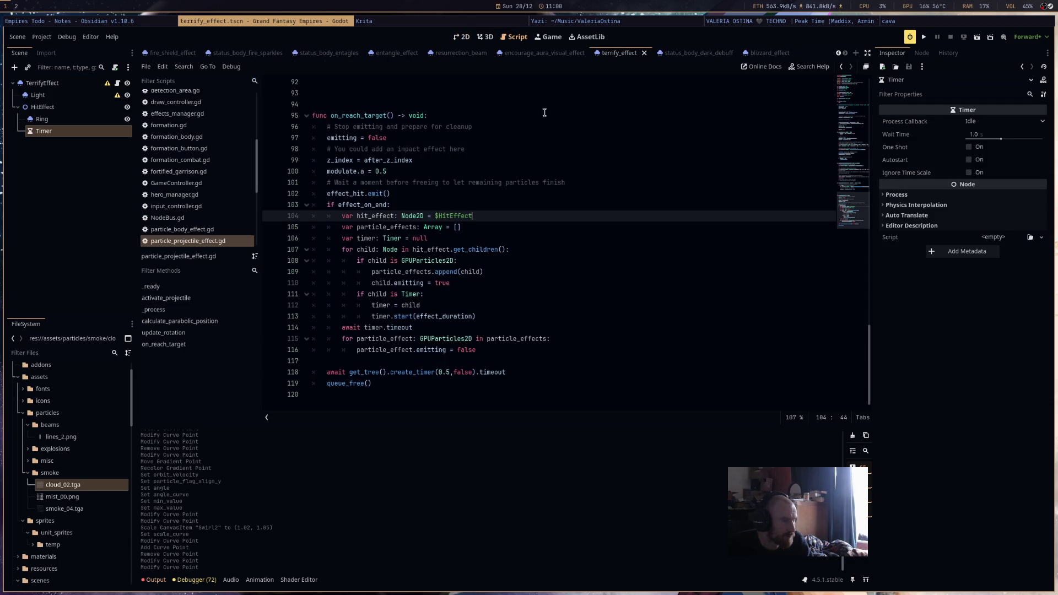
Open DataHeroes.gd in the Script editor and select the whole BLIZZARD ability definition.
click(514, 36)
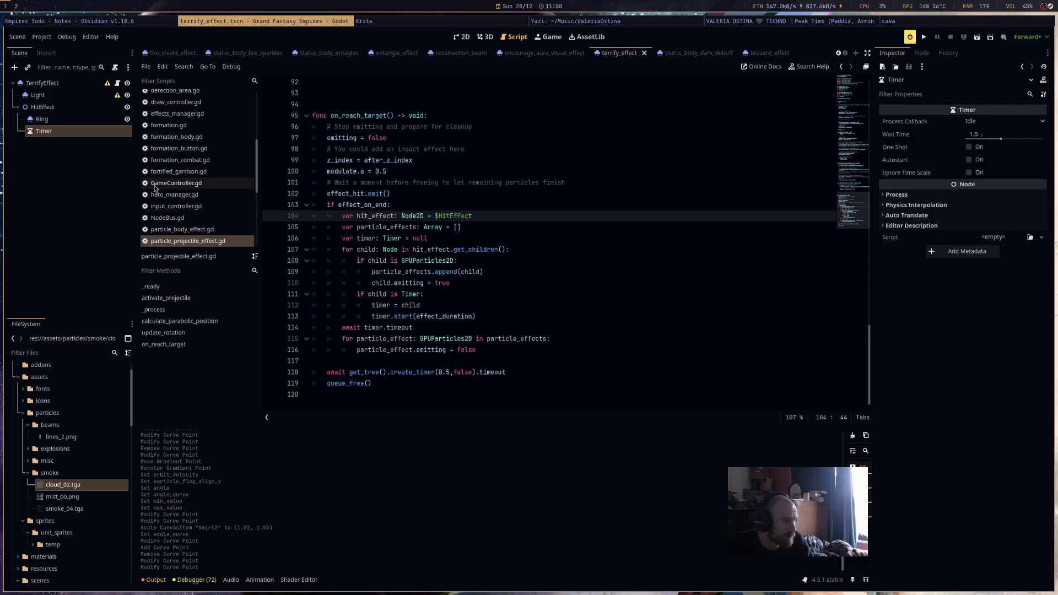
scroll(198, 165, up, 5)
click(193, 153)
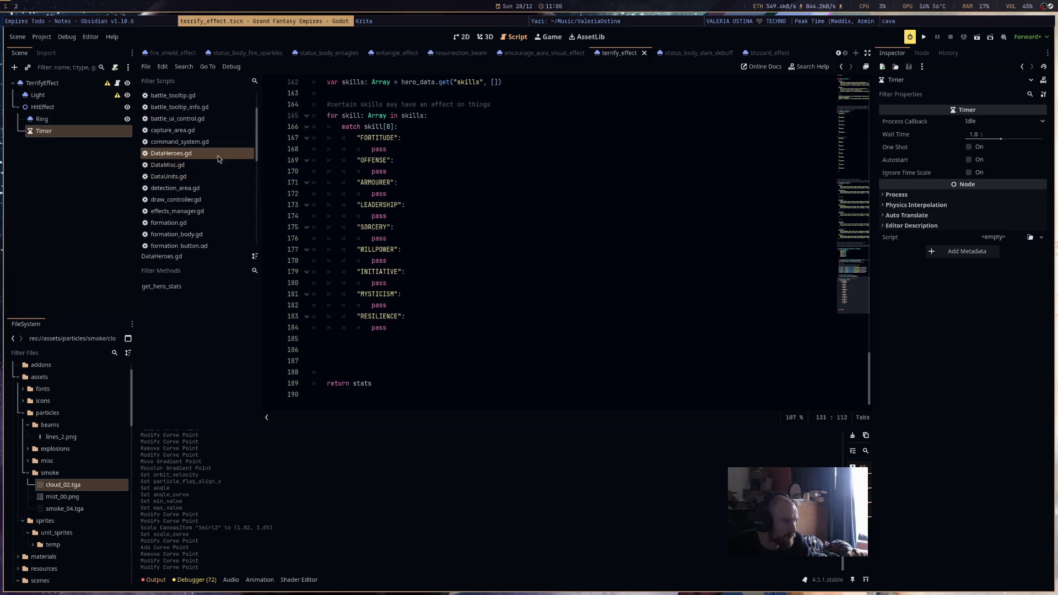
scroll(614, 283, up, 10)
scroll(571, 292, up, 20)
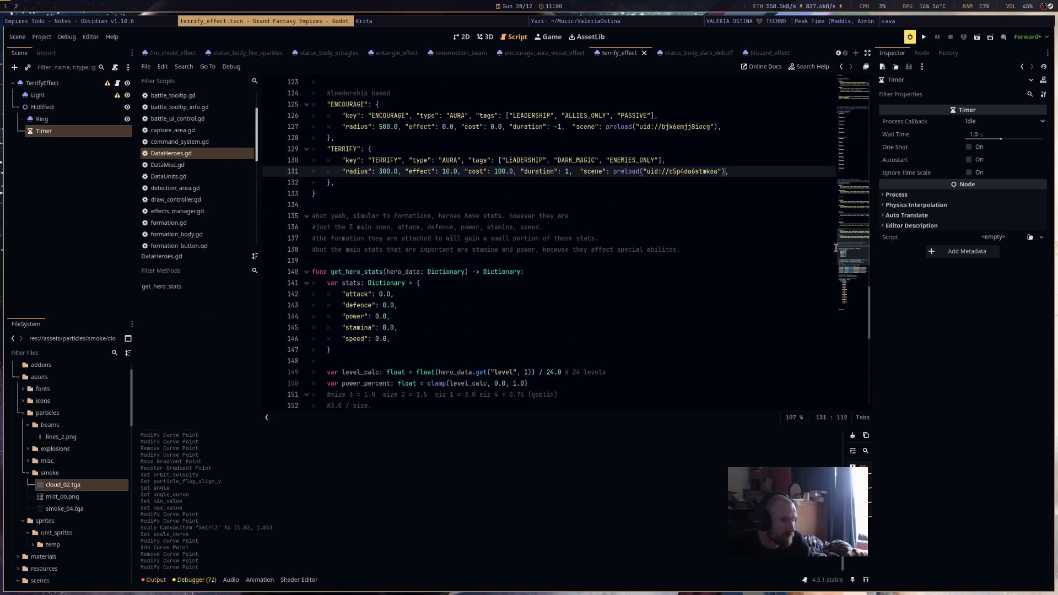
scroll(857, 103, down, 11)
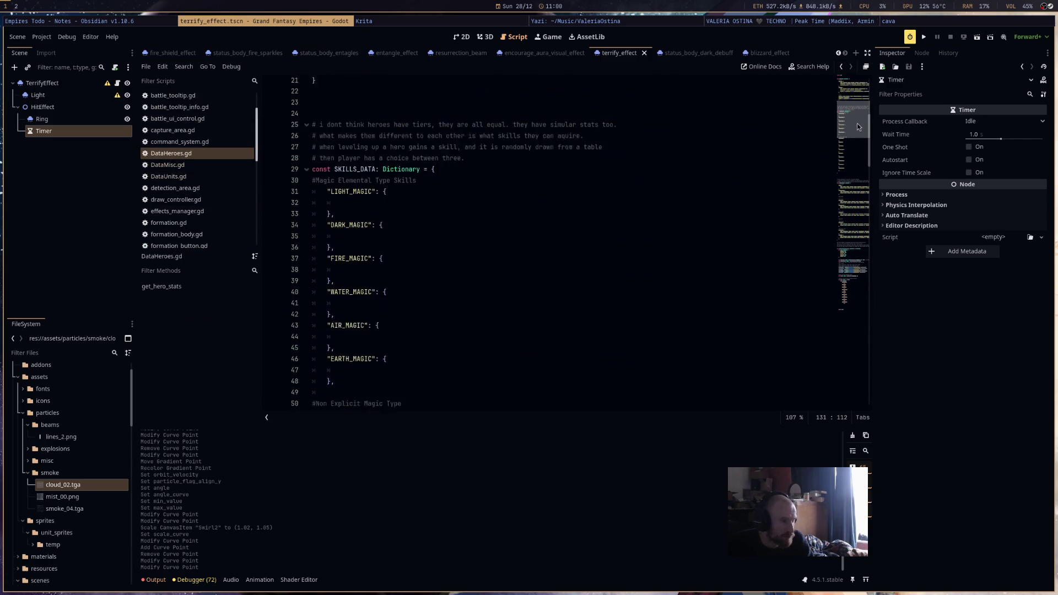
scroll(855, 164, up, 6)
mouse_move(854, 117)
mouse_down()
mouse_move(853, 92)
mouse_move(847, 245)
mouse_move(845, 227)
mouse_up()
drag(329, 149, 696, 200)
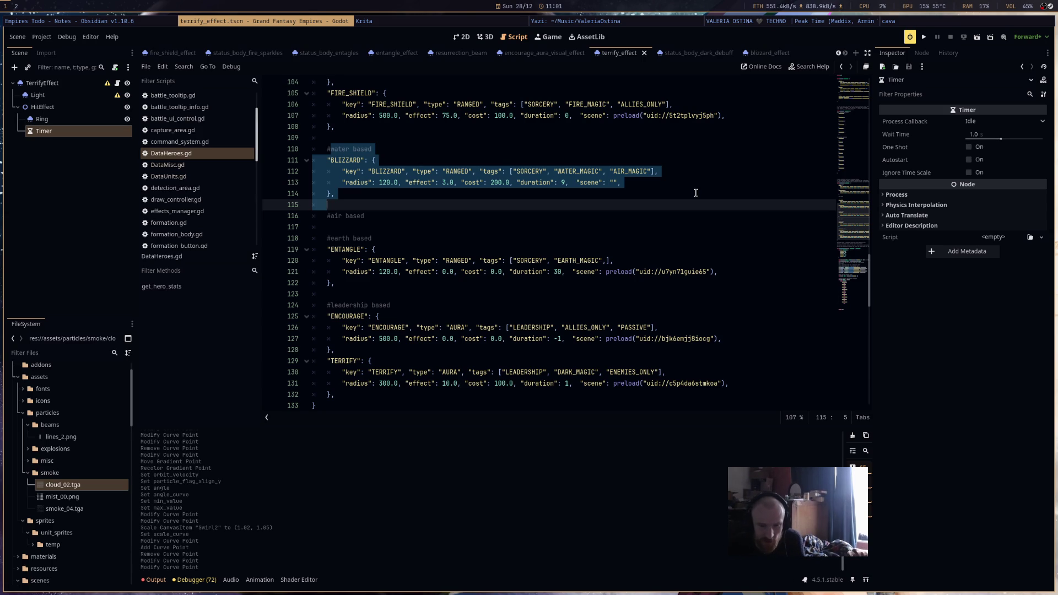
click(564, 186)
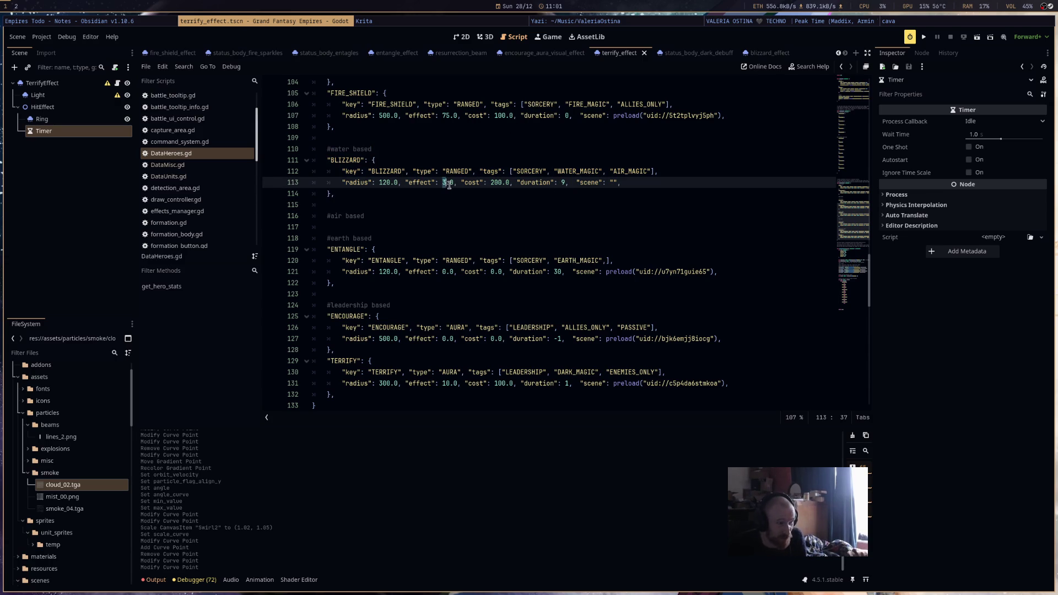
click(725, 200)
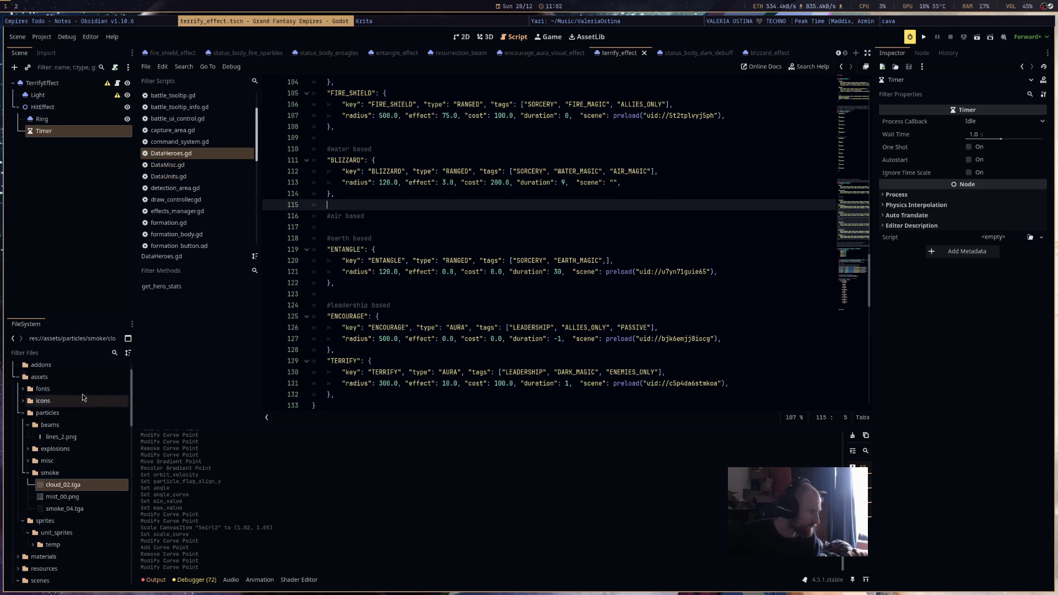
click(64, 354)
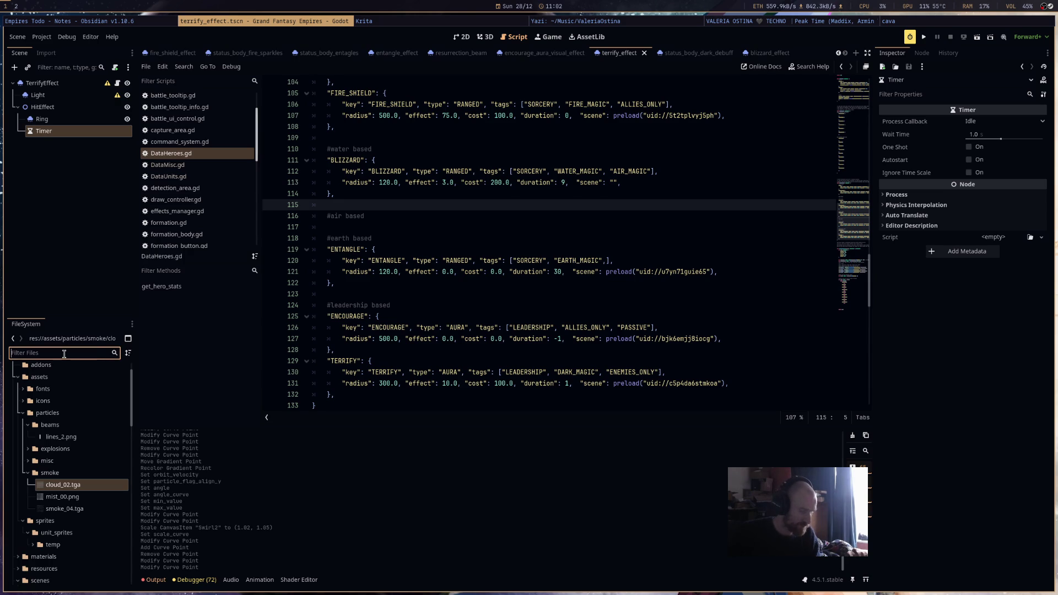
Filter files by 'bli', set BLIZZARD's scene to preload blizzard_effect.tscn, remove the stray quote, and save.
text(bli)
mouse_move(80, 487)
mouse_down()
mouse_move(623, 237)
mouse_move(628, 209)
mouse_move(617, 195)
mouse_up()
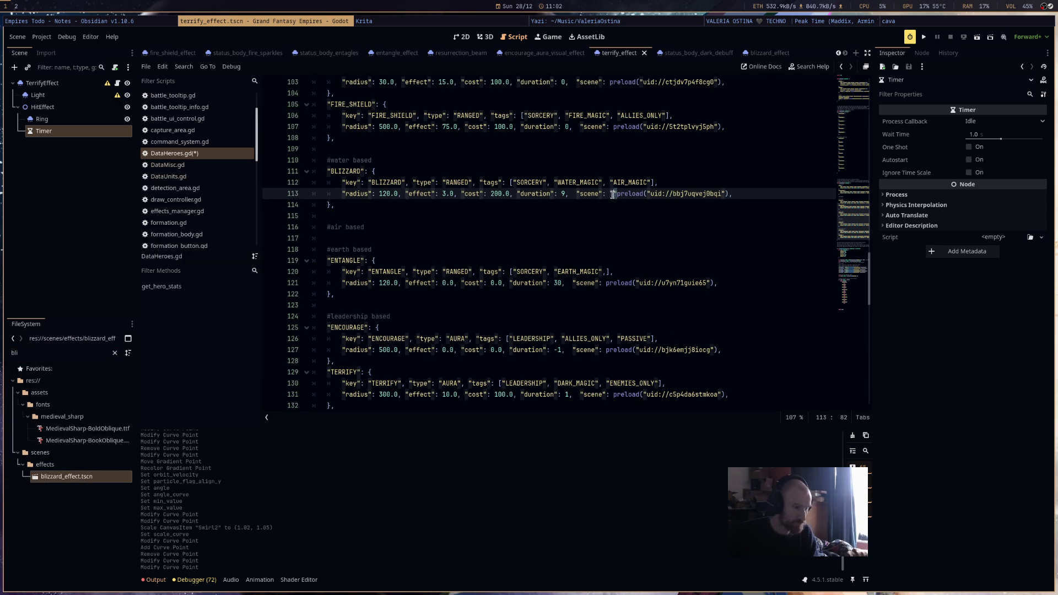
key(BackSpace)
click(623, 216)
key(ctrl+s)
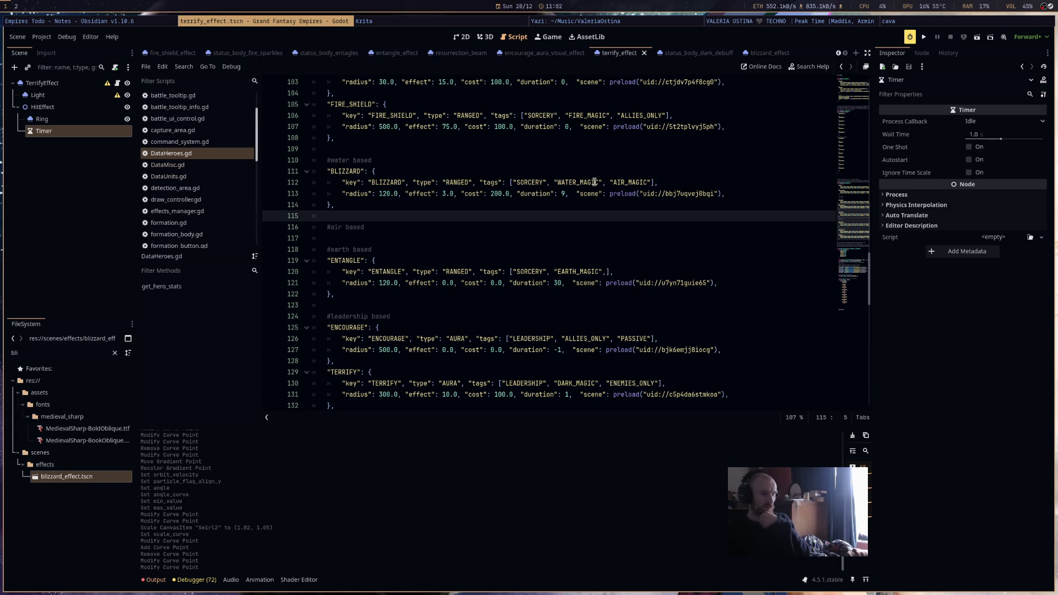
Open hero_manager.gd and scroll down to the ability damage code.
mouse_move(645, 278)
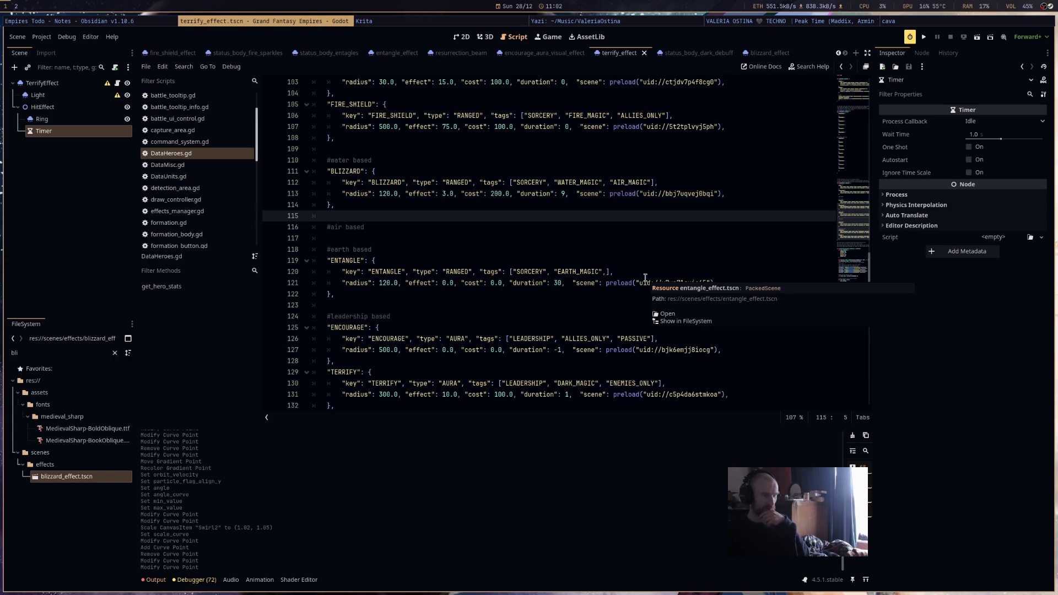
scroll(644, 279, down, 12)
scroll(643, 280, down, 8)
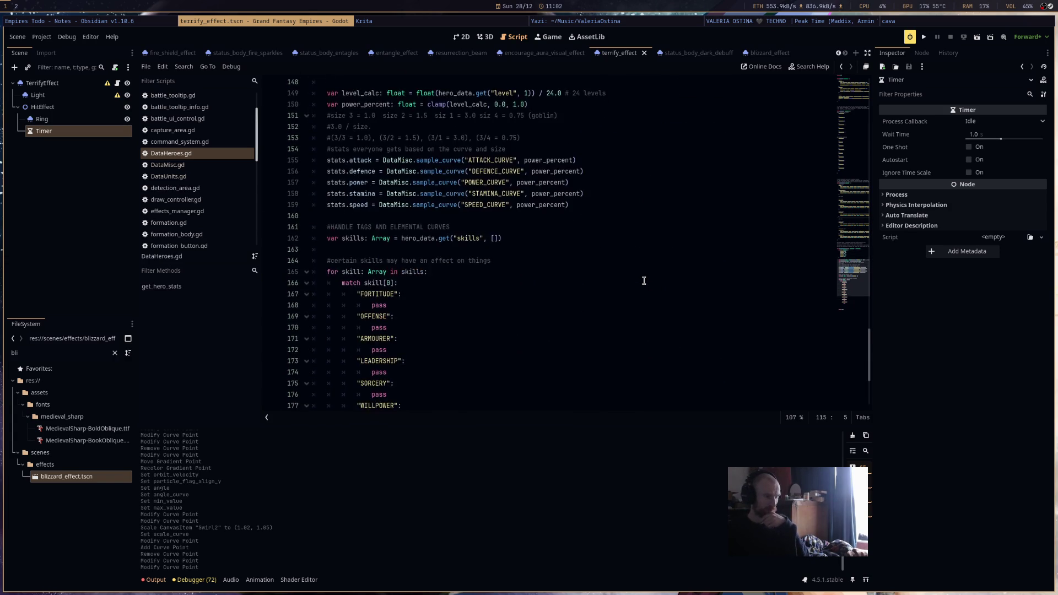
scroll(643, 280, up, 10)
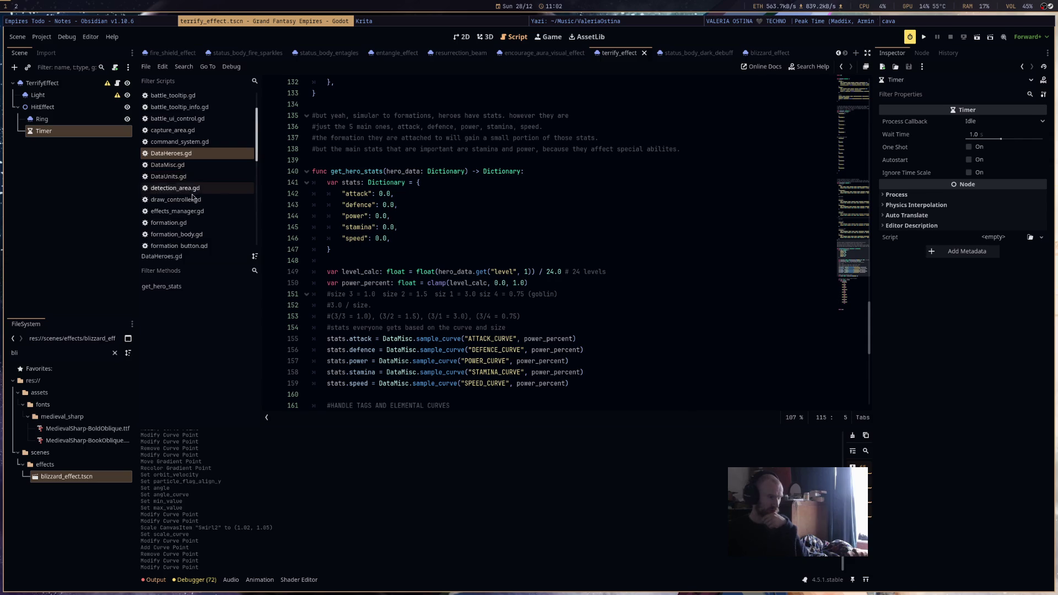
scroll(190, 198, down, 3)
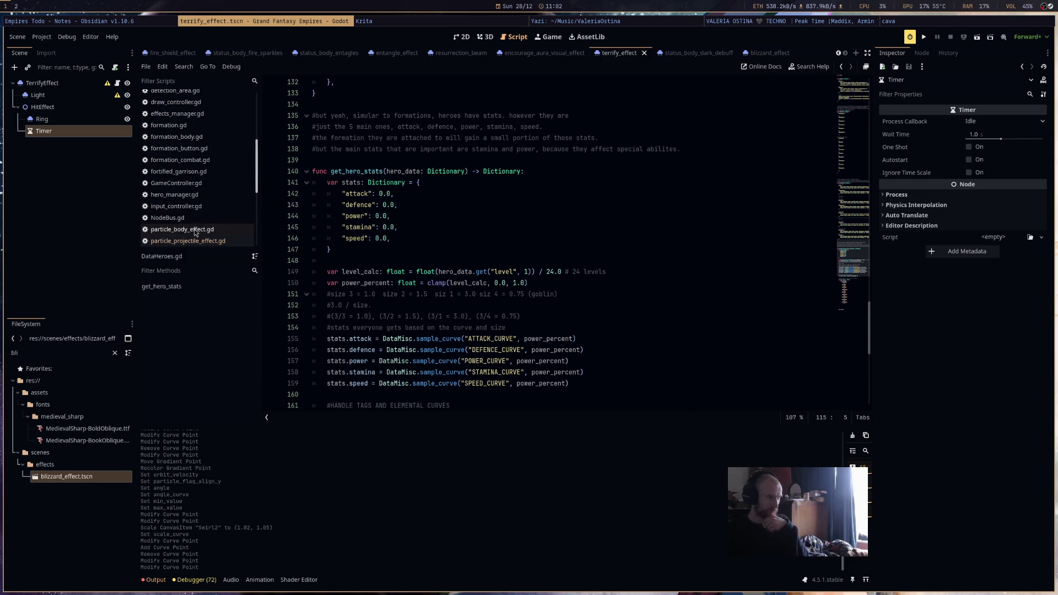
scroll(204, 199, up, 2)
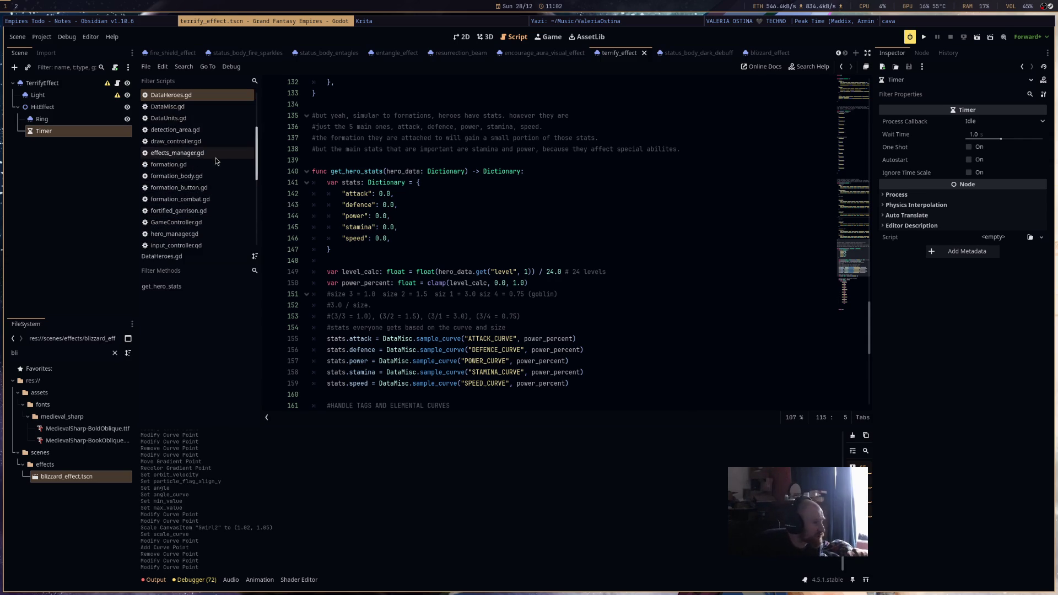
scroll(219, 207, up, 2)
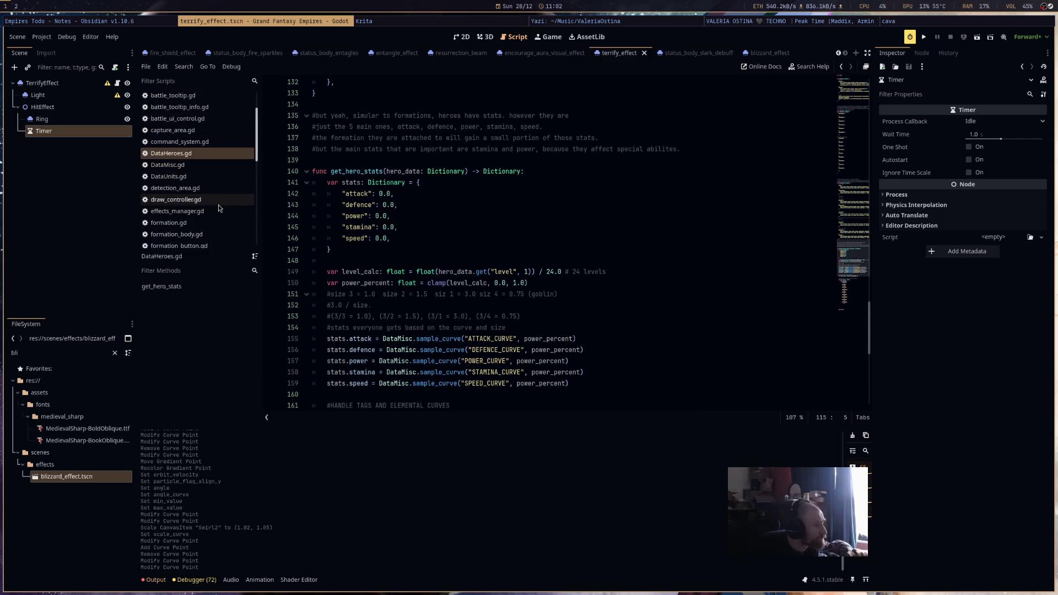
scroll(220, 212, down, 3)
click(175, 183)
click(512, 295)
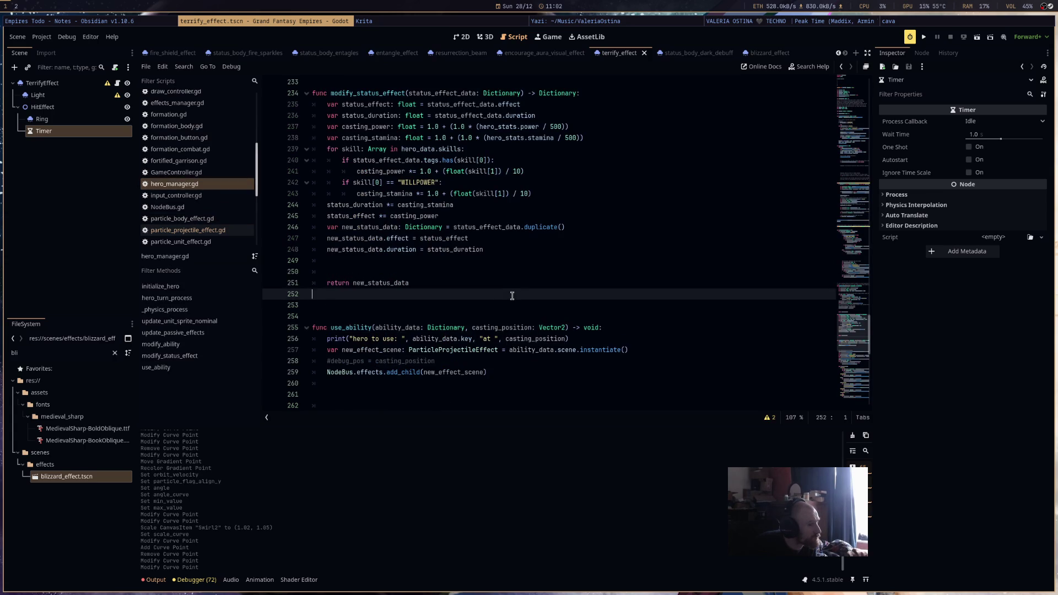
scroll(512, 295, down, 7)
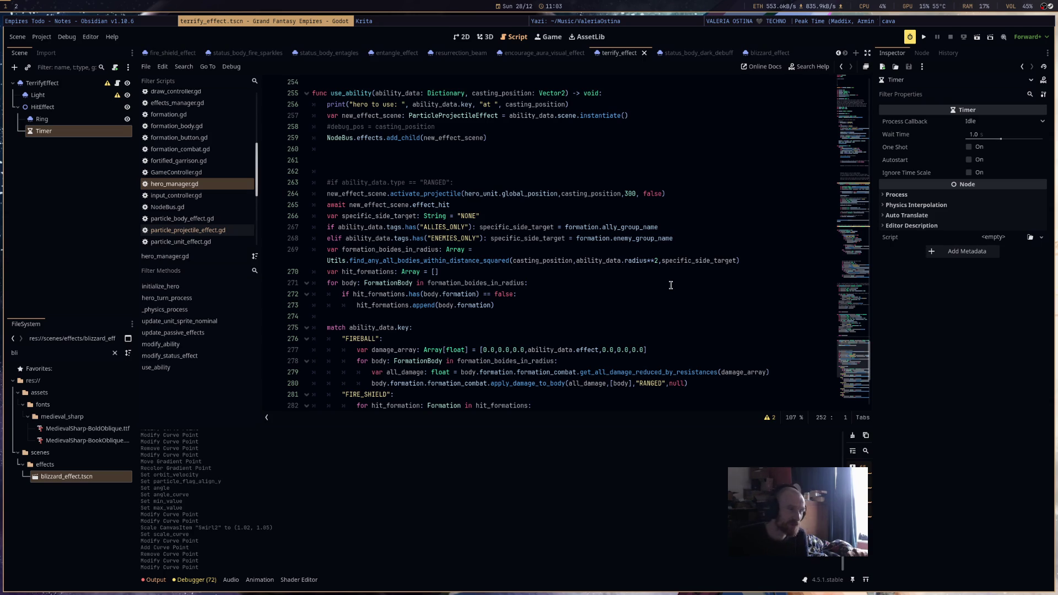
scroll(672, 285, down, 5)
scroll(673, 284, down, 2)
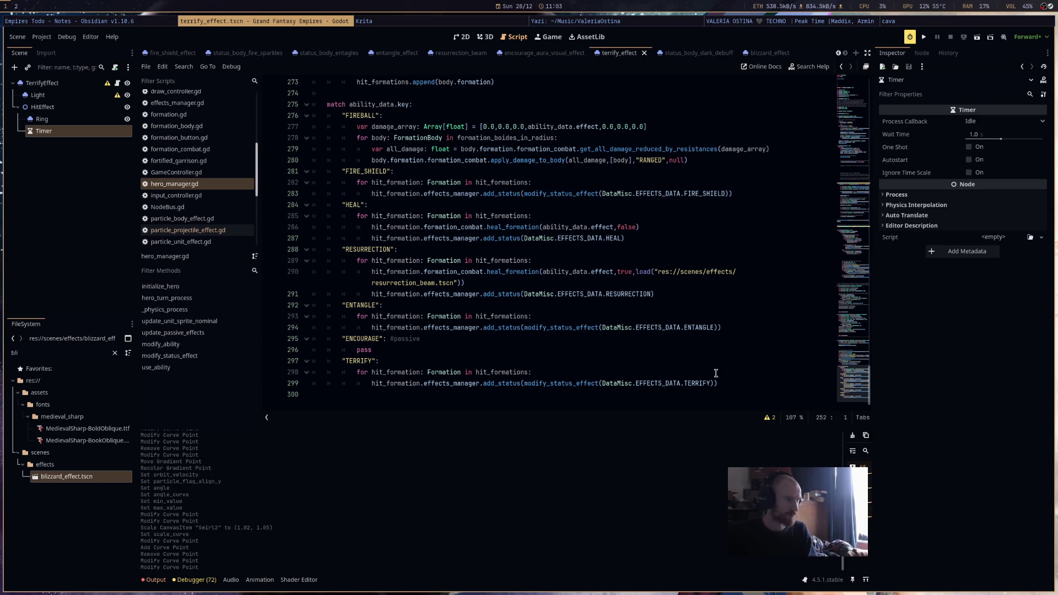
Review the FIREBALL damage branch on lines 276–280, then run the project.
mouse_move(688, 160)
mouse_down()
mouse_move(297, 148)
mouse_move(285, 113)
mouse_up()
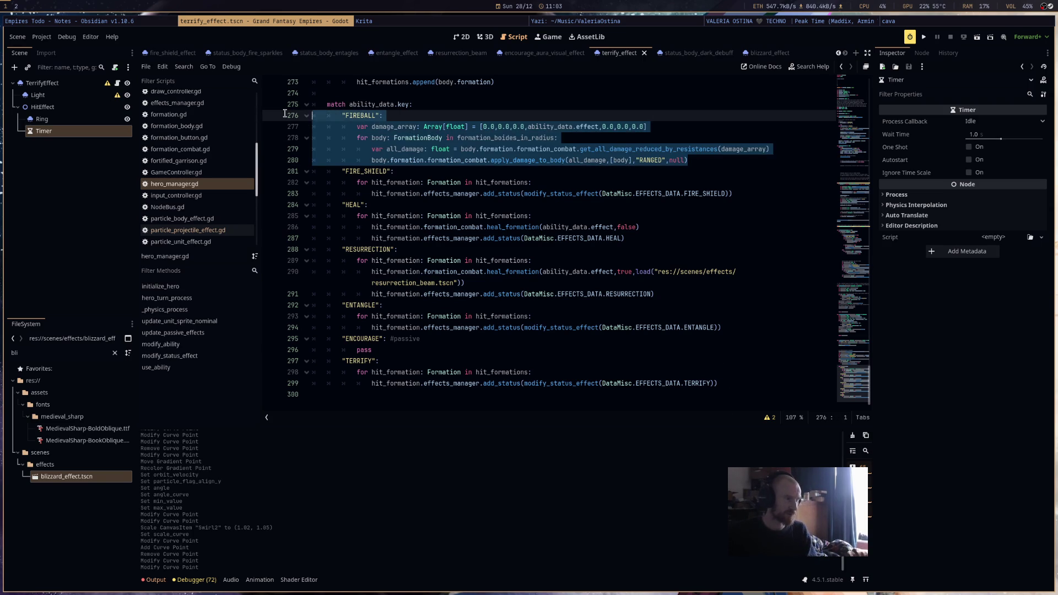
click(685, 158)
drag(685, 160, 287, 114)
scroll(572, 223, up, 4)
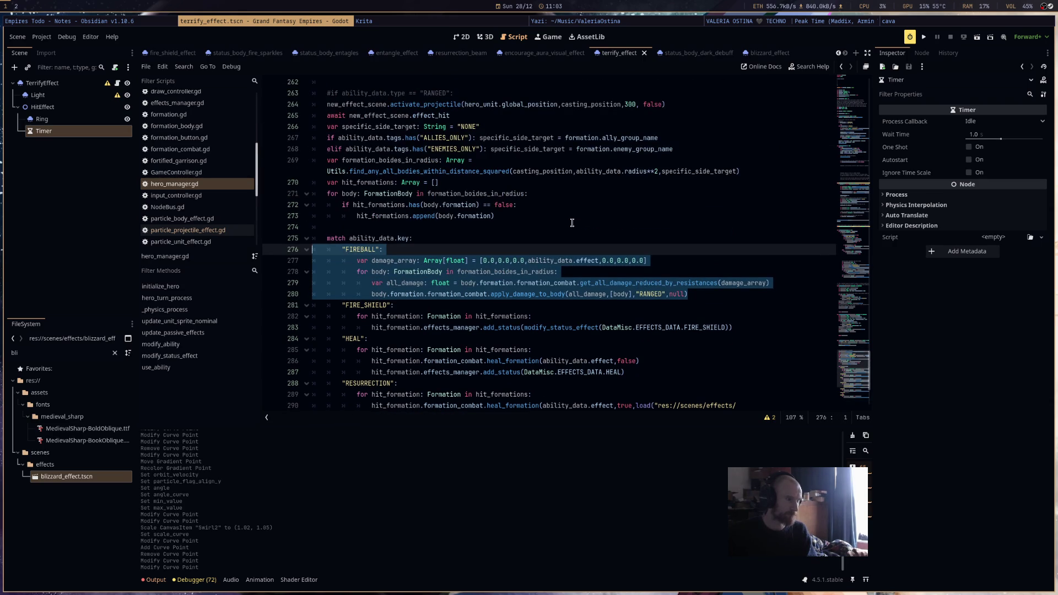
click(572, 222)
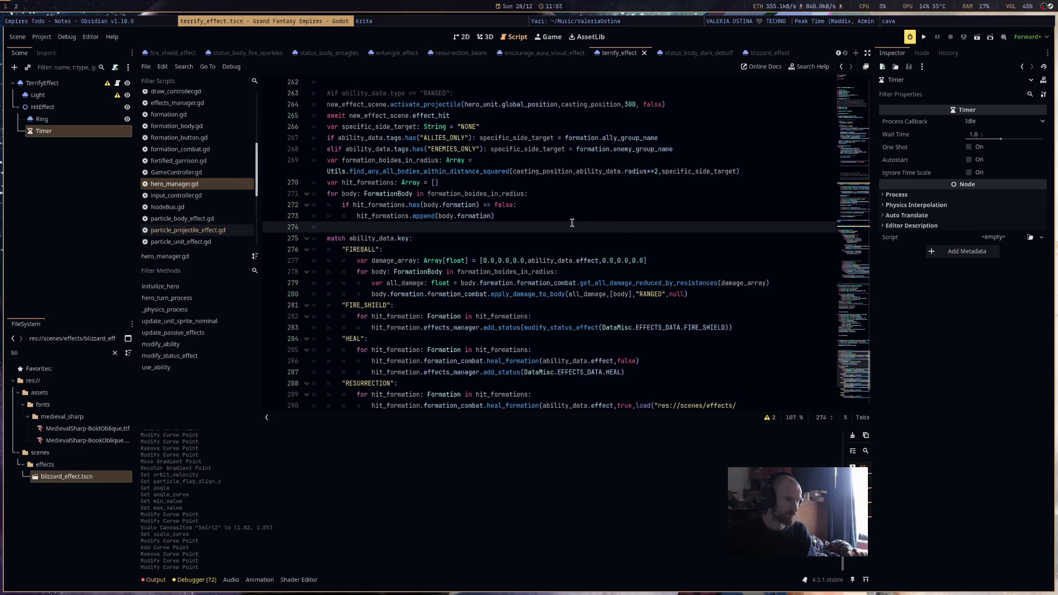
mouse_move(714, 296)
mouse_down()
mouse_move(246, 244)
mouse_move(241, 257)
mouse_up()
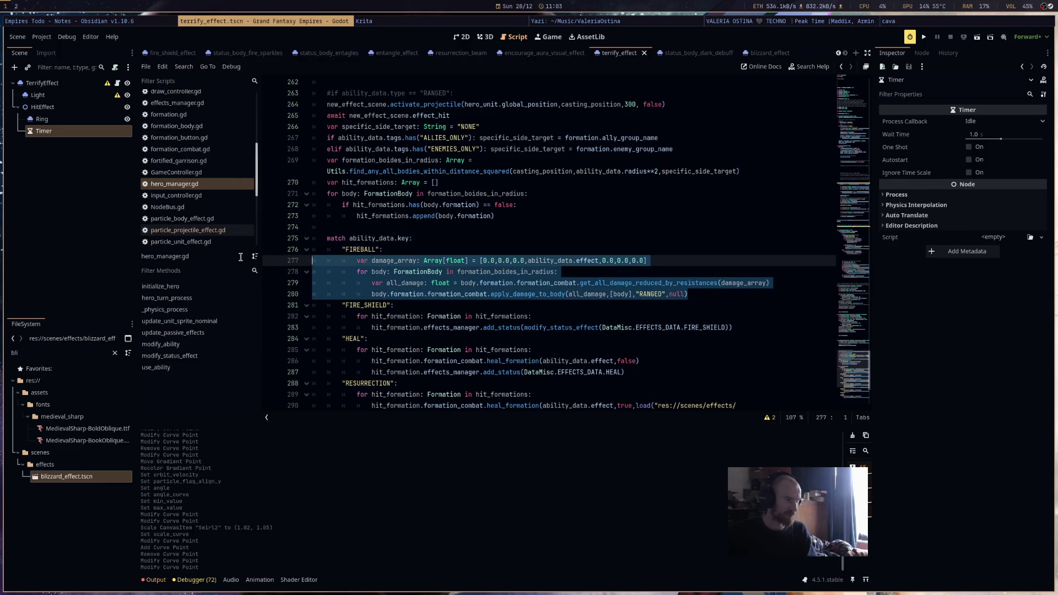
click(619, 248)
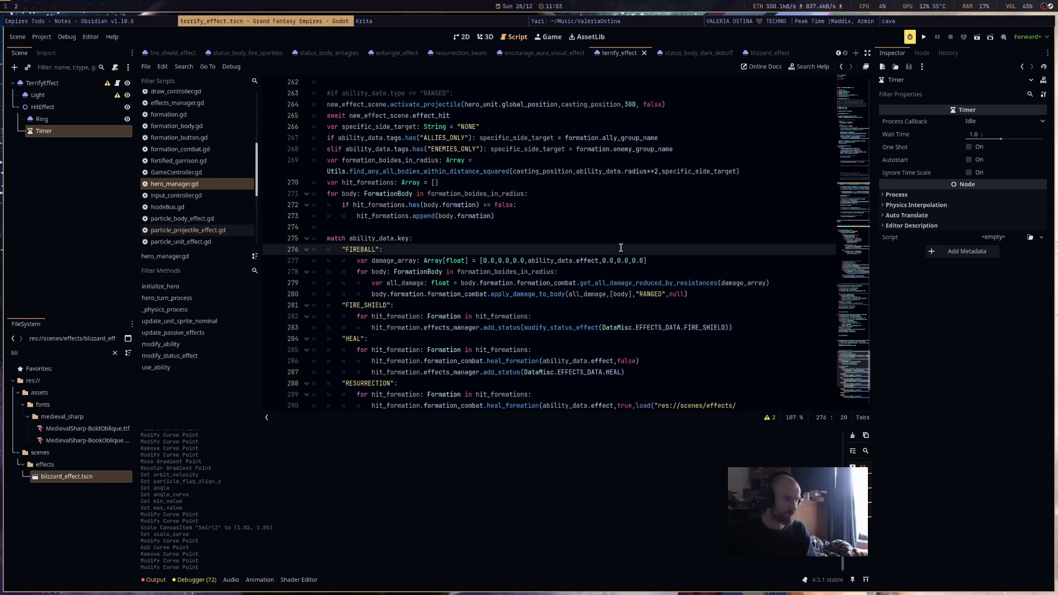
click(923, 38)
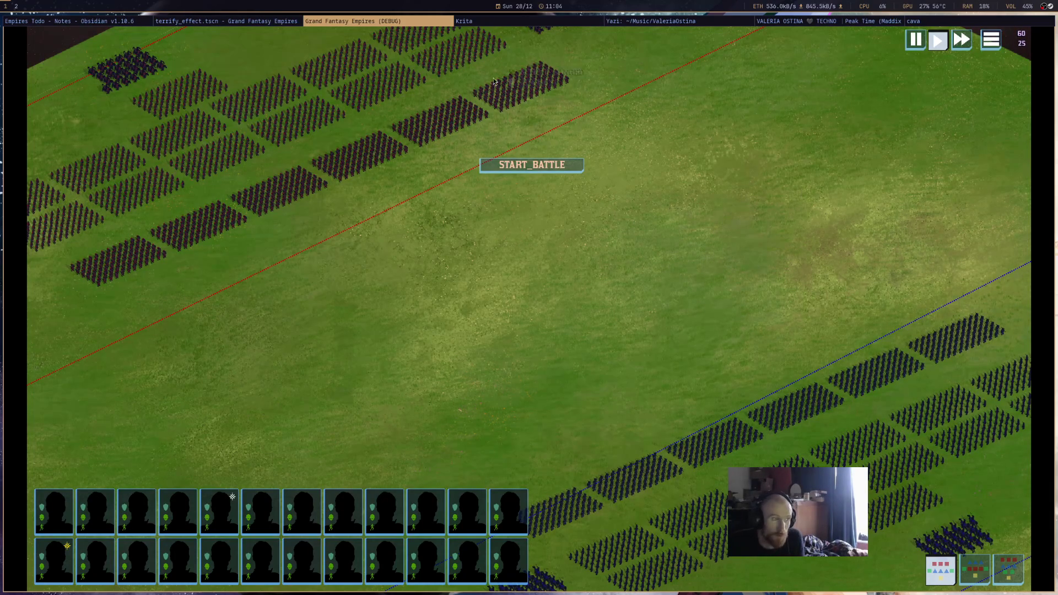
Start the battle, select Galahad to view his abilities, and close the game.
click(563, 171)
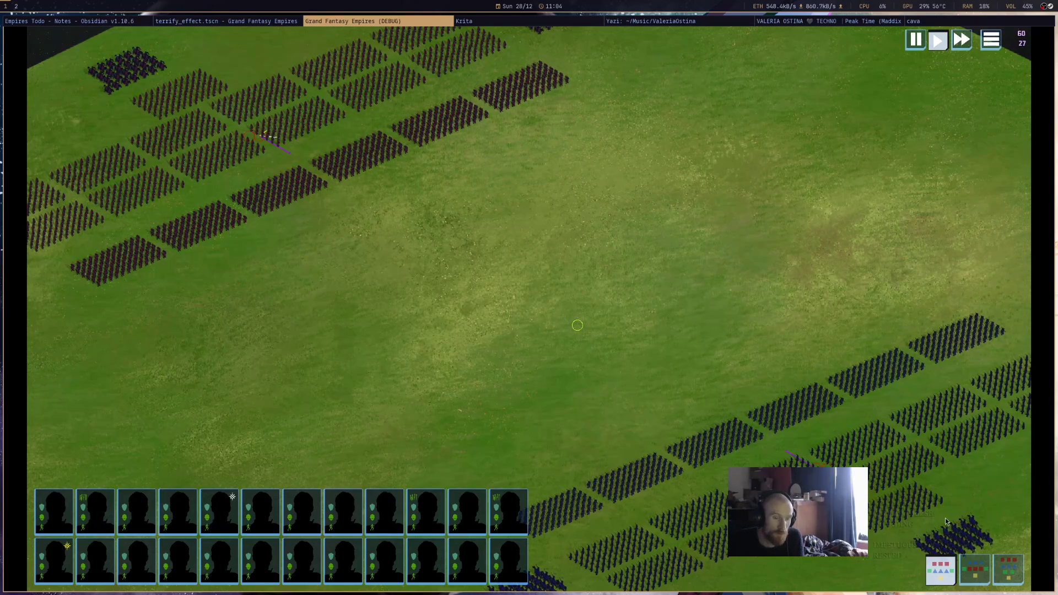
click(956, 535)
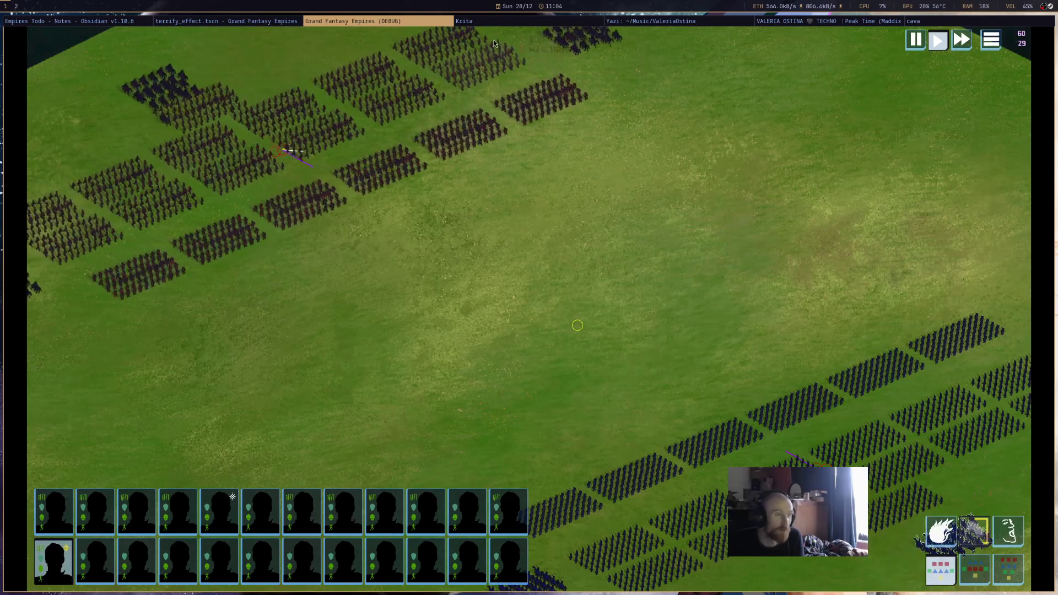
middle_click(435, 24)
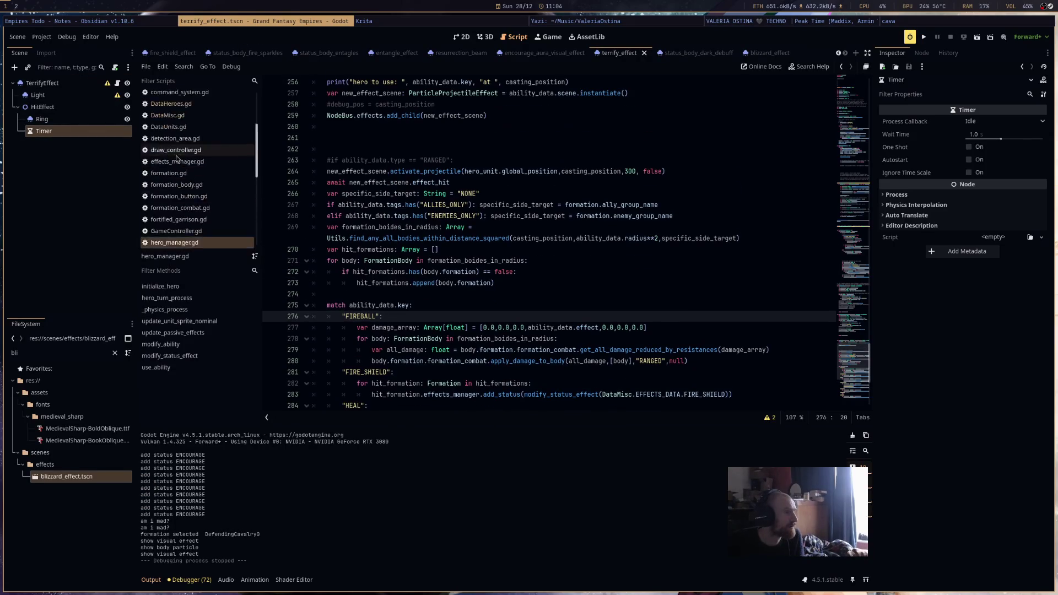
Replace FIREBALL with BLIZZARD in Galahad's abilities in DataHeroes.gd and run the game with F5.
click(198, 181)
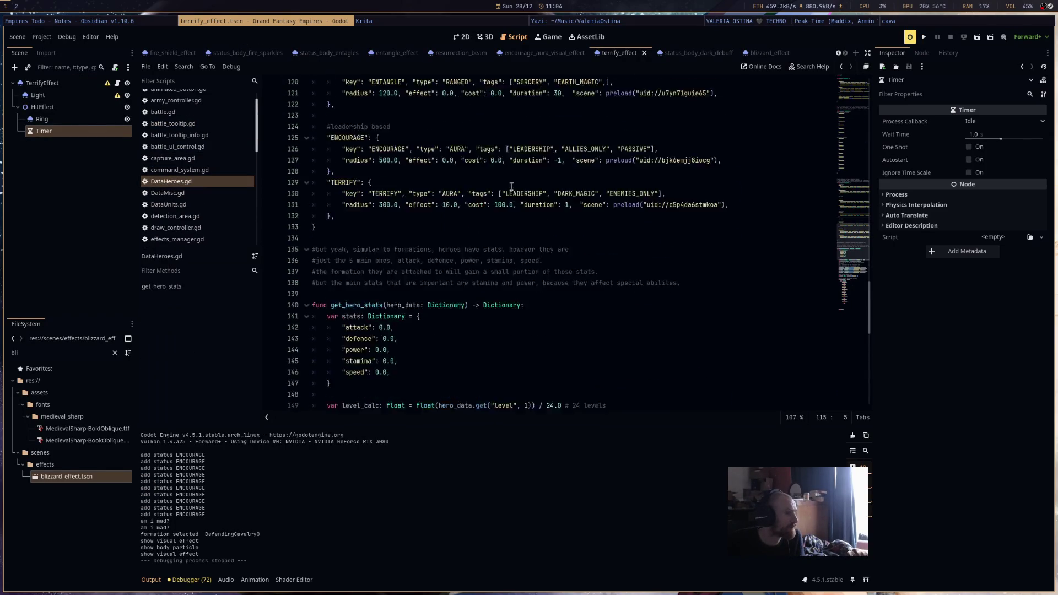
click(862, 83)
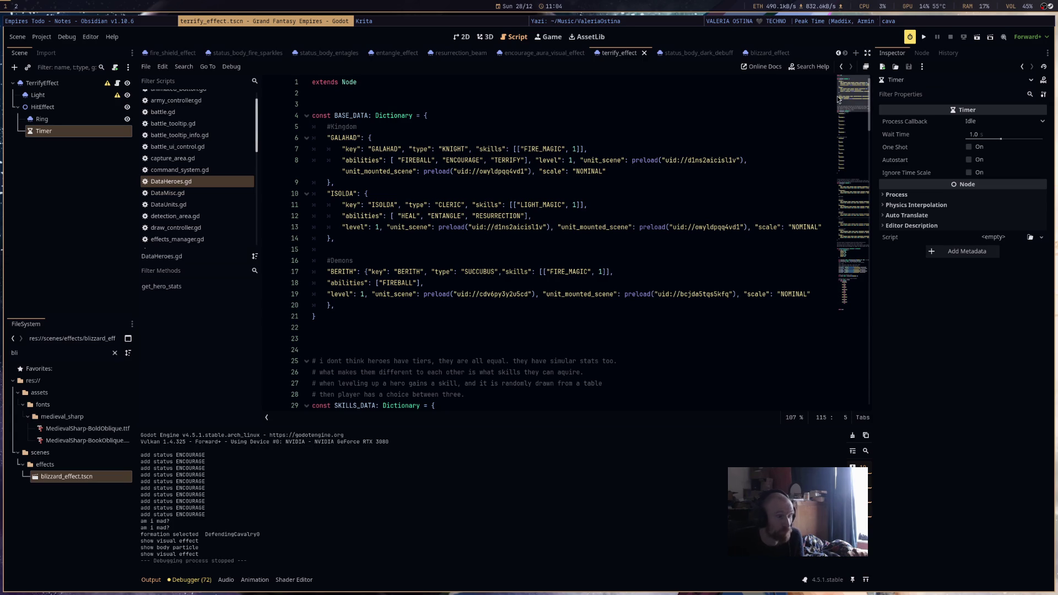
double_click(461, 159)
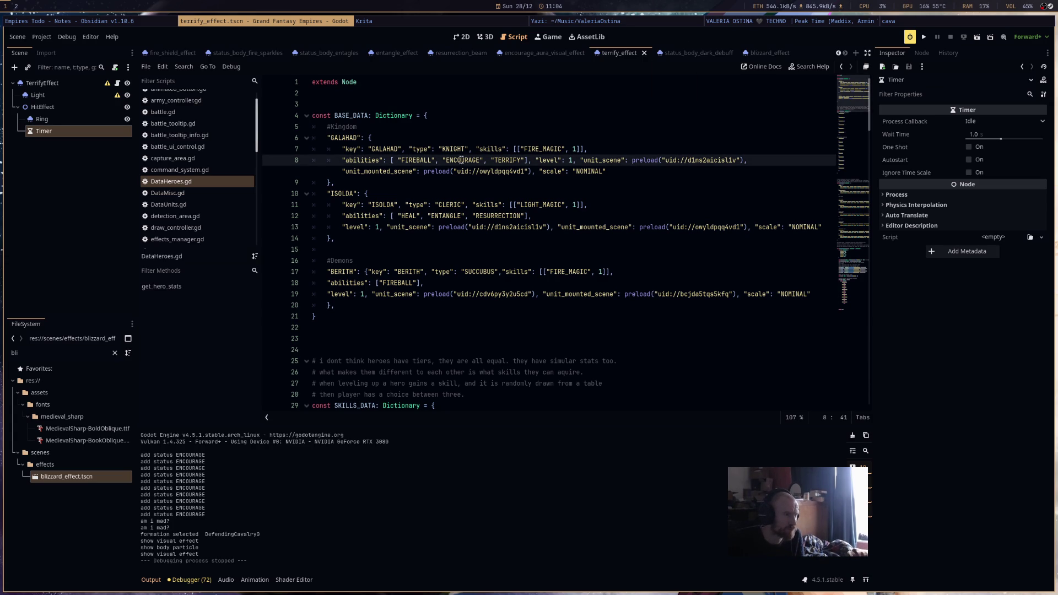
double_click(418, 160)
text(BLIZZARD)
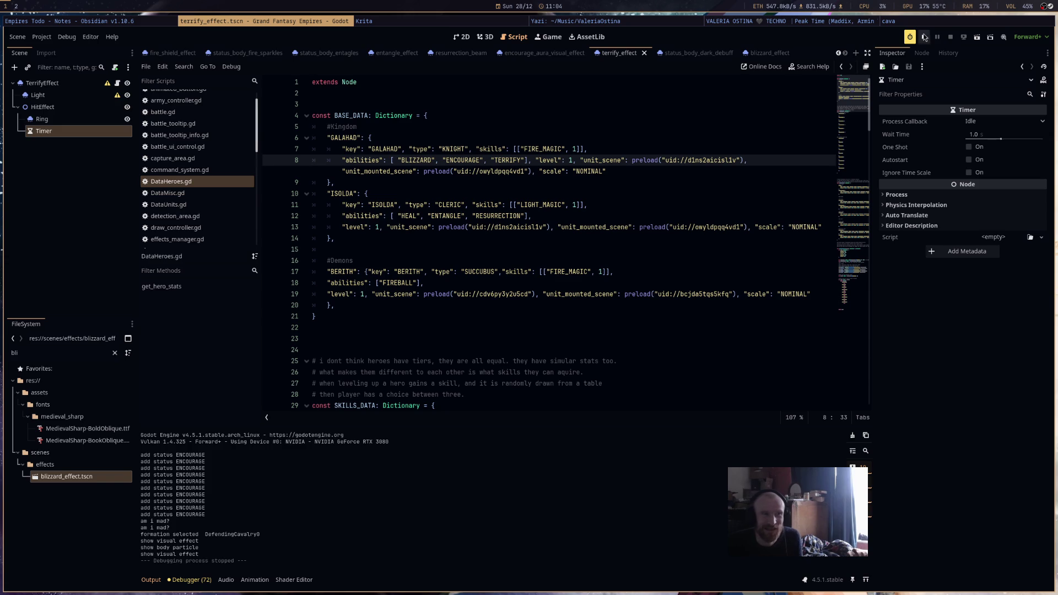
key(F5)
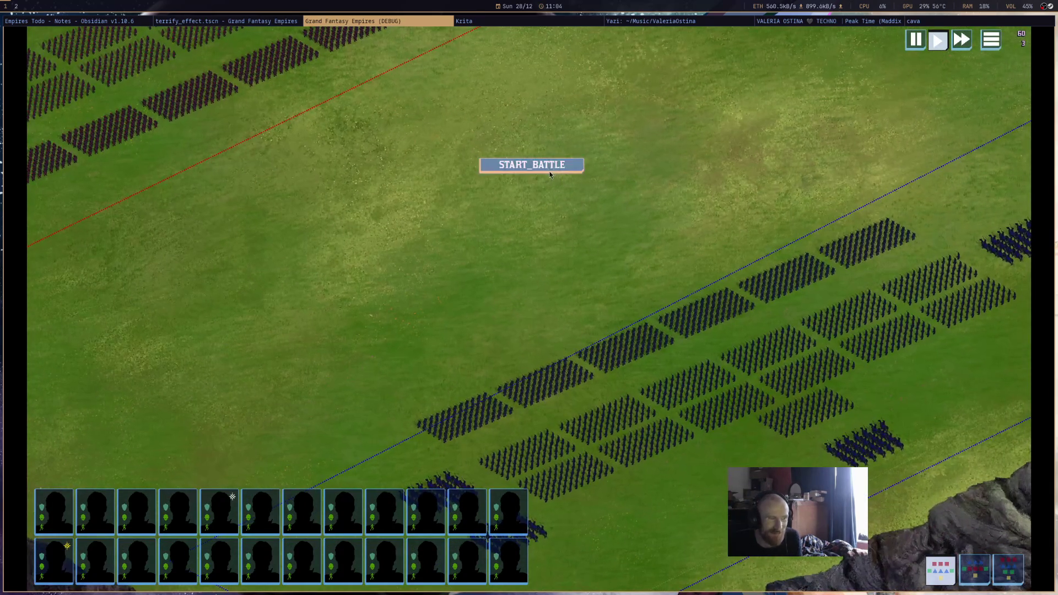
Start a test battle to watch Galahad's blizzard ability, then close the game.
click(556, 166)
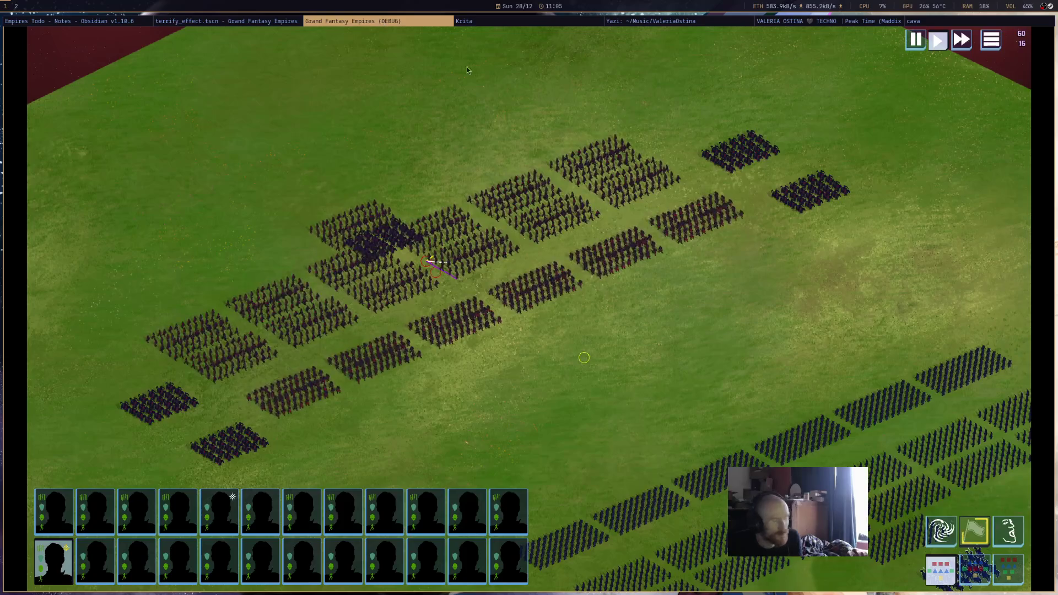
middle_click(380, 21)
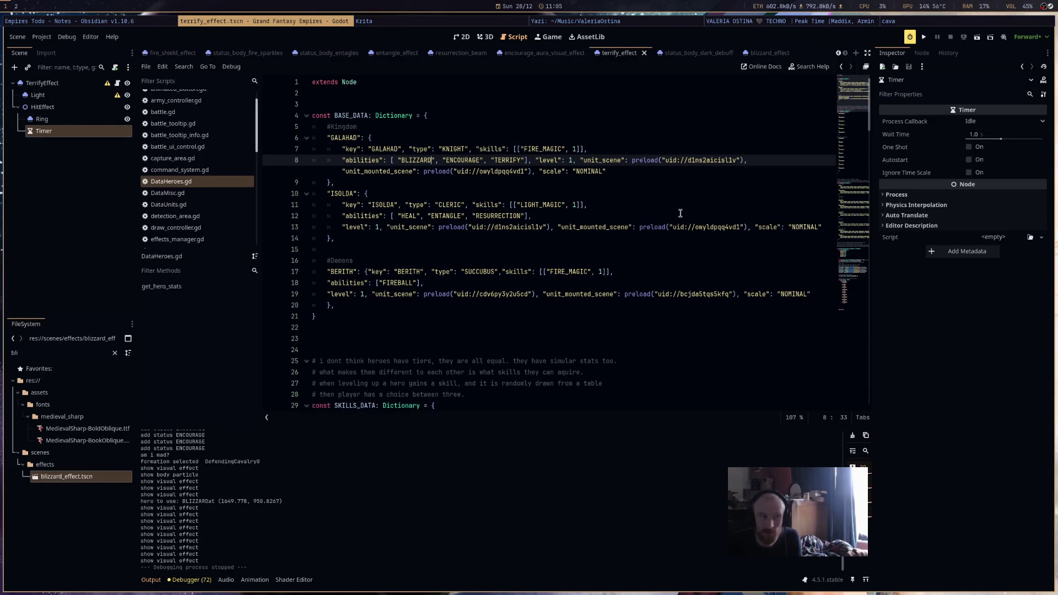
In the blizzard_effect scene, toggle Swirl's Emitting preview off and relaunch the game with F5.
click(58, 121)
click(760, 53)
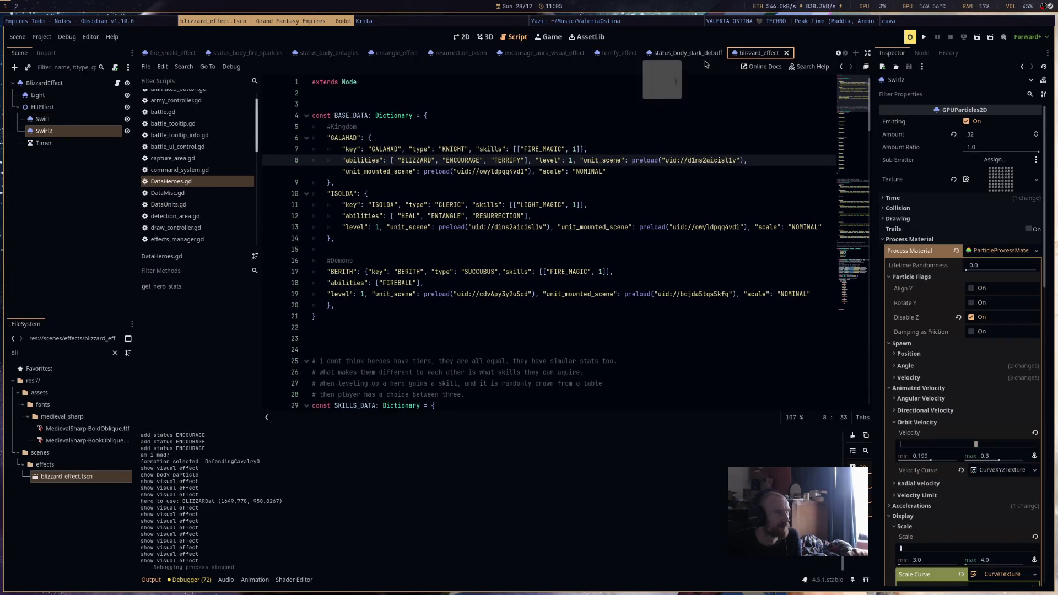
click(973, 122)
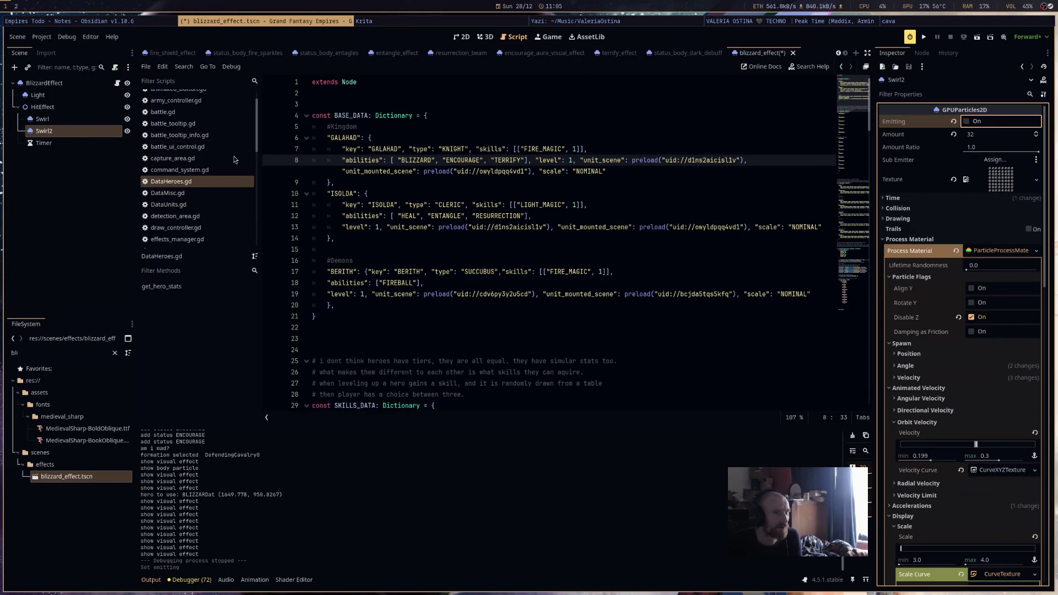
click(43, 119)
scroll(931, 141, up, 10)
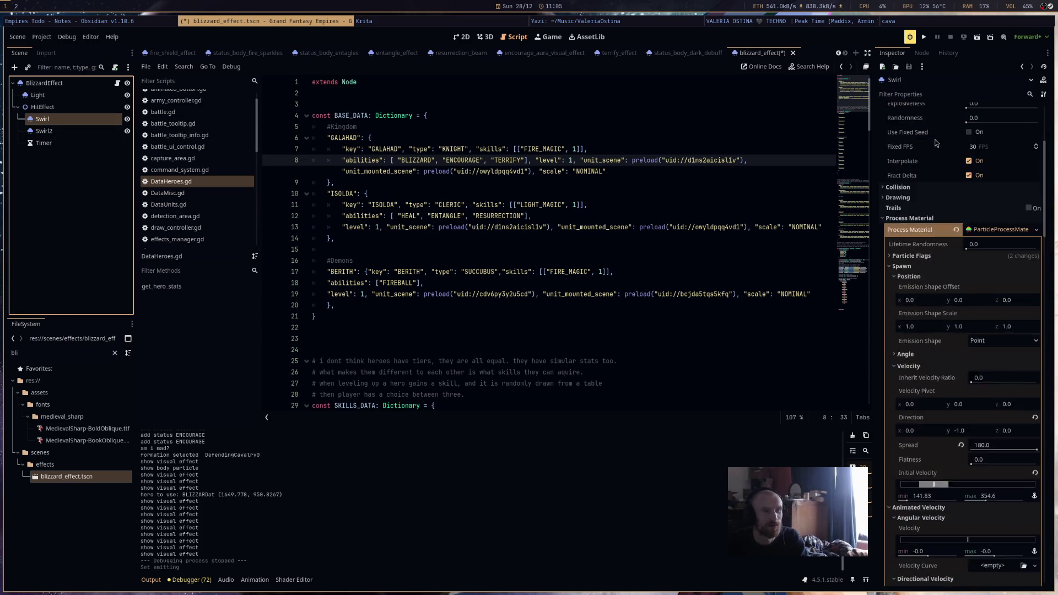
click(966, 122)
key(F5)
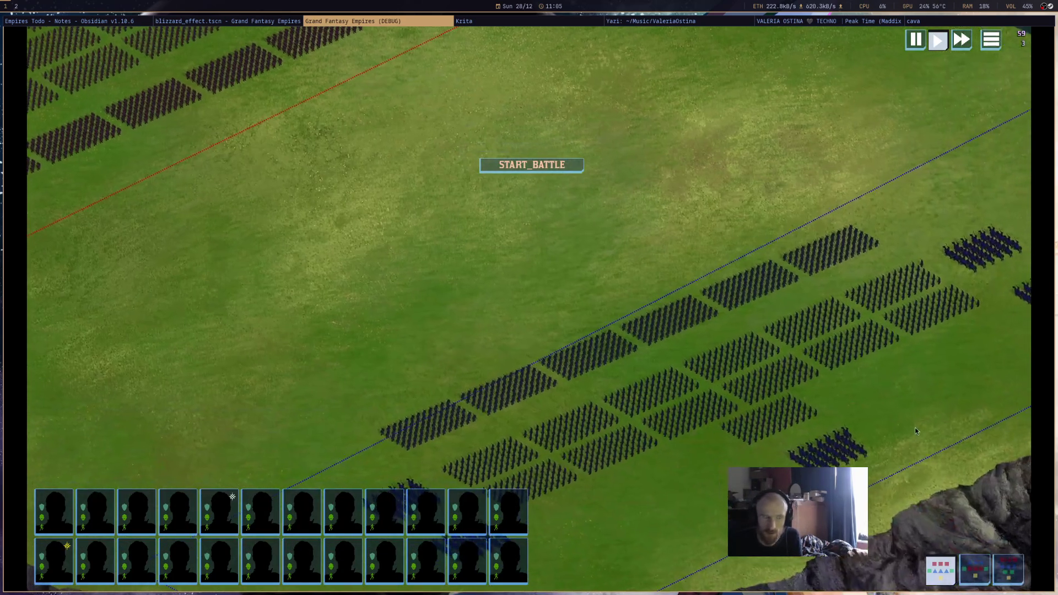
Select Galahad's cavalry formation in the blue army on the battlefield.
click(852, 455)
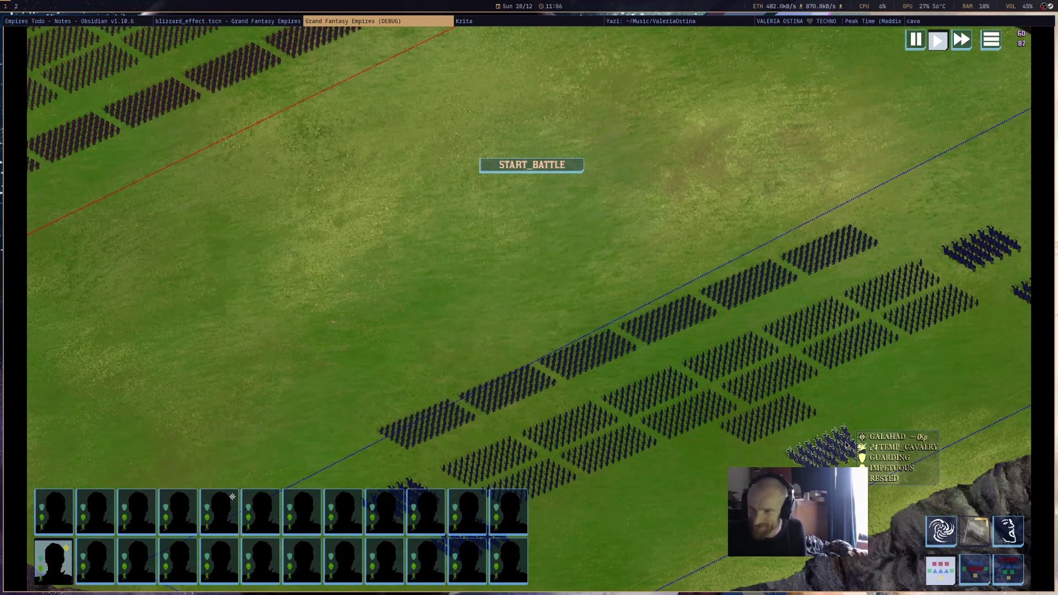
Zoom out to the red army, cast Galahad's BLIZZARD on its formation, then quit the game.
scroll(683, 353, down, 5)
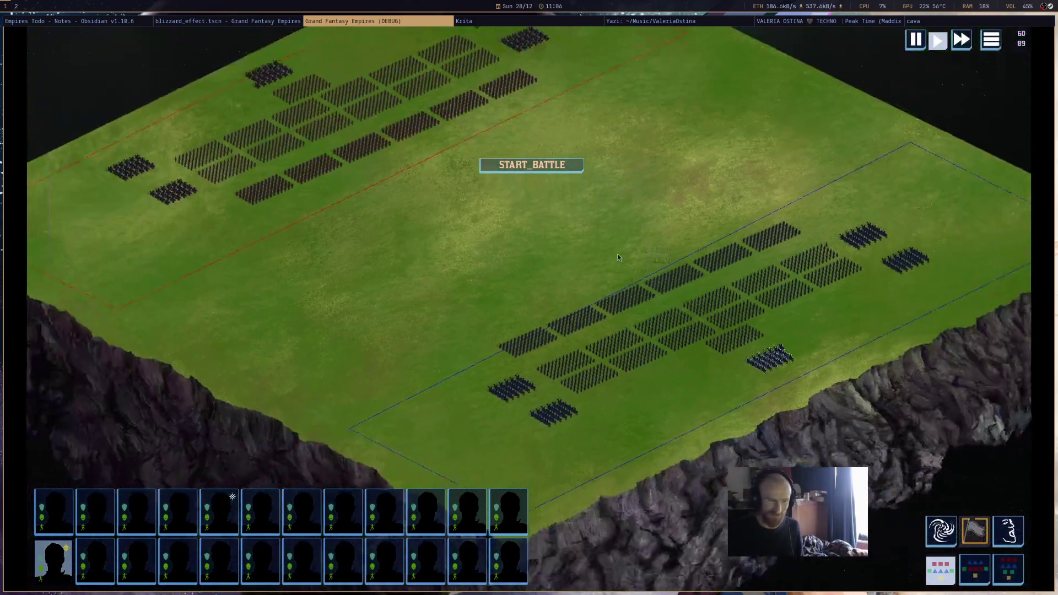
drag(617, 253, 733, 356)
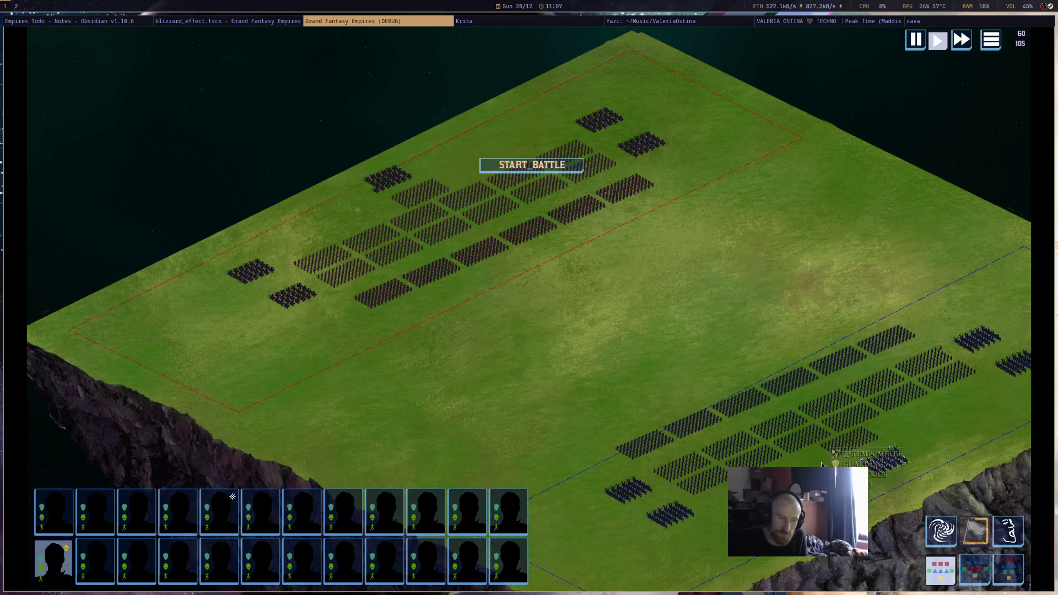
click(937, 532)
click(468, 269)
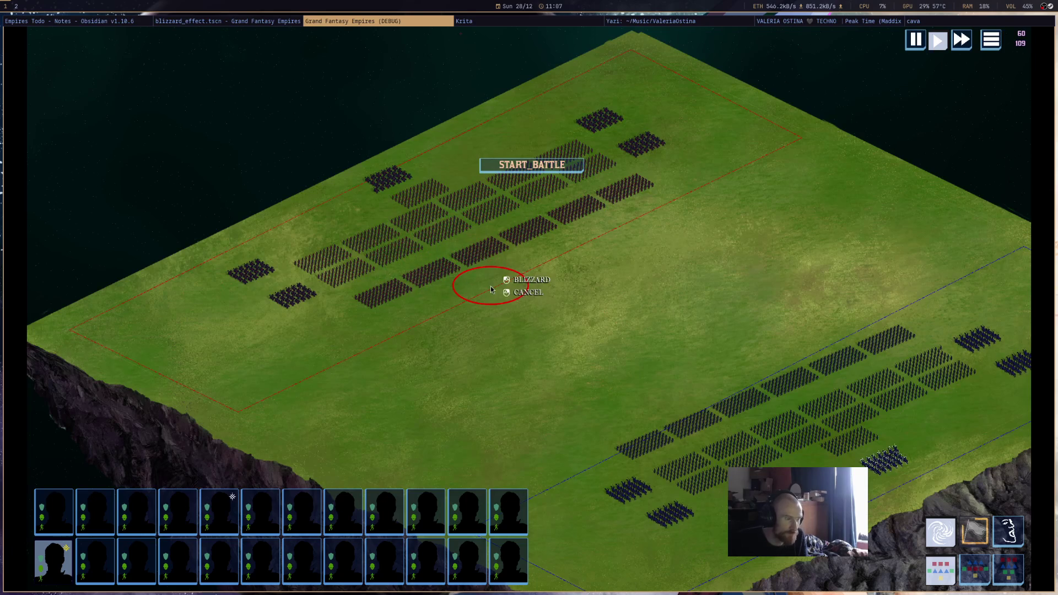
click(502, 257)
scroll(630, 392, up, 3)
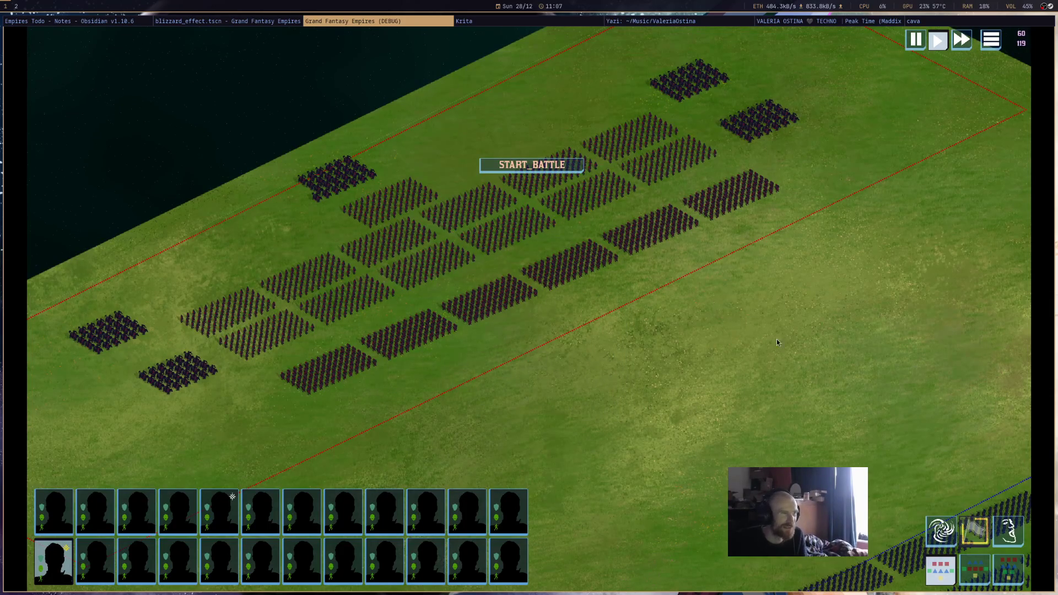
key(super+q)
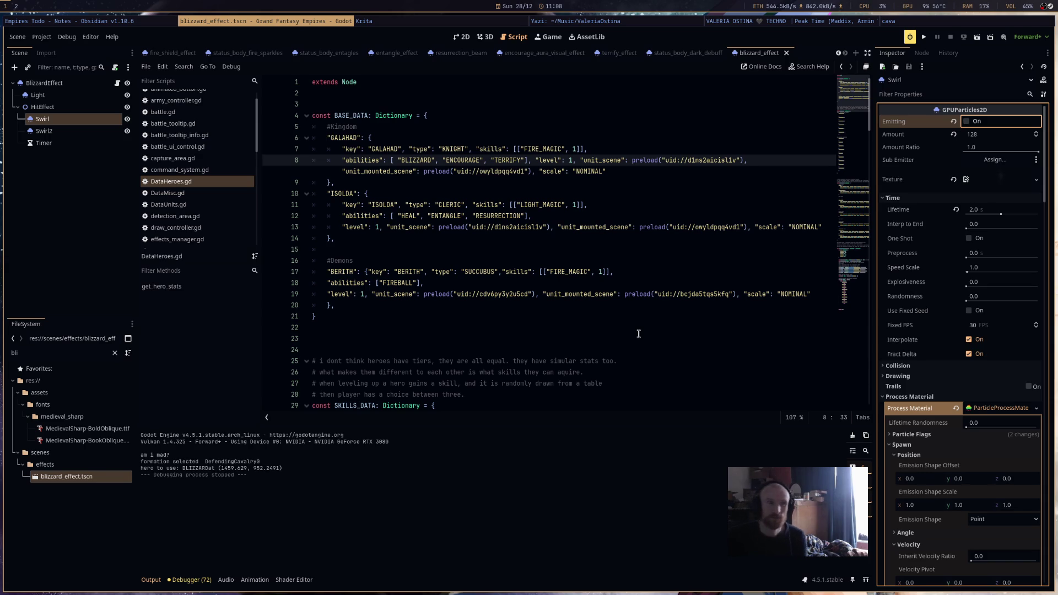
Inspect DataHeroes.gd around lines 18 and 23 and scroll further down the script.
click(572, 283)
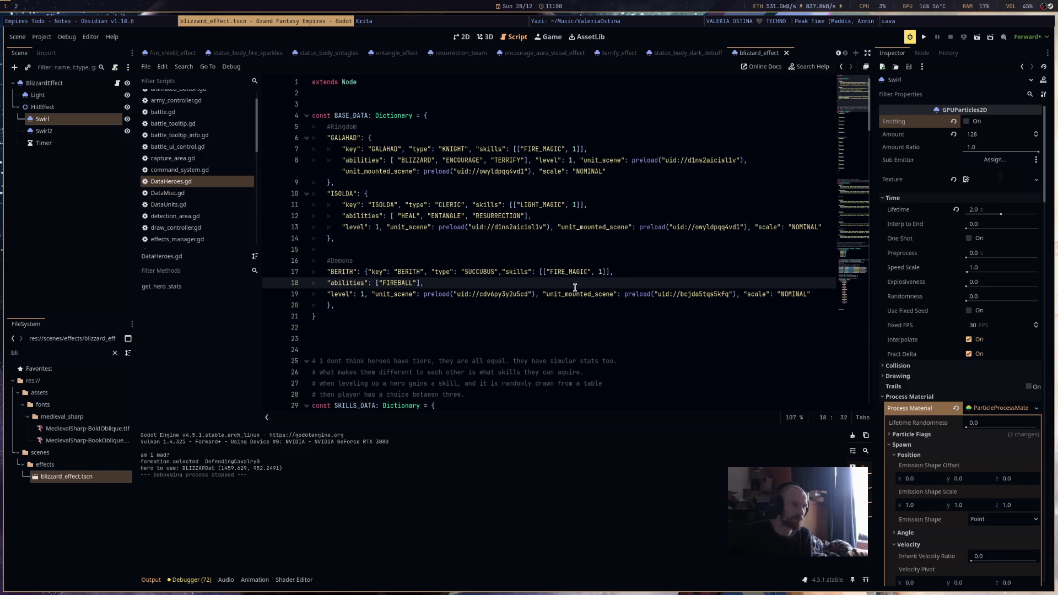
scroll(575, 296, down, 3)
click(574, 238)
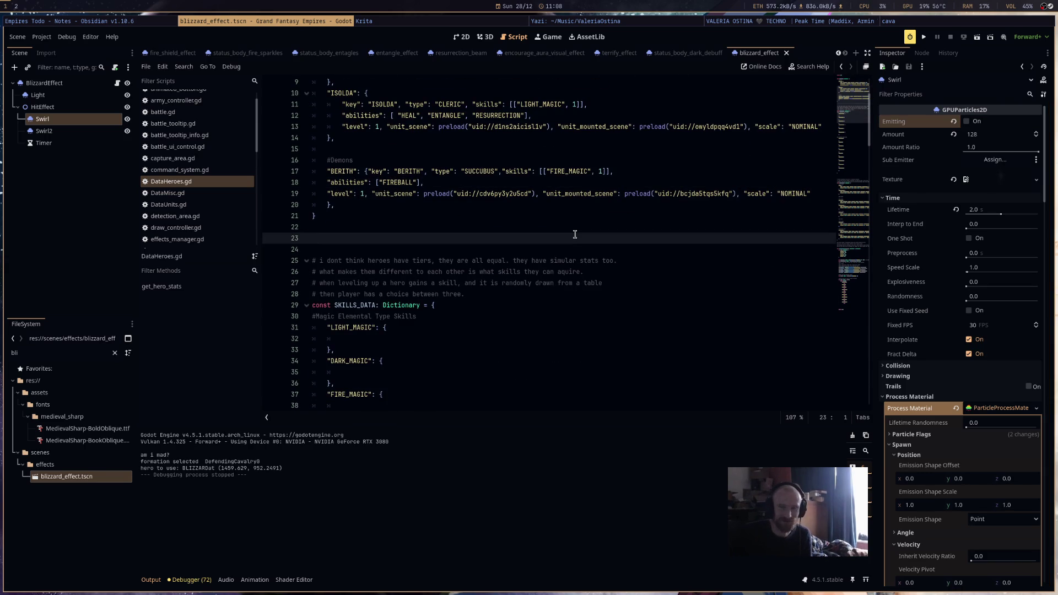
scroll(574, 236, down, 5)
scroll(574, 236, down, 5)
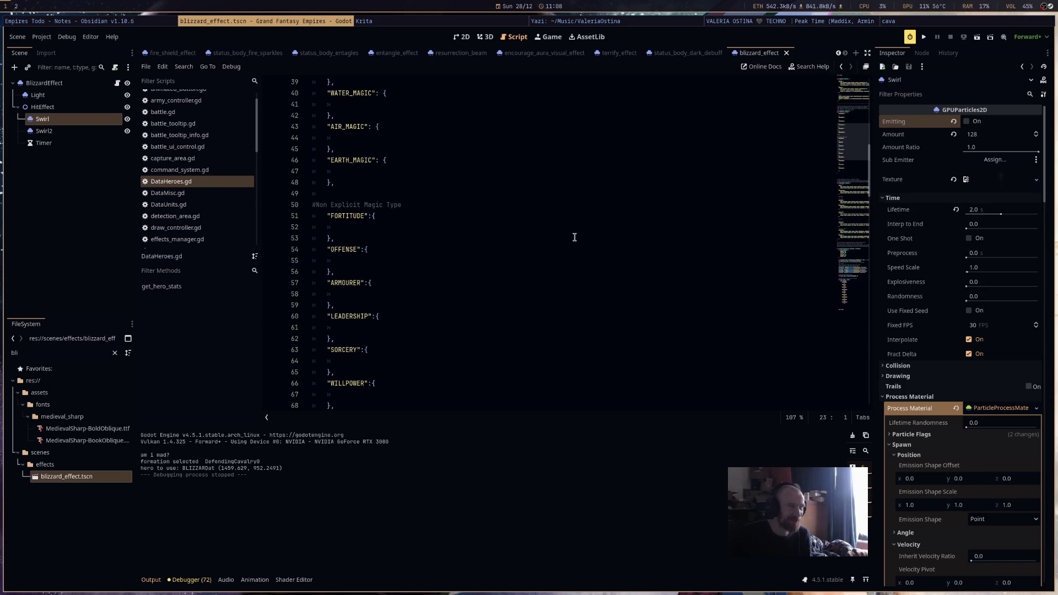
Switch between the data scripts and settle on DataMisc.gd's EFFECTS_DATA dictionary.
click(196, 193)
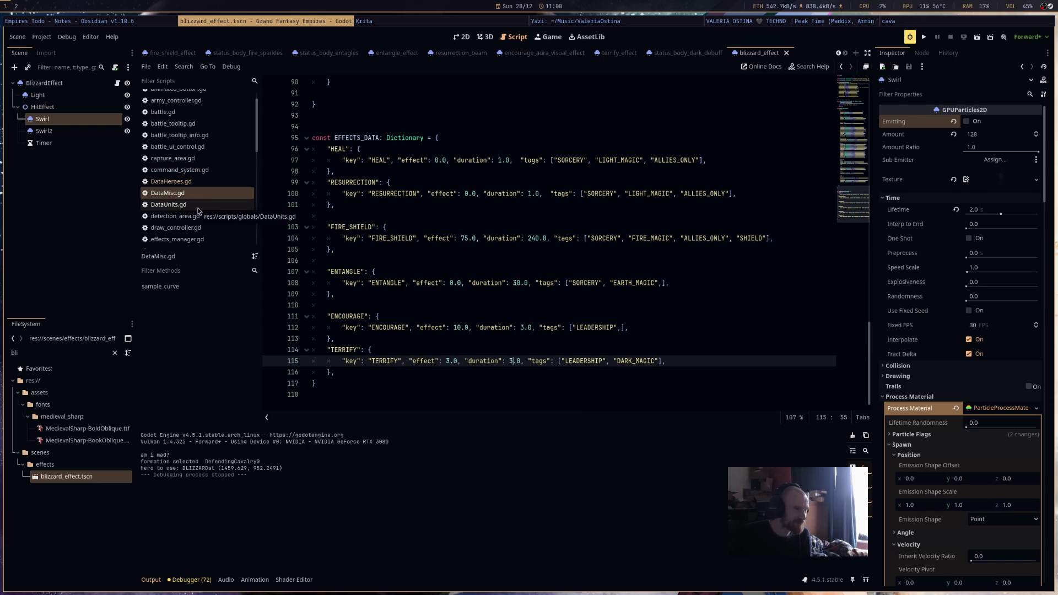
click(198, 210)
click(203, 183)
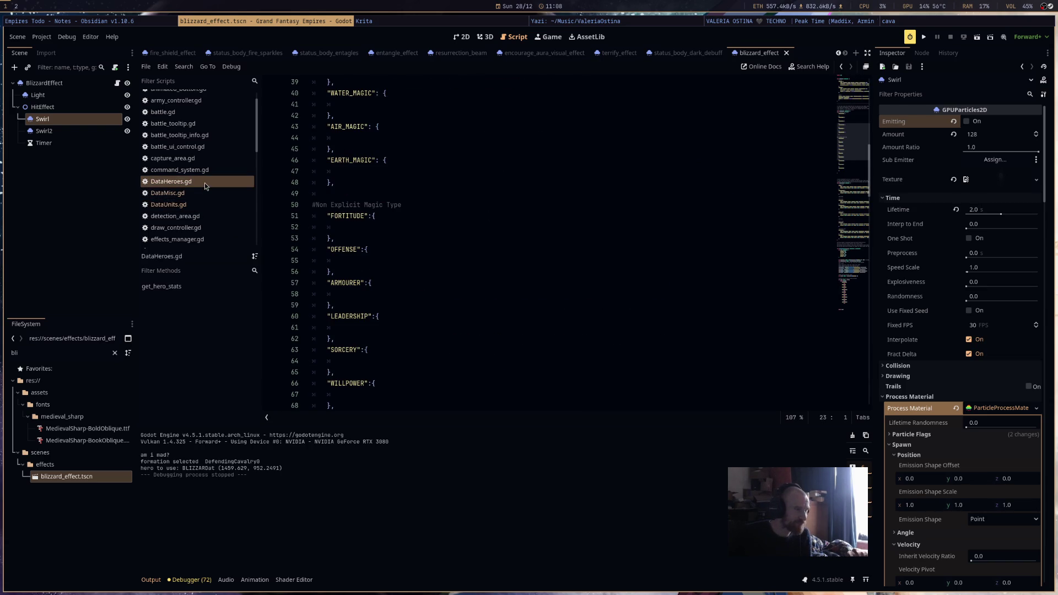
click(203, 209)
click(182, 193)
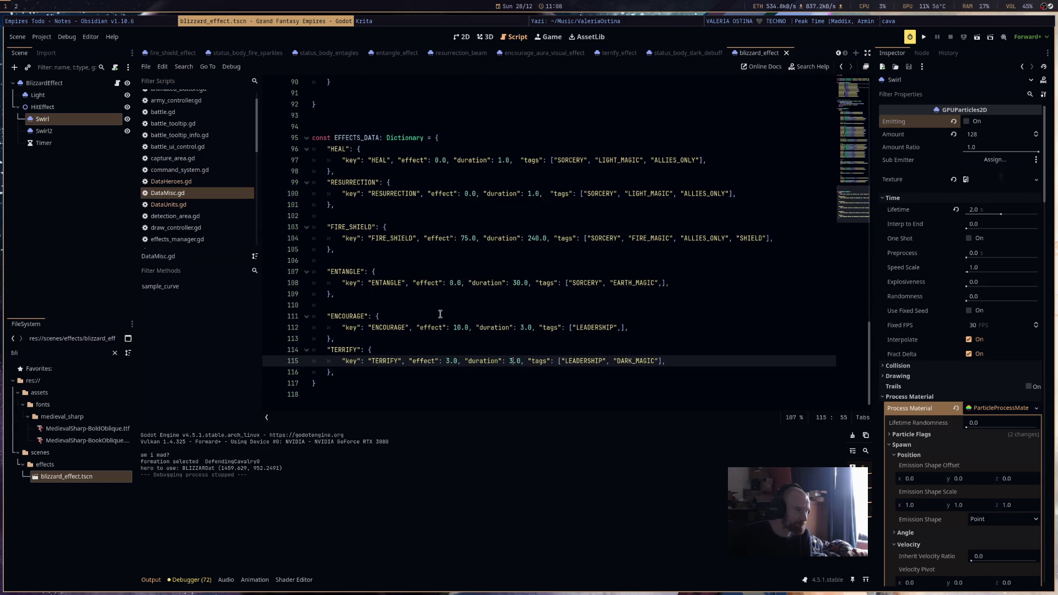
Inspect BLIZZARD's duration of 9 in DataHeroes.gd's ABILITY_DATA, then the FIRE_SHIELD entry.
click(230, 182)
scroll(419, 300, down, 5)
scroll(439, 327, down, 10)
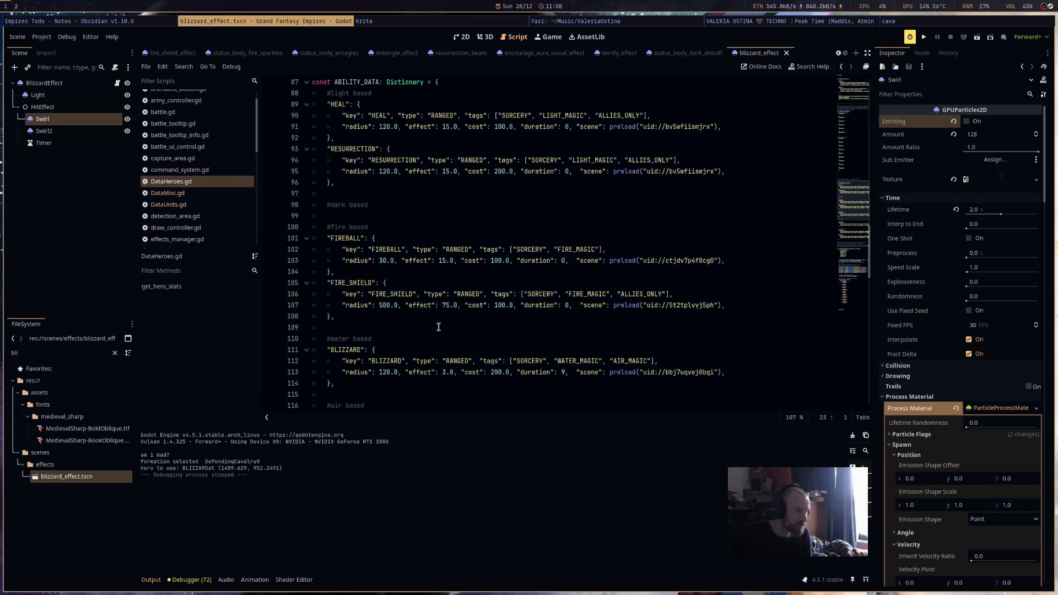
click(562, 239)
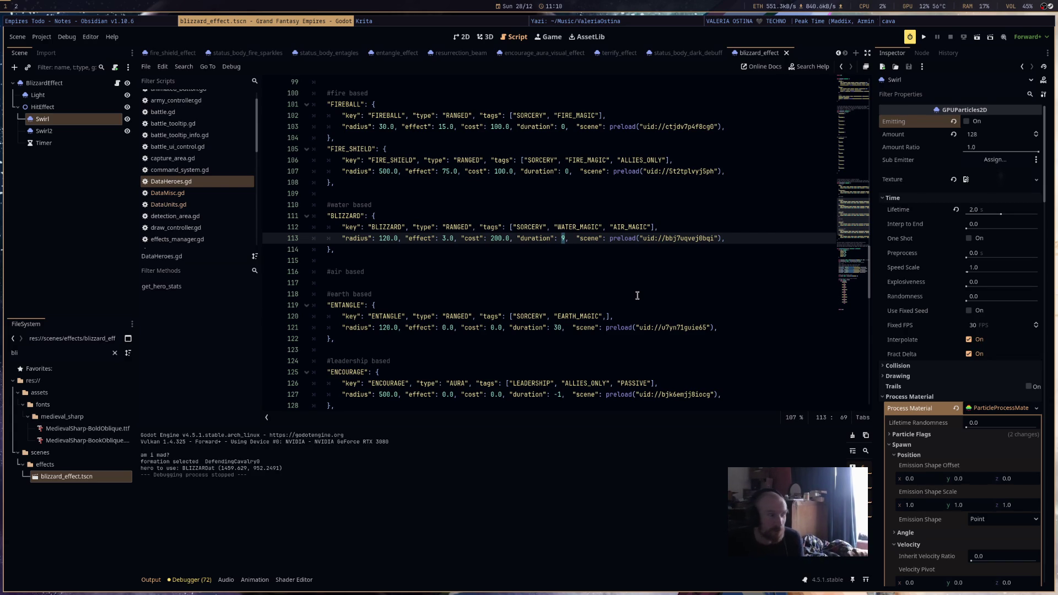
click(579, 185)
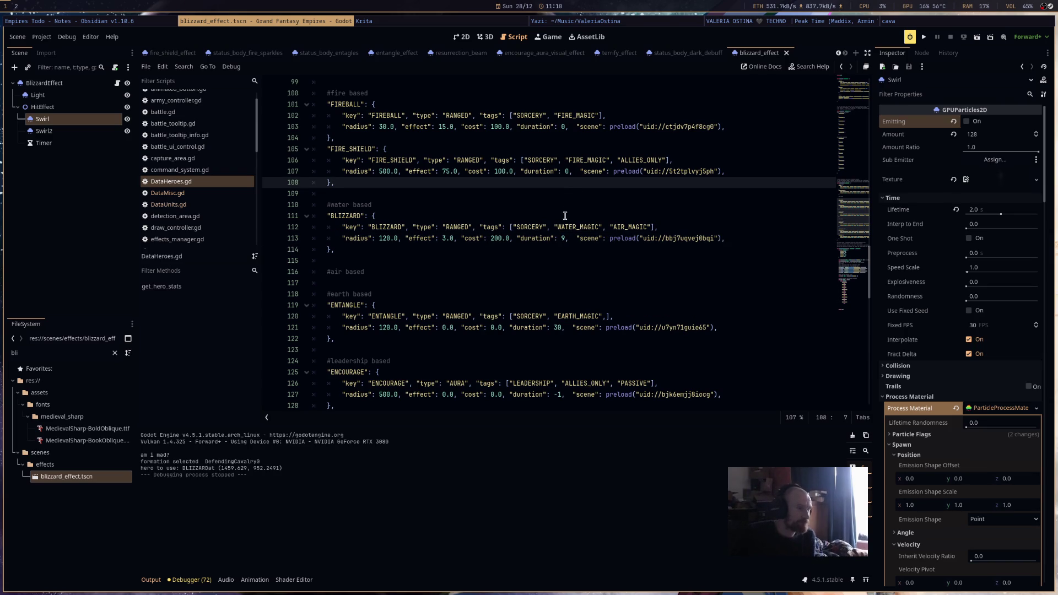
Check DataMisc.gd, then scroll through the DataUnits.gd script.
click(219, 197)
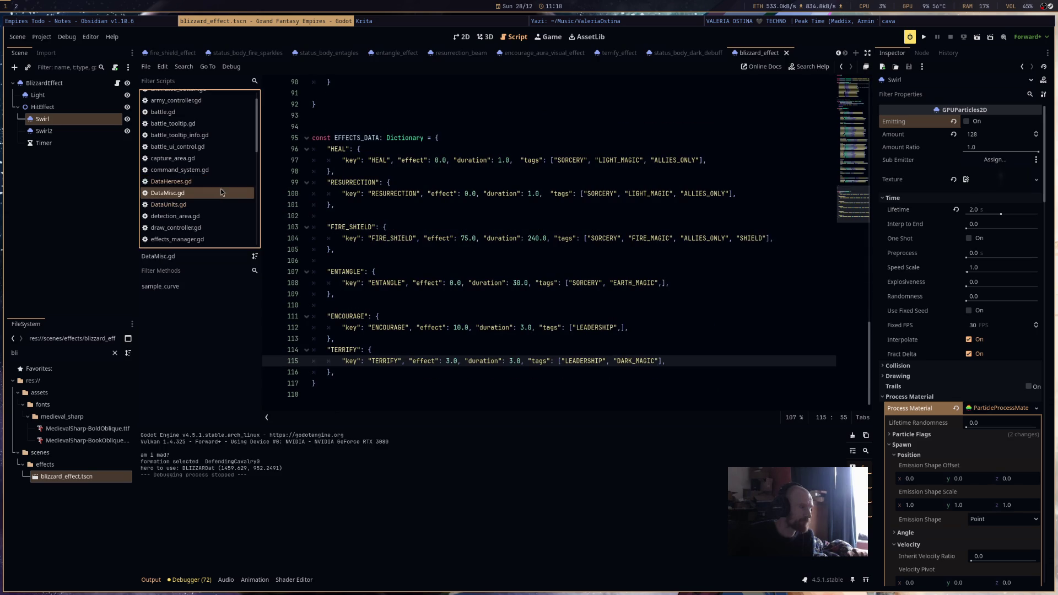
click(221, 204)
scroll(507, 267, down, 5)
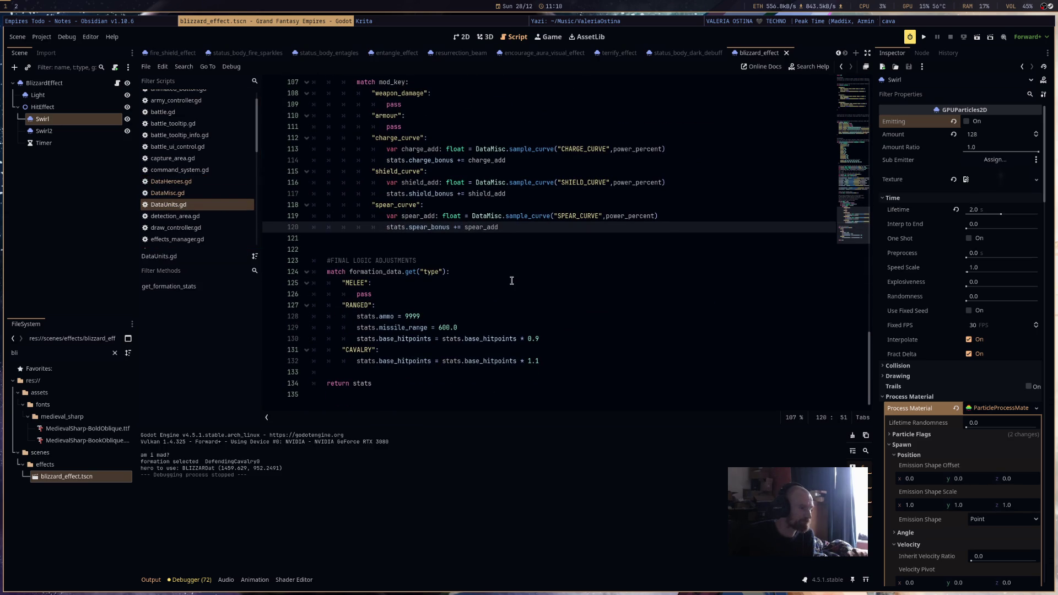
scroll(511, 281, up, 10)
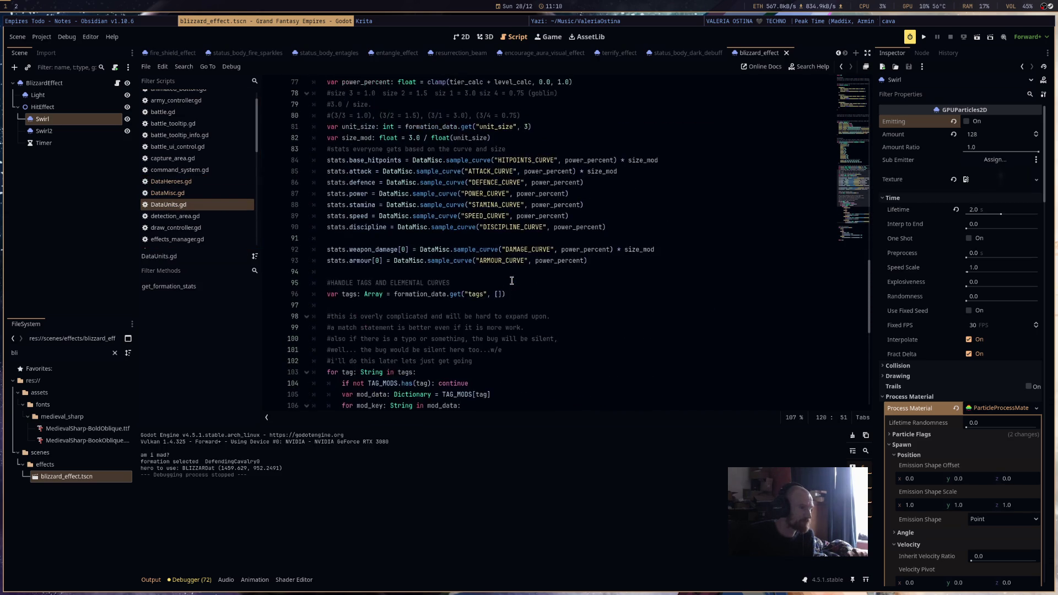
scroll(512, 281, up, 2)
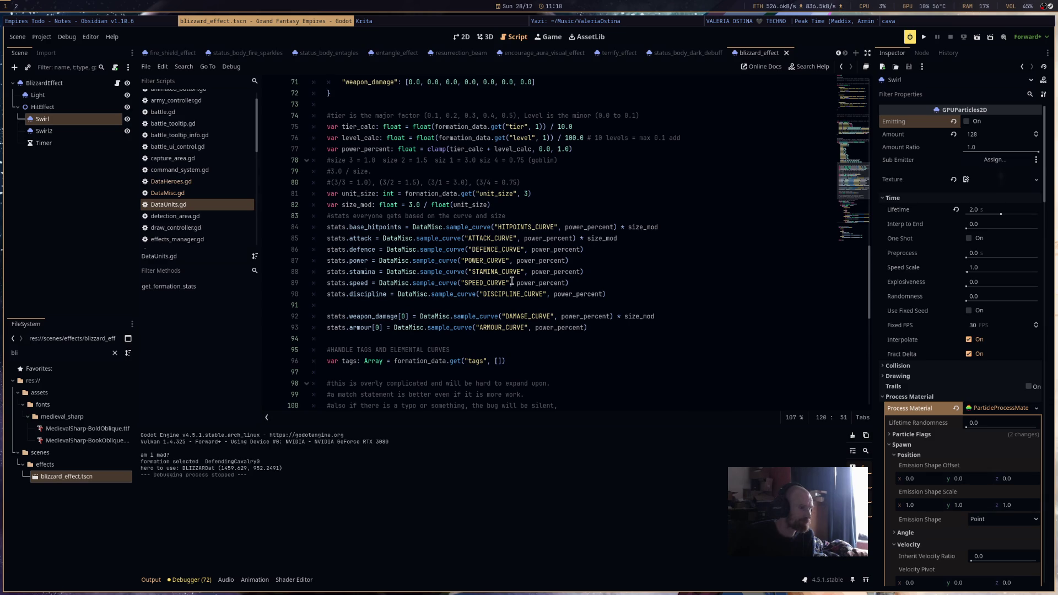
scroll(511, 281, down, 3)
scroll(512, 281, down, 5)
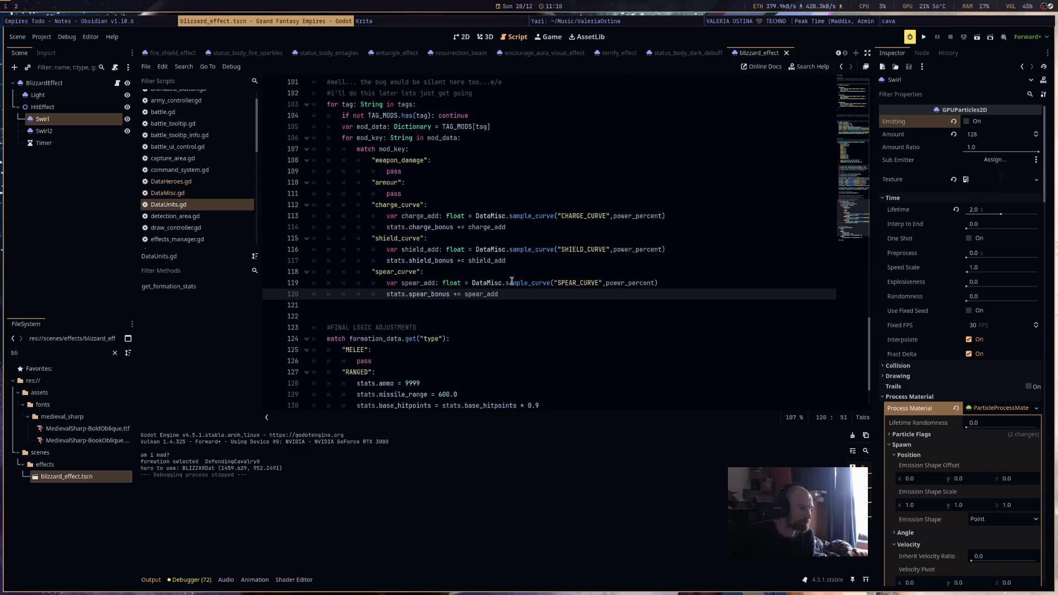
scroll(511, 281, down, 2)
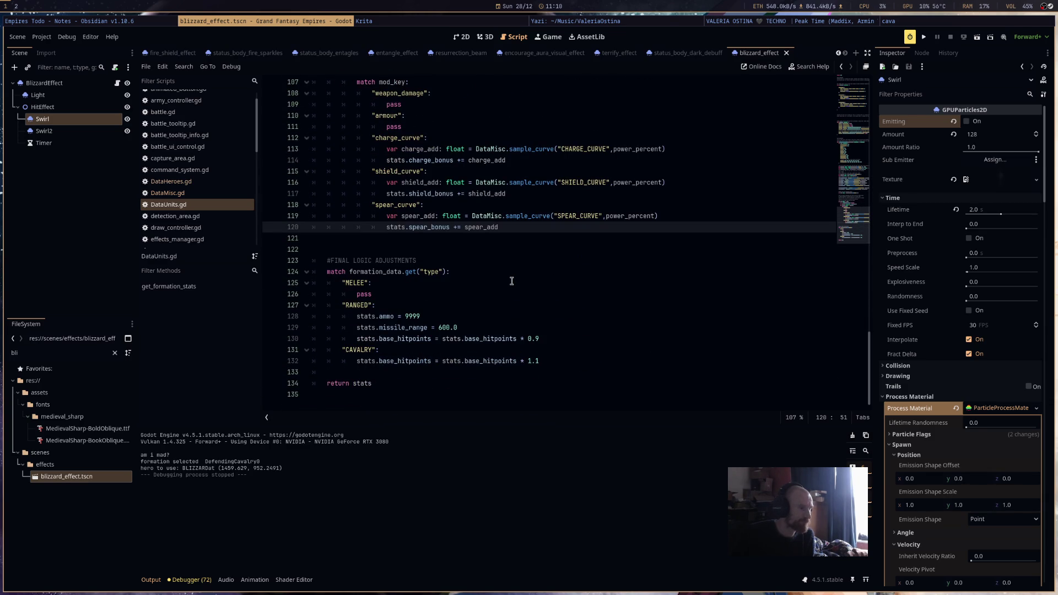
scroll(511, 281, up, 1)
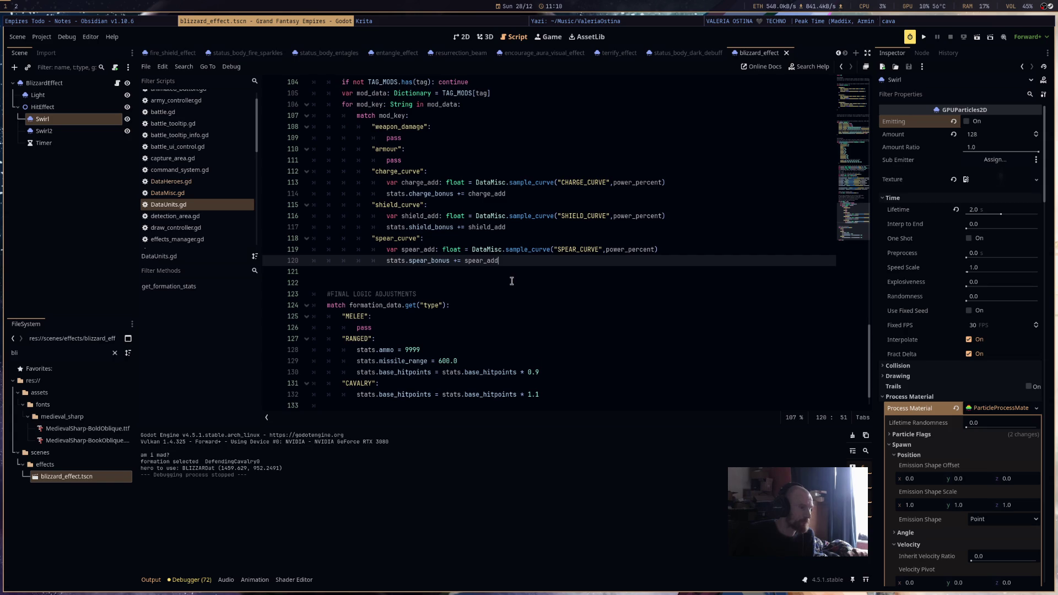
Return to DataMisc.gd and scroll through its effects data again.
click(203, 193)
scroll(209, 206, down, 8)
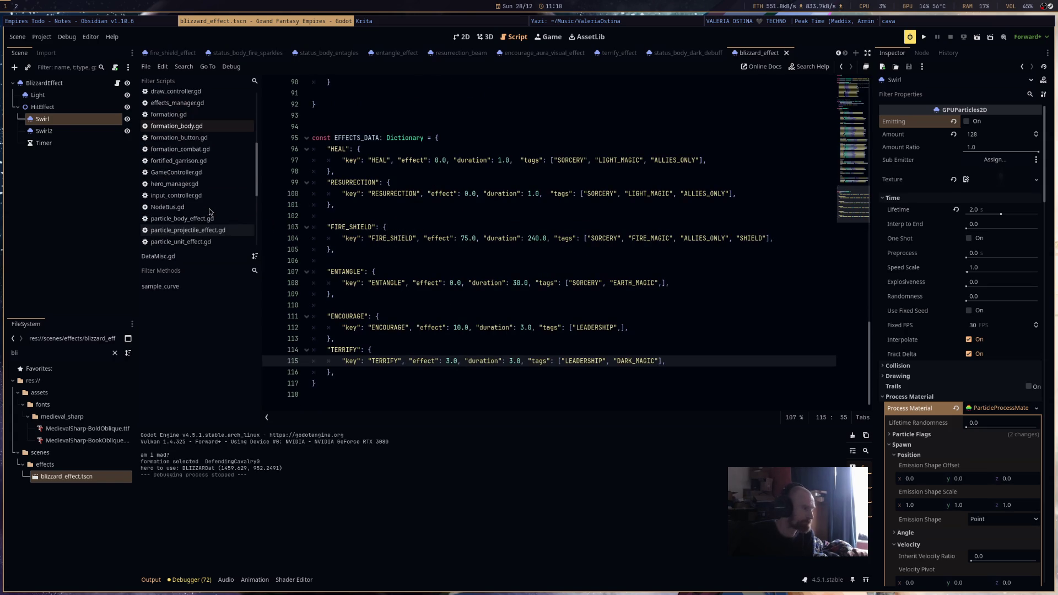
scroll(209, 212, down, 2)
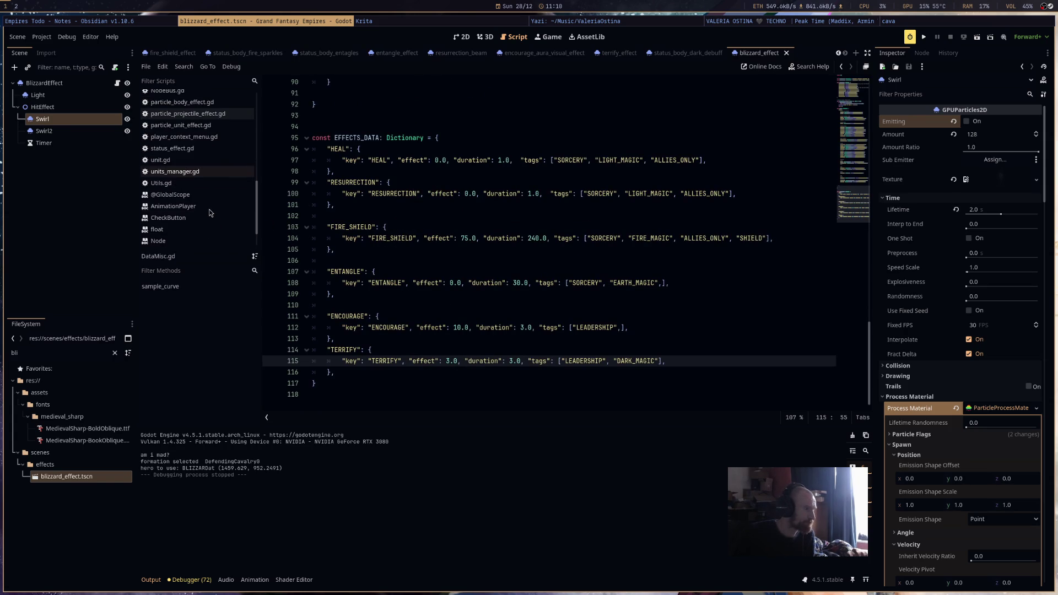
scroll(210, 201, up, 2)
scroll(212, 207, up, 2)
Open hero_manager.gd at the commented RANGED condition on line 263 in use_ability.
click(216, 167)
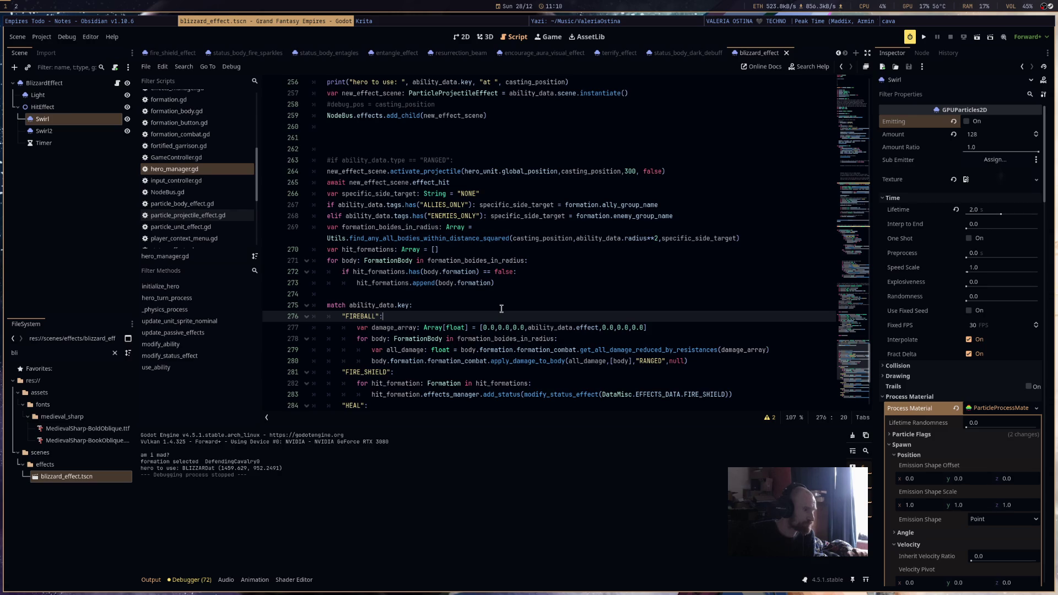
scroll(501, 309, up, 2)
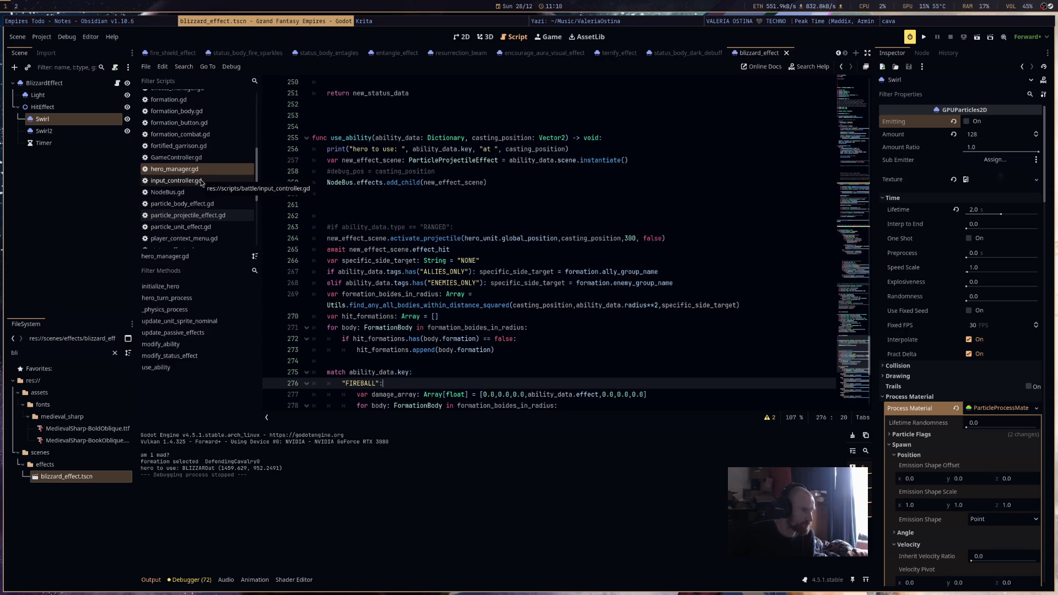
click(340, 227)
Uncomment line 263 and change it to `if ability_data.tags.has("PERSISTANT") == true:`.
double_click(394, 226)
key(ctrl+k)
key(BackSpace)
text(t)
text(ags.ha)
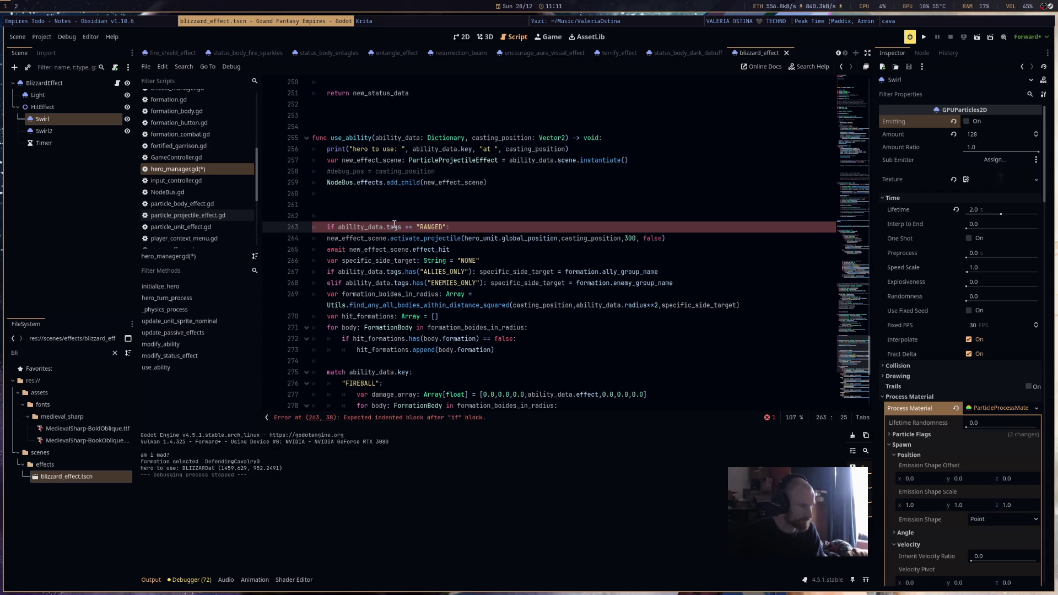
text(s("PERS)
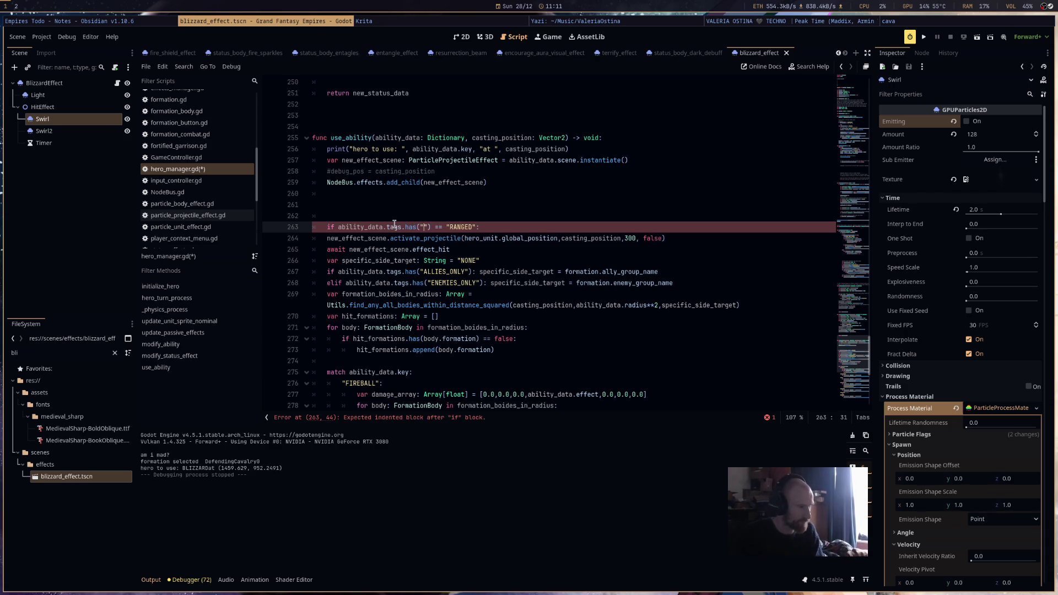
text(ISTANT)
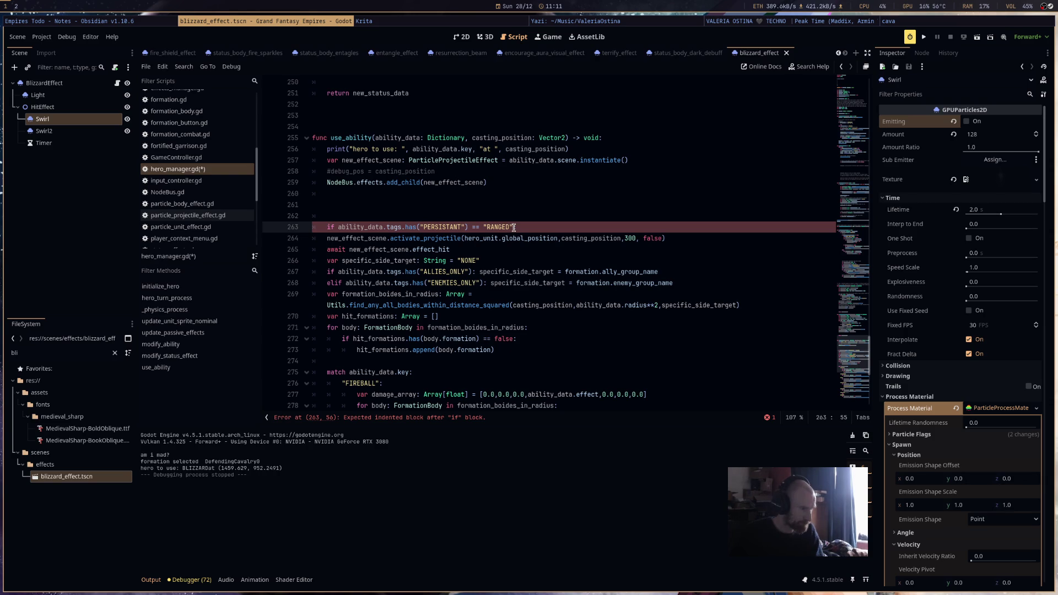
double_click(502, 227)
key(BackSpace)
text(true:)
Add `new_effect_scene.effect_duration = ability_data.duration` inside the if block and save hero_manager.gd.
key(Return)
text(new_effect_scene.)
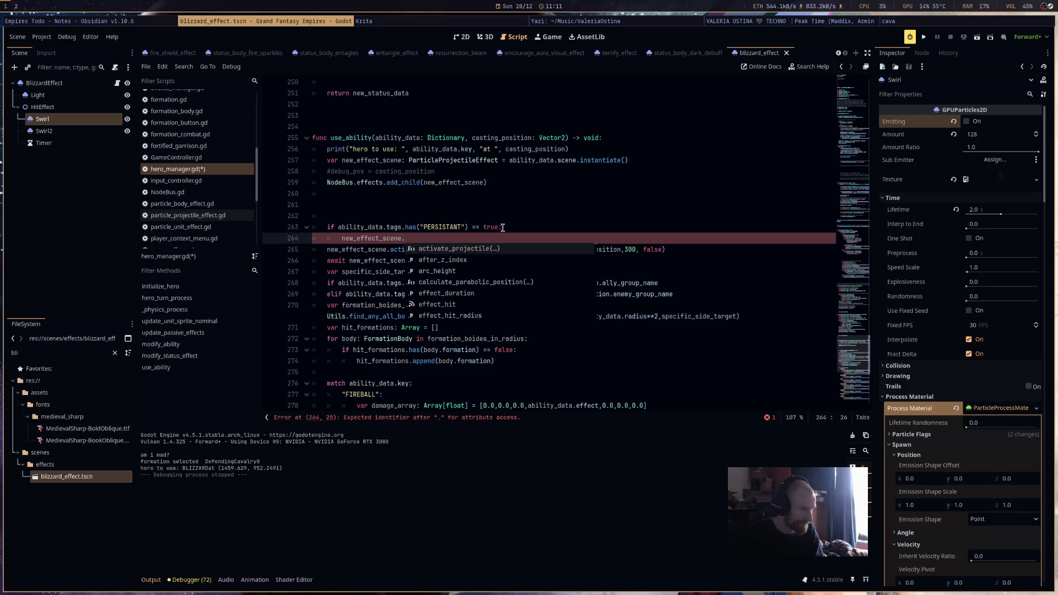
key(Down)
key(Down)
key(Down)
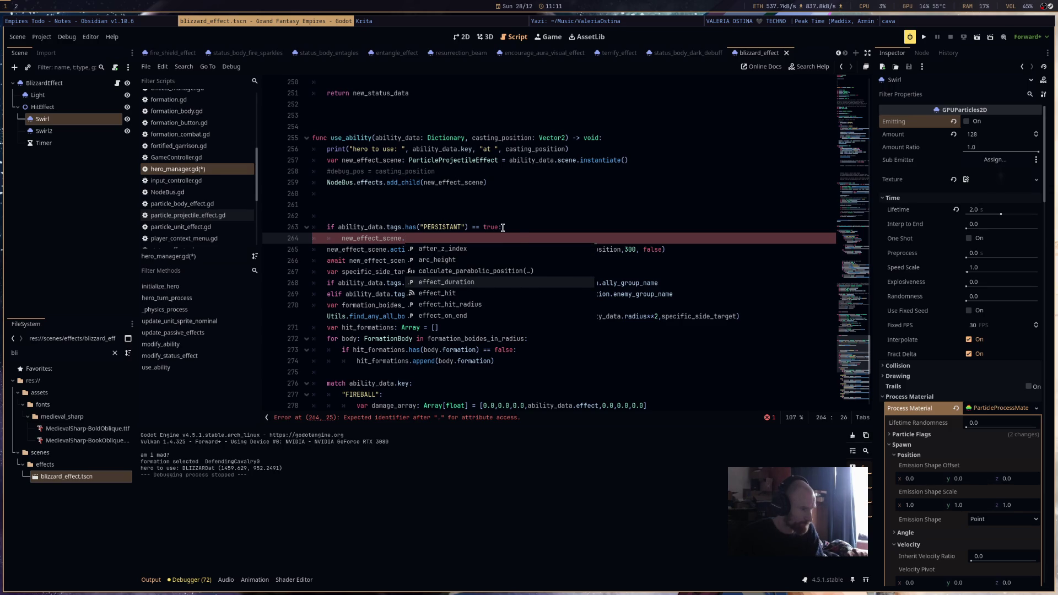
key(Return)
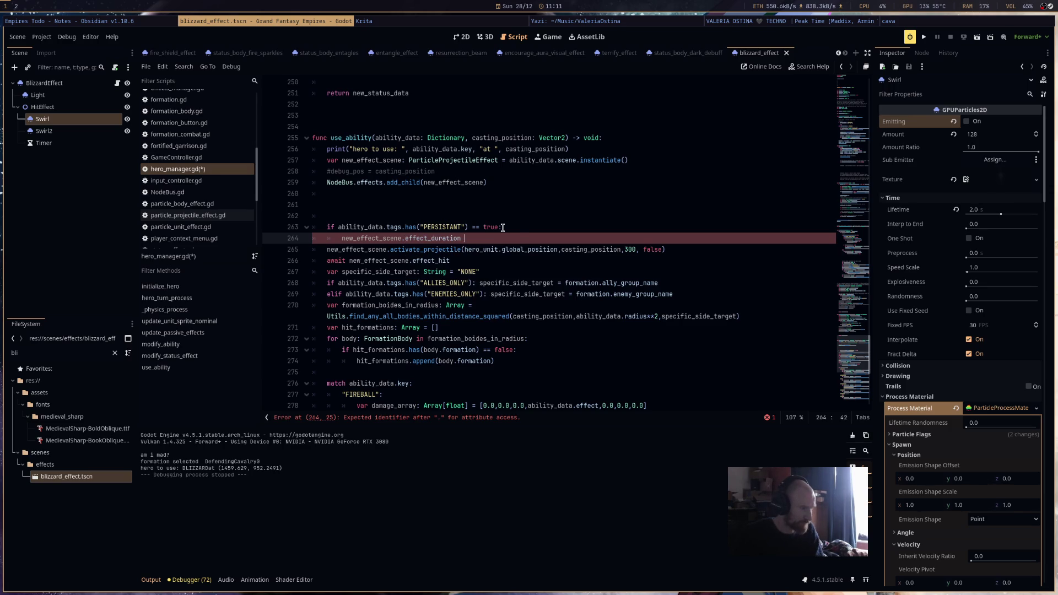
text(= ability_data)
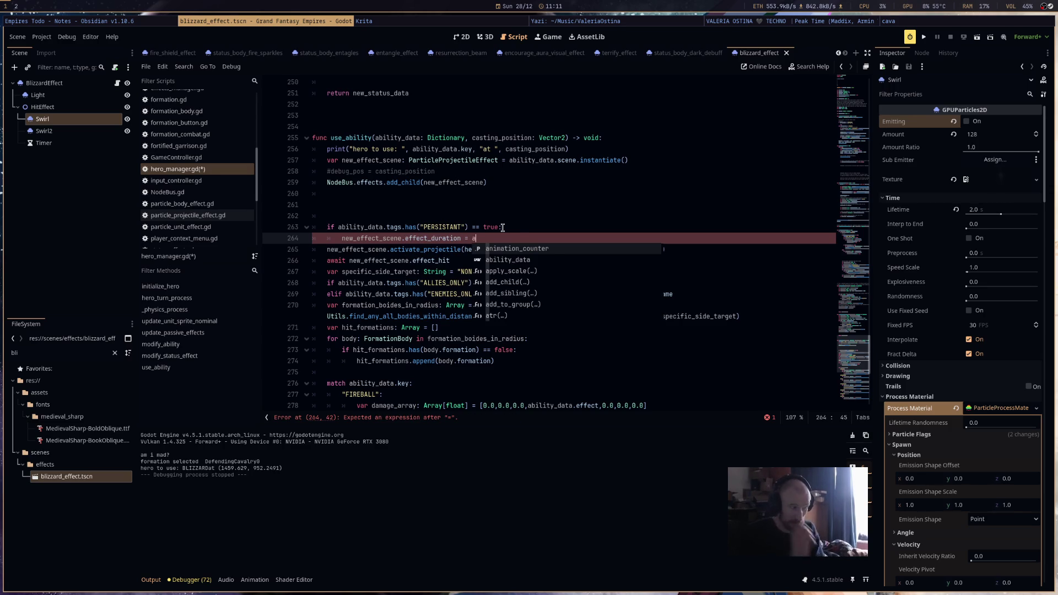
text(.)
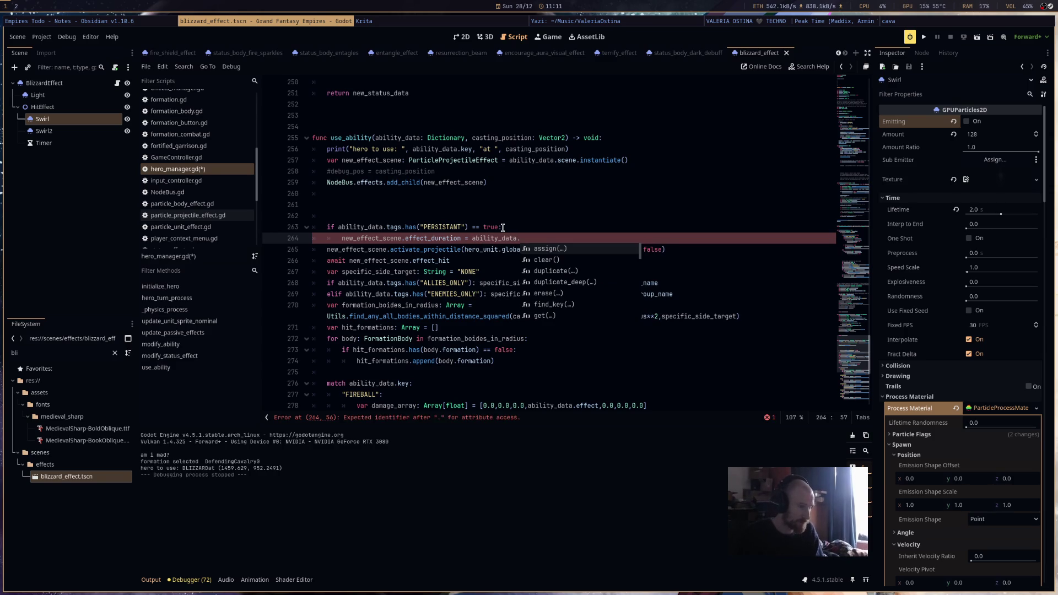
text(duration)
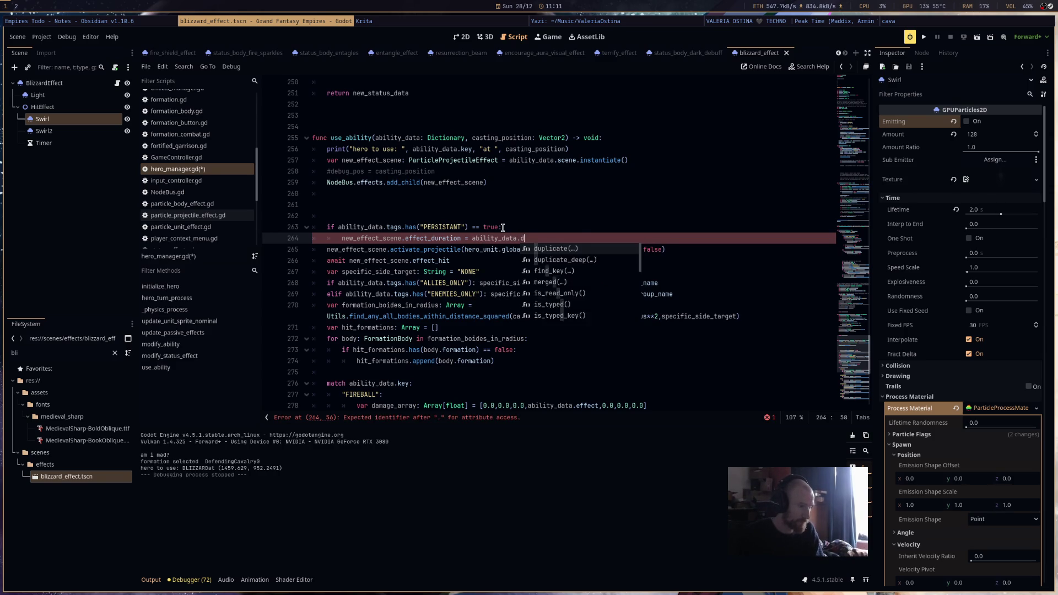
key(ctrl+s)
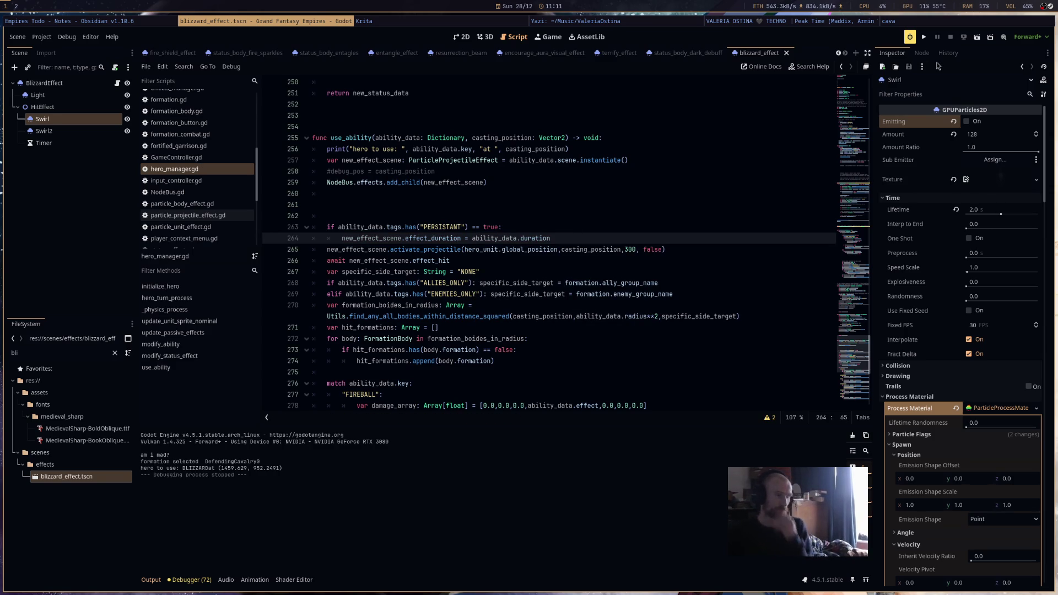
Run the project, cast the hero's BLIZZARD on the battlefield, then close the game window.
click(924, 37)
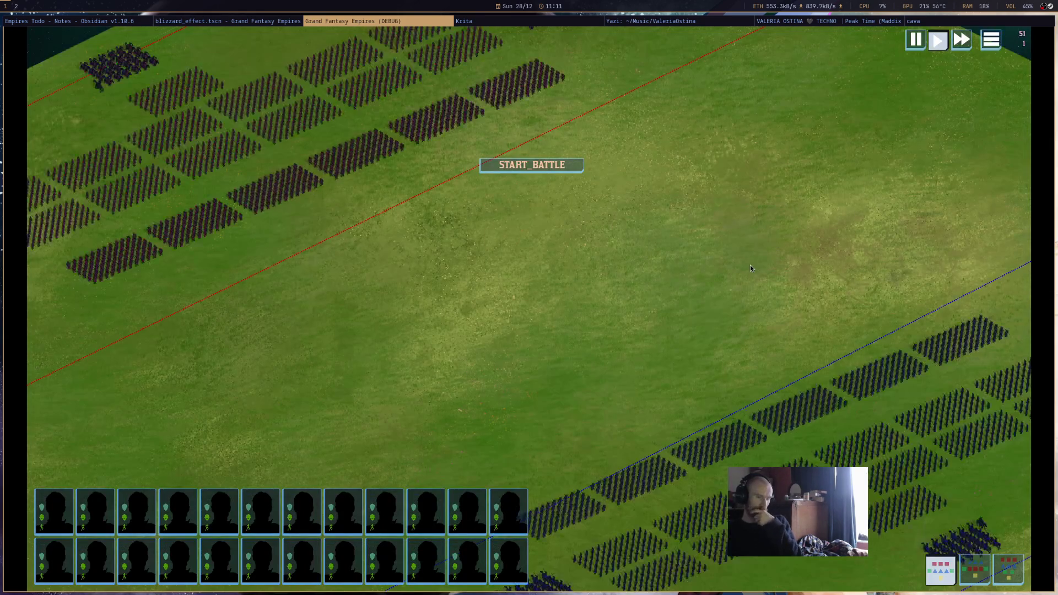
mouse_move(1042, 548)
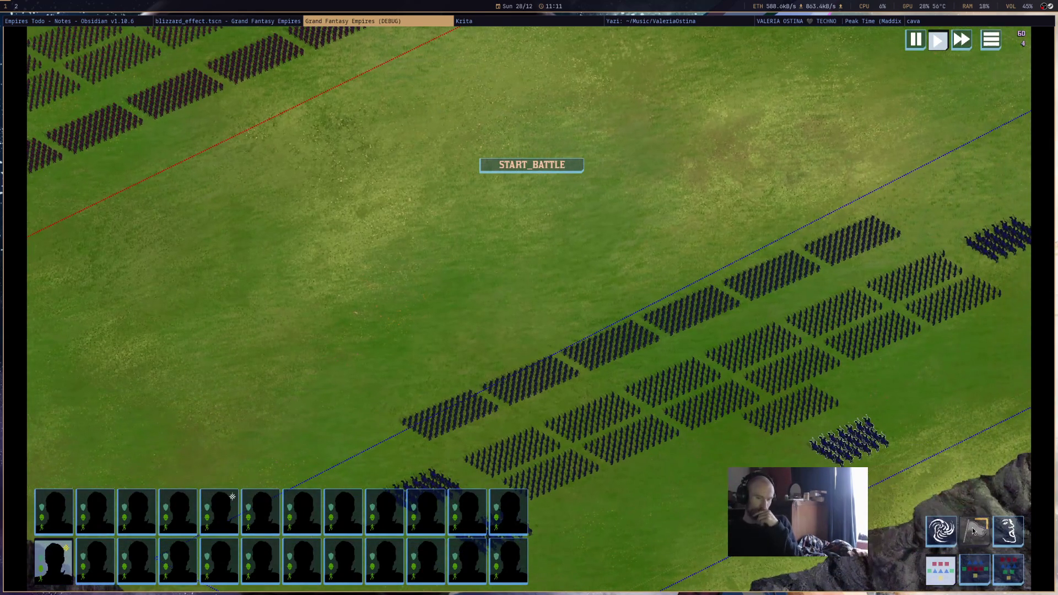
click(975, 530)
scroll(509, 340, up, 2)
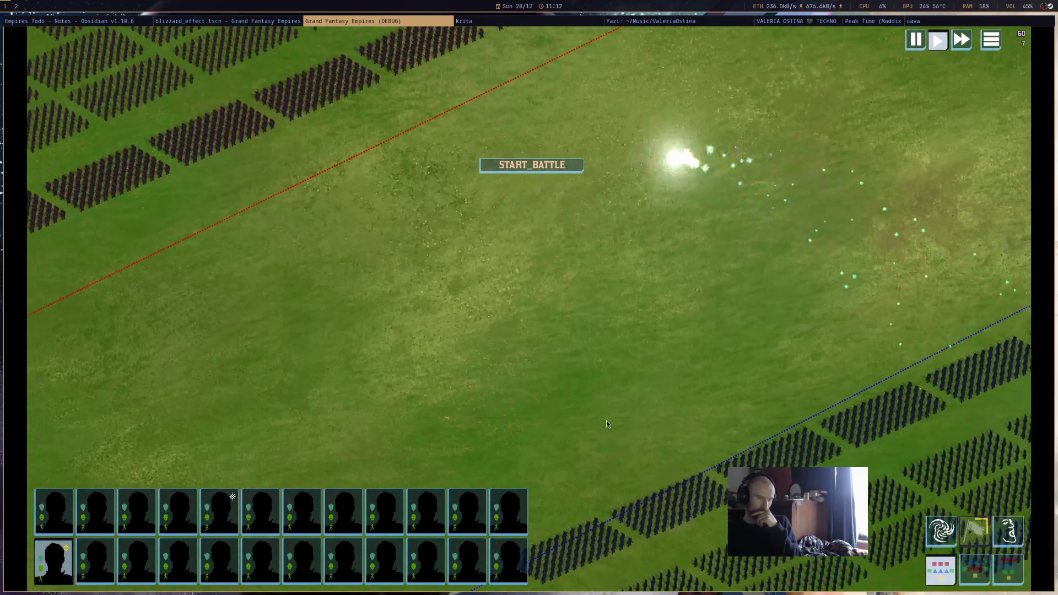
key(w)
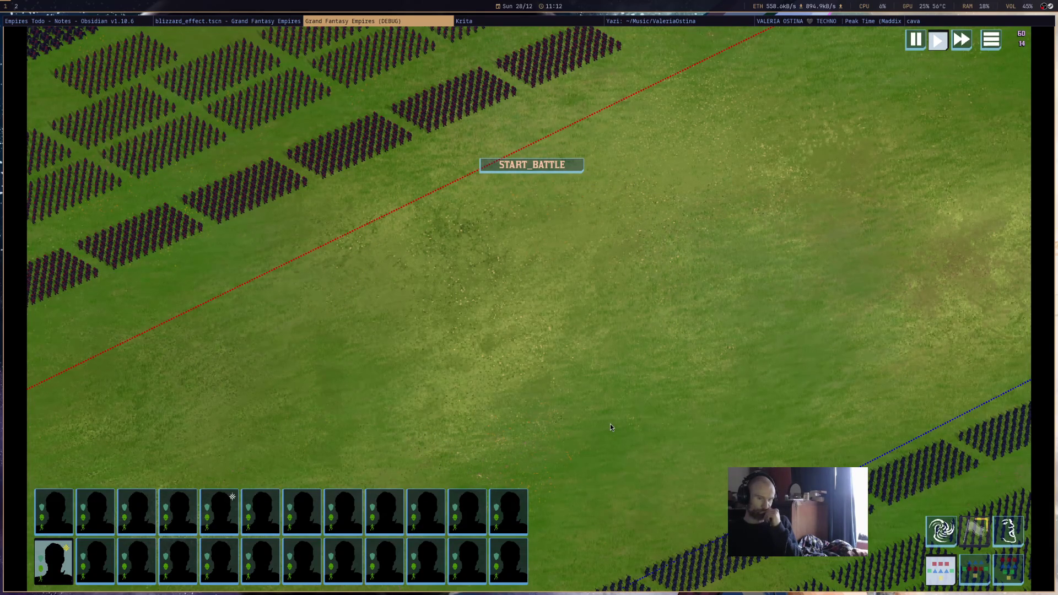
middle_click(439, 22)
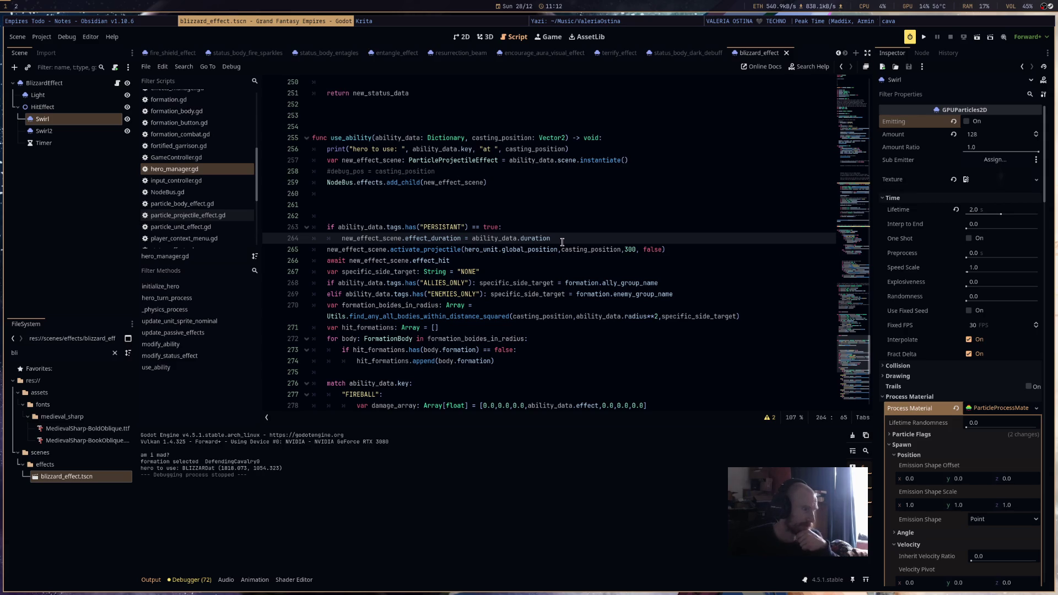
Add print(effect_duration) under 'if effect_on_end:' in on_reach_target and relaunch the game.
ctrl+click(444, 239)
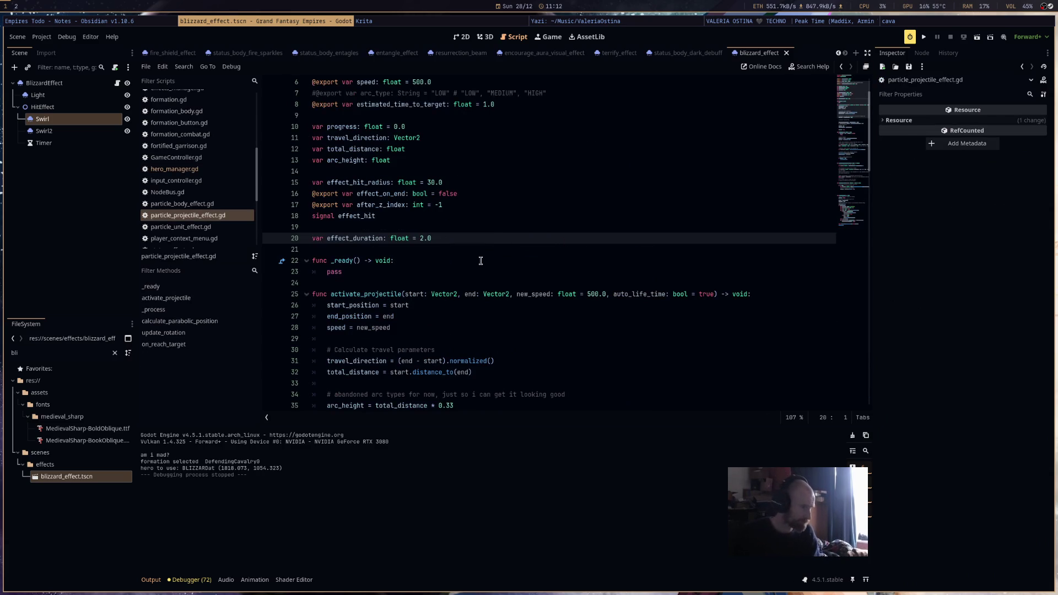
scroll(567, 322, down, 15)
scroll(567, 321, down, 8)
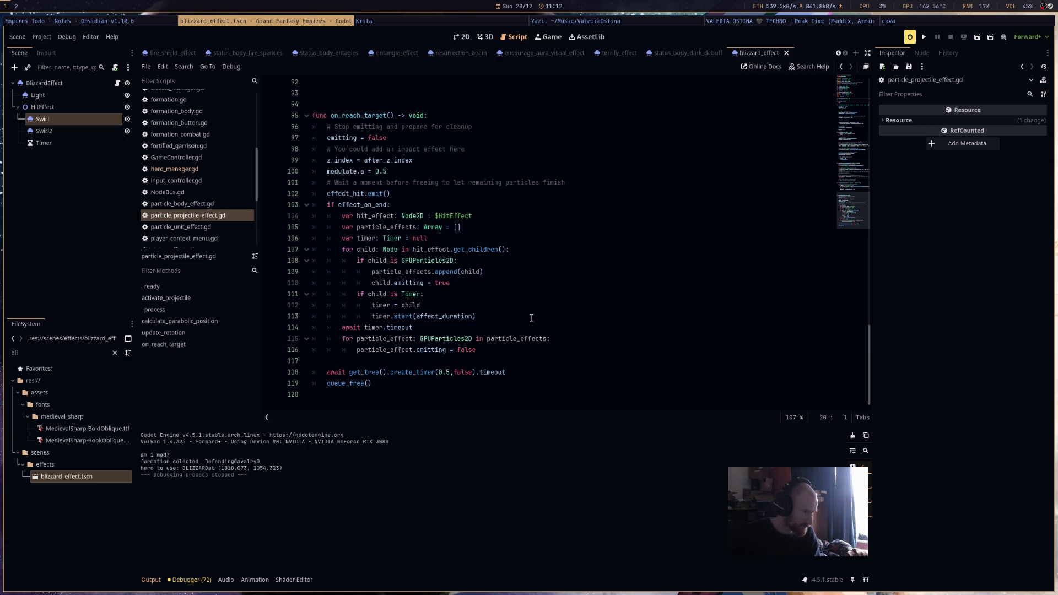
click(465, 208)
key(Return)
text(print)
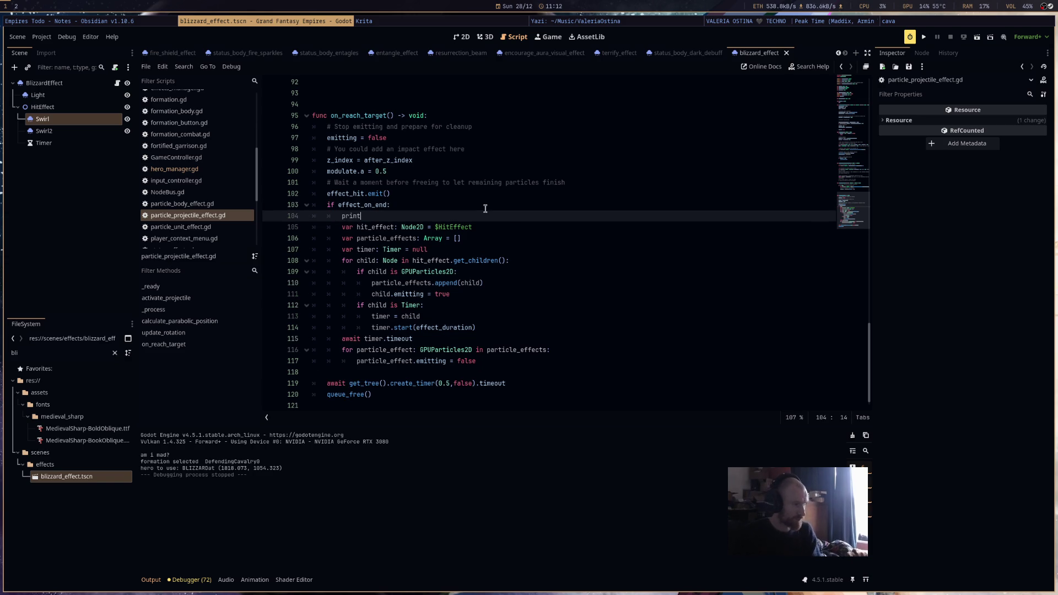
text((ef)
key(Return)
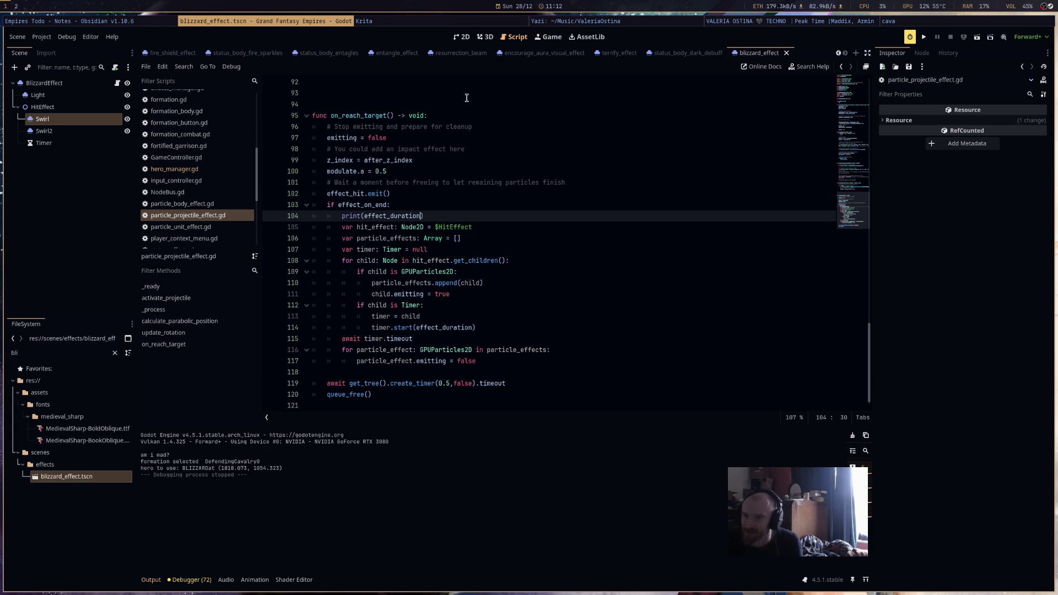
click(924, 38)
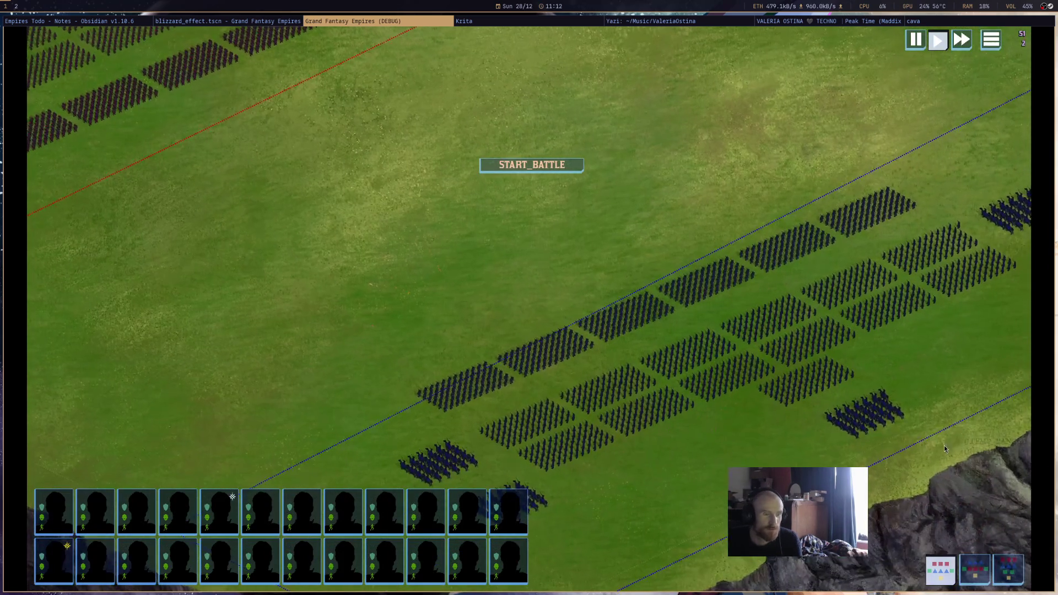
Select the cavalry, cast Blizzard on the field, then stop the game after effect_duration prints 2.0.
click(862, 410)
click(940, 531)
click(442, 229)
scroll(329, 22, up, 1)
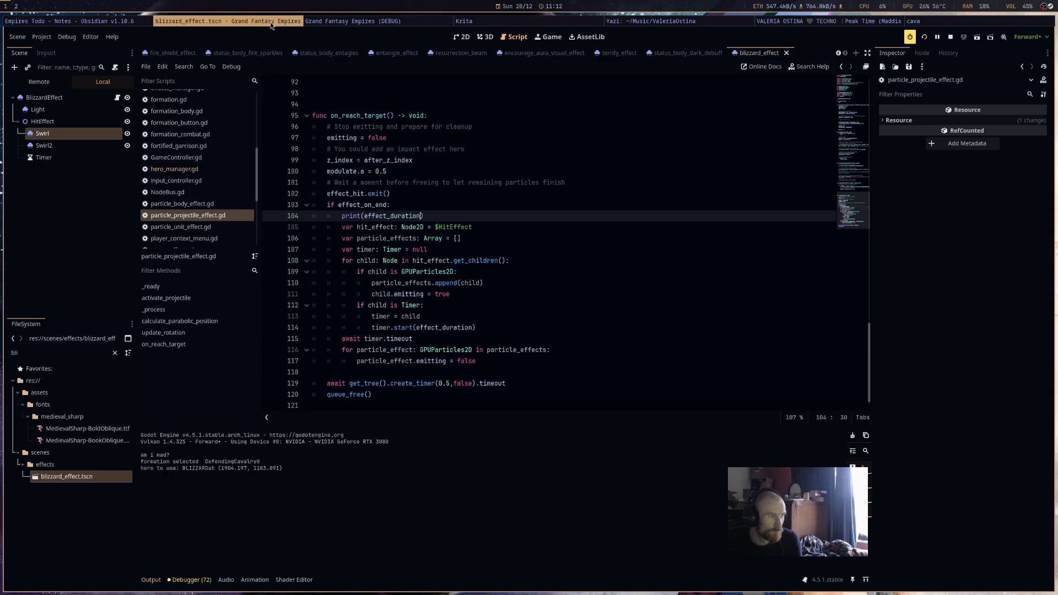
scroll(333, 22, down, 1)
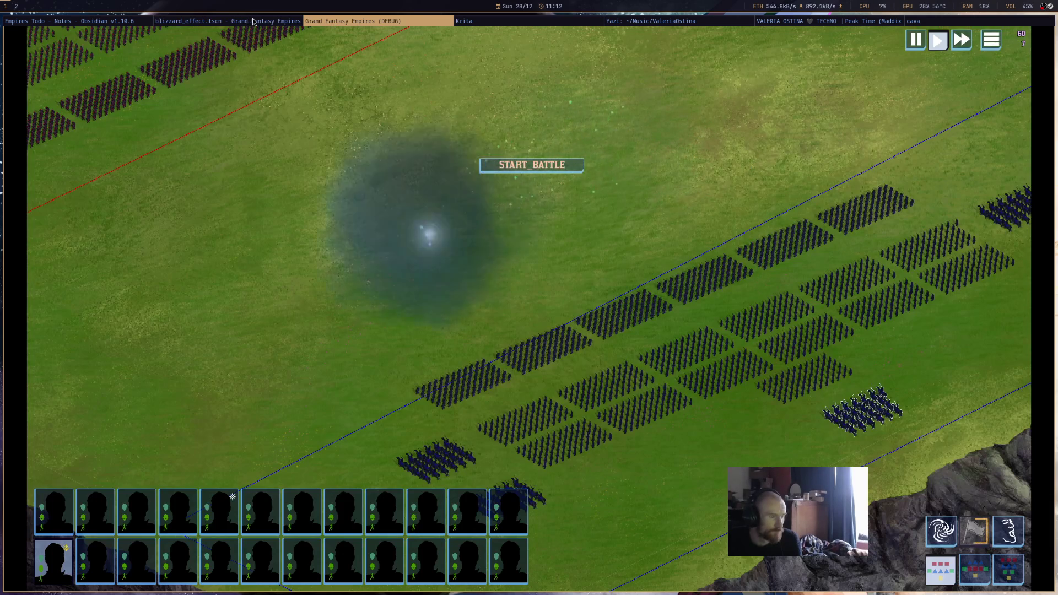
click(253, 22)
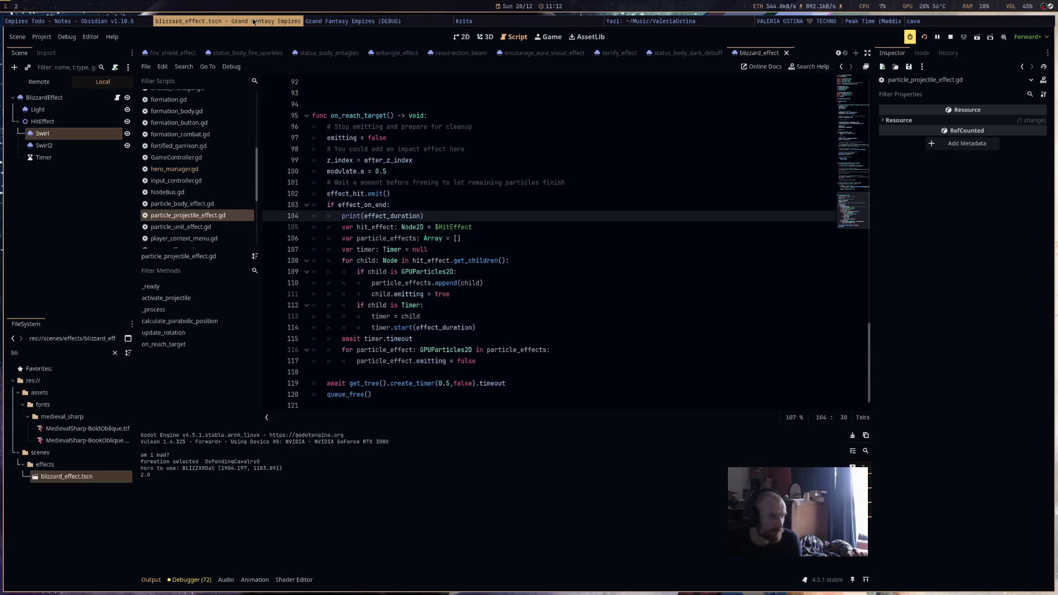
click(950, 37)
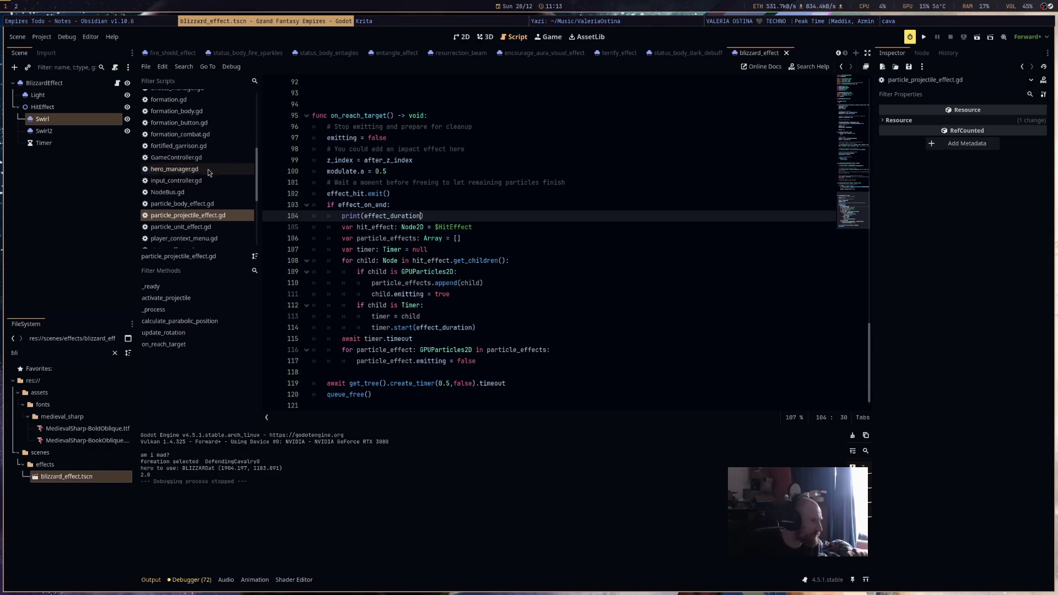
Go back from DataMisc.gd to BLIZZARD's entry in DataHeroes.gd.
scroll(215, 204, up, 3)
click(210, 122)
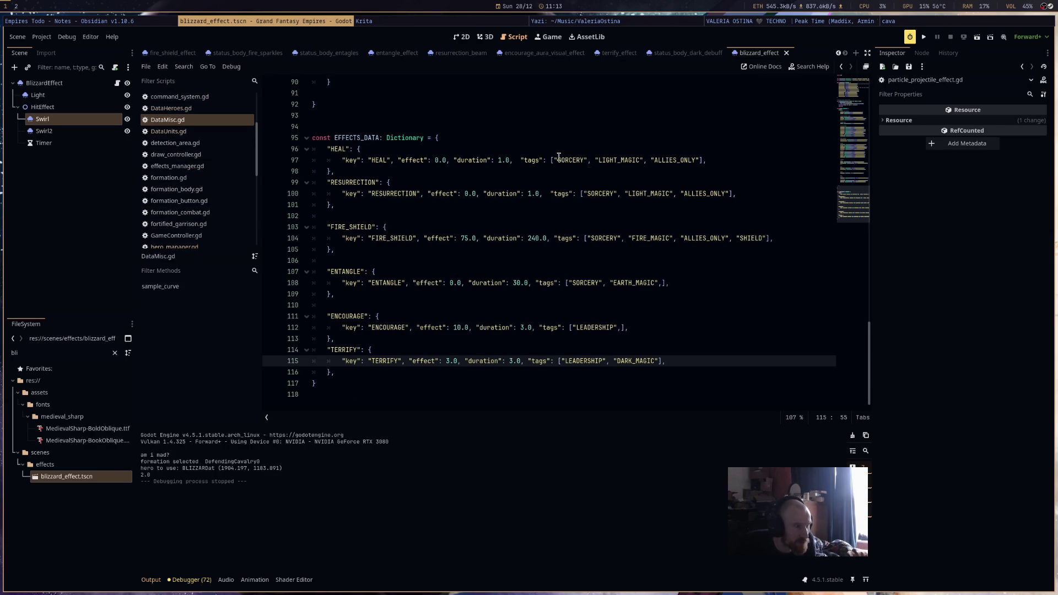
scroll(466, 282, up, 5)
scroll(465, 283, up, 3)
key(alt+Left)
key(alt+Left)
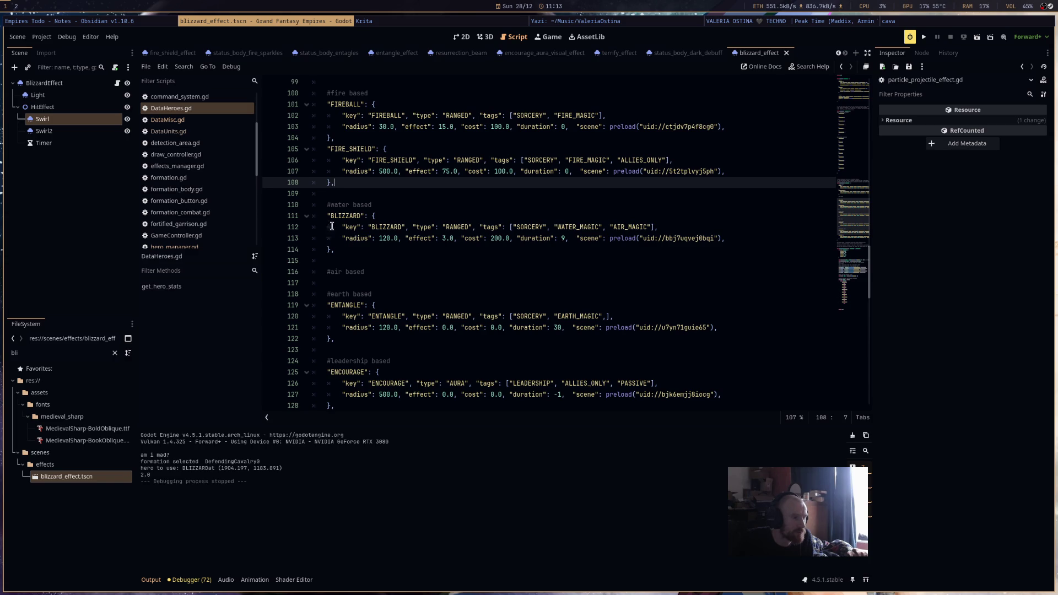
scroll(584, 360, down, 3)
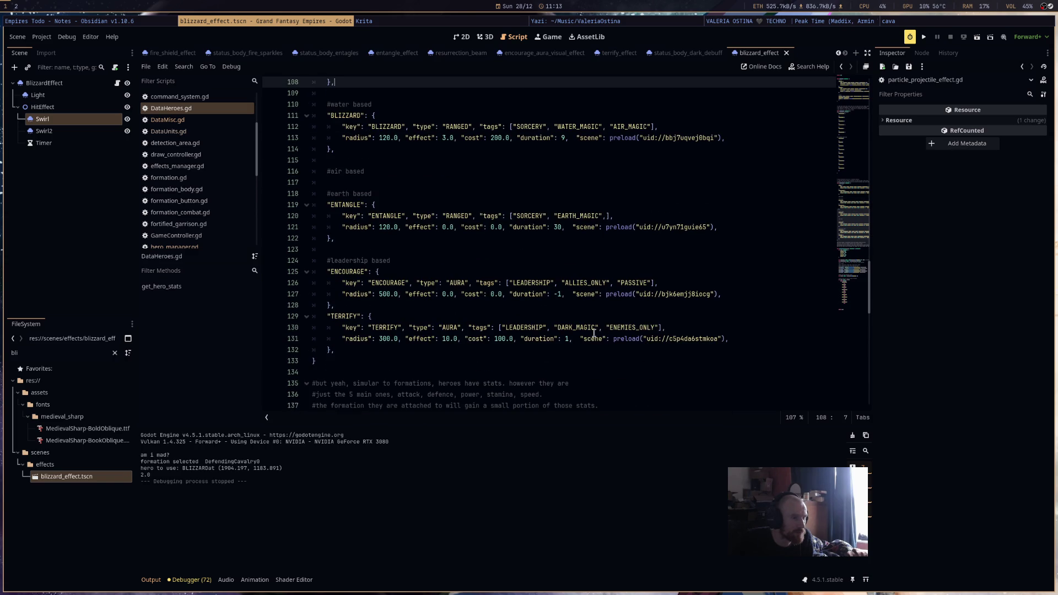
scroll(584, 335, up, 2)
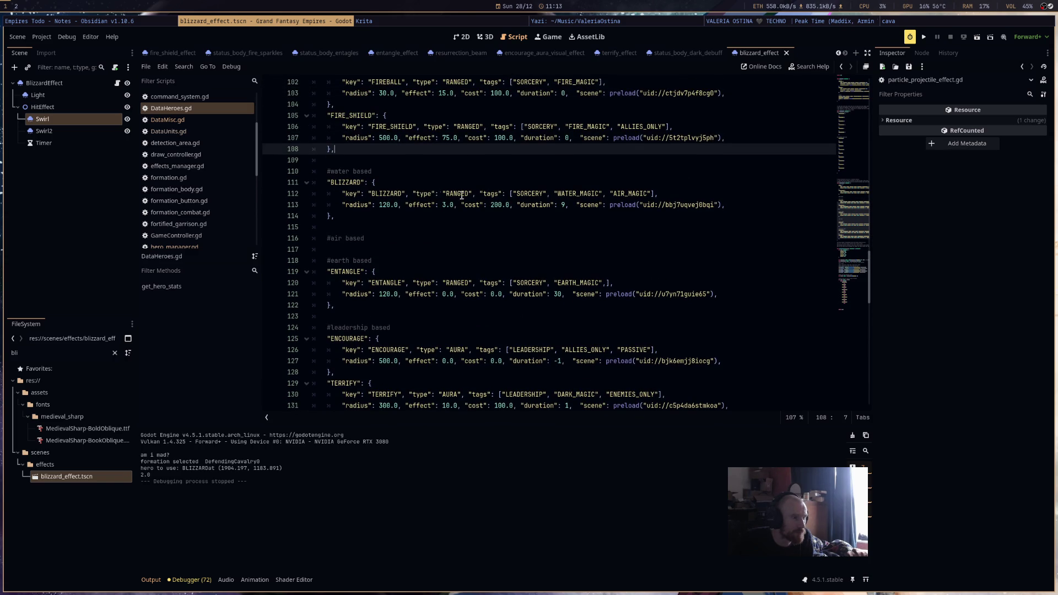
Append "PERSISTANT" after "AIR_MAGIC" in BLIZZARD's tags and run the game with F5.
drag(513, 195, 657, 193)
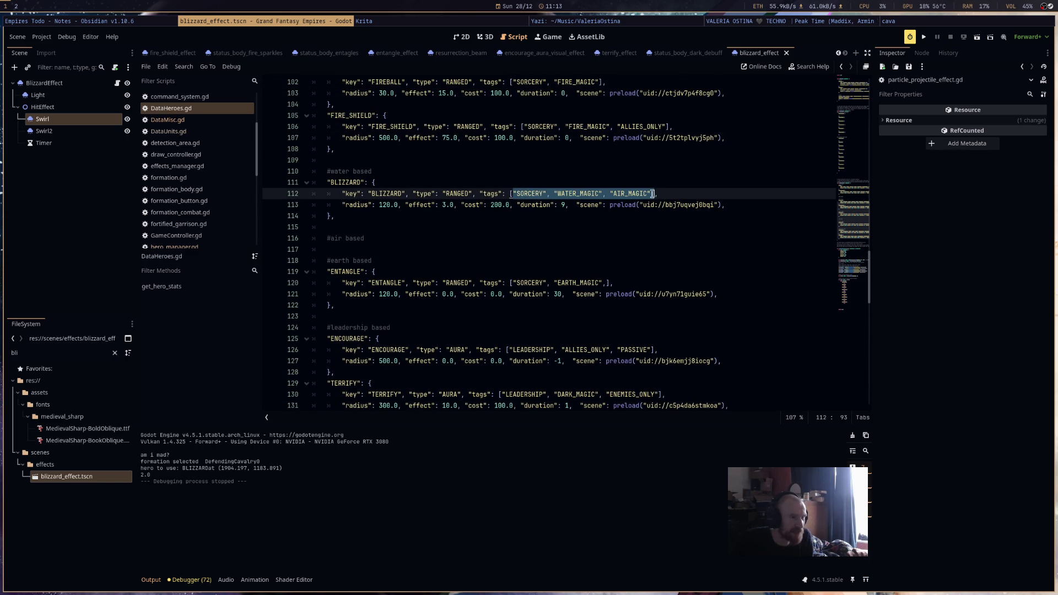
click(651, 193)
text(, "PERSISTANT)
key(F5)
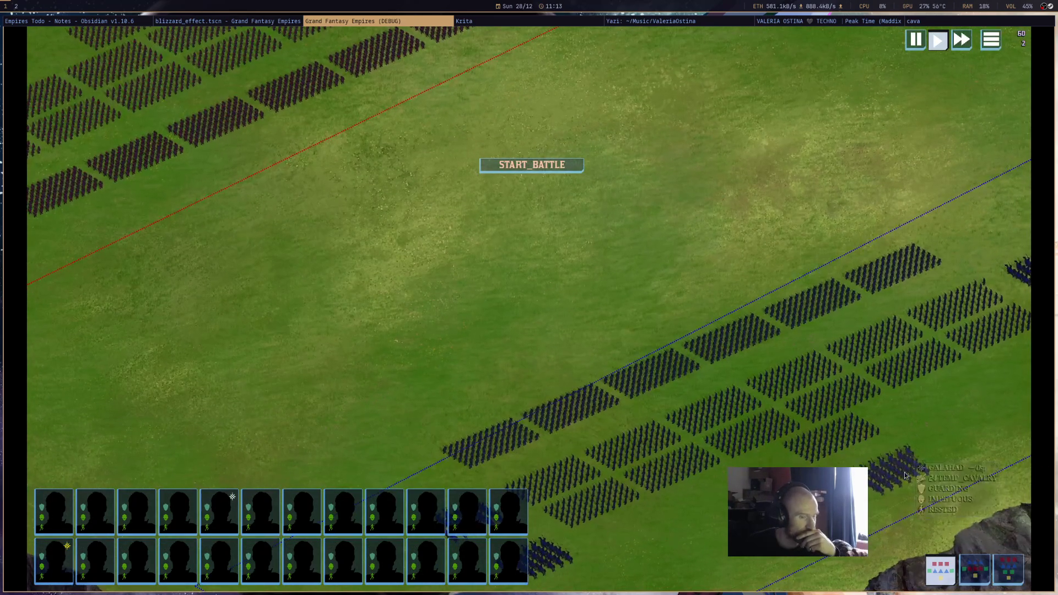
Retest Blizzard with the cavalry, then stop the game and confirm effect_duration prints 9.0.
click(908, 477)
right_click(567, 267)
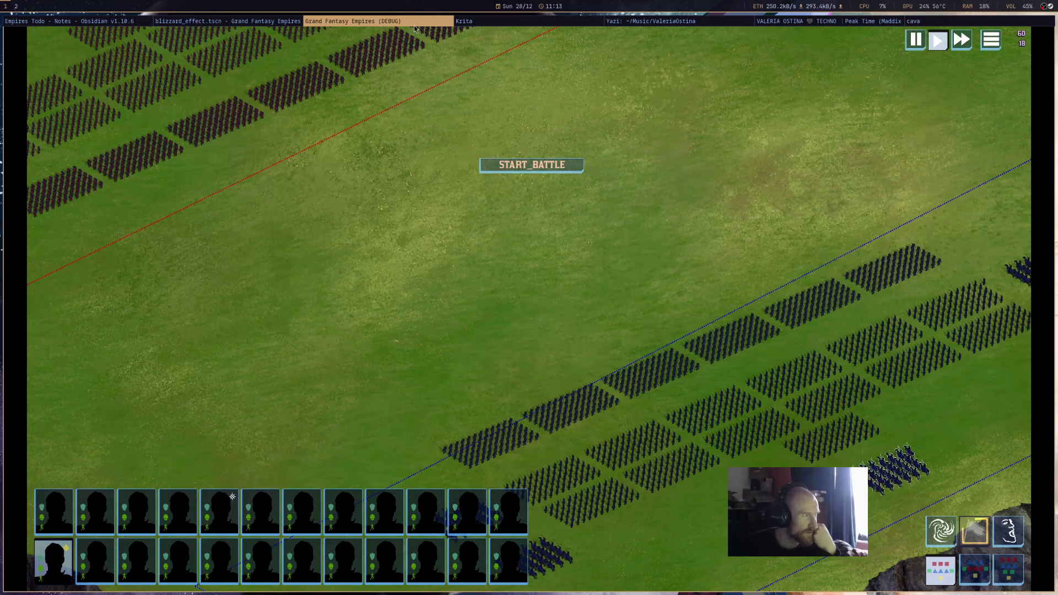
middle_click(306, 25)
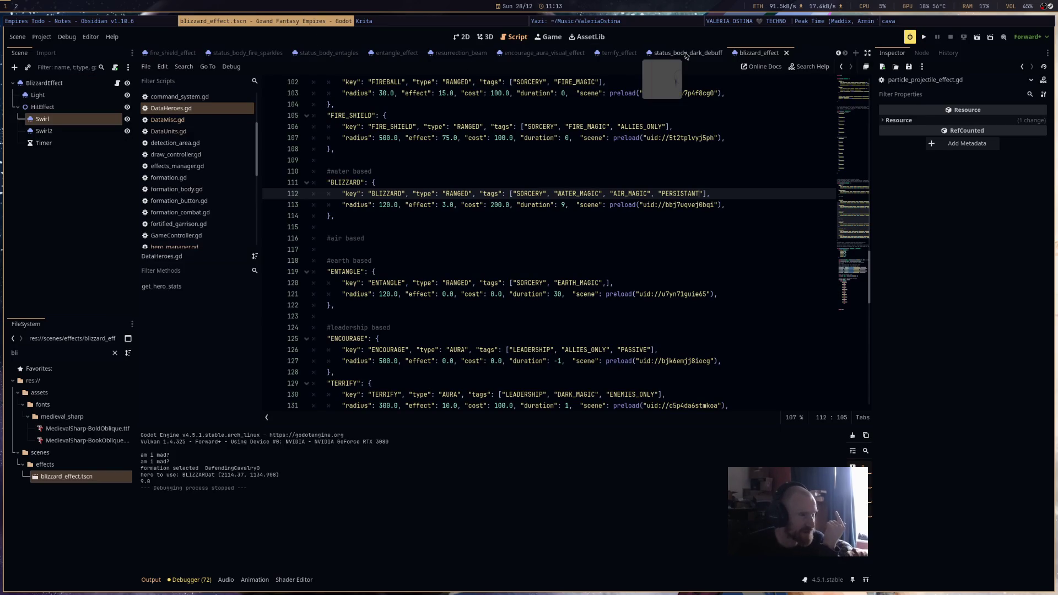
Show the blizzard_effect scene in 2D and turn on Emitting for Swirl.
click(759, 52)
click(463, 44)
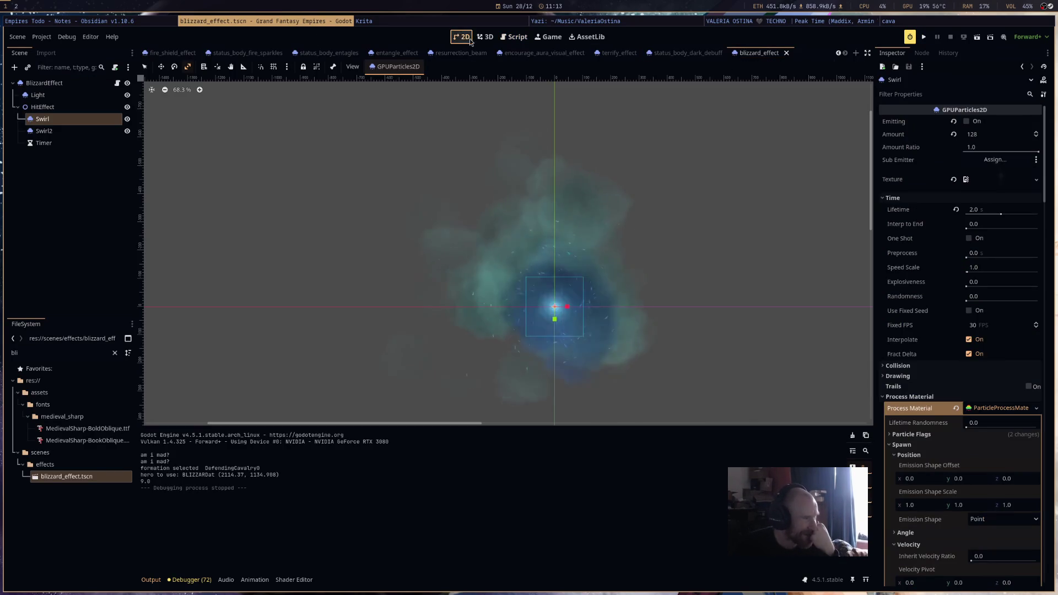
scroll(599, 357, up, 4)
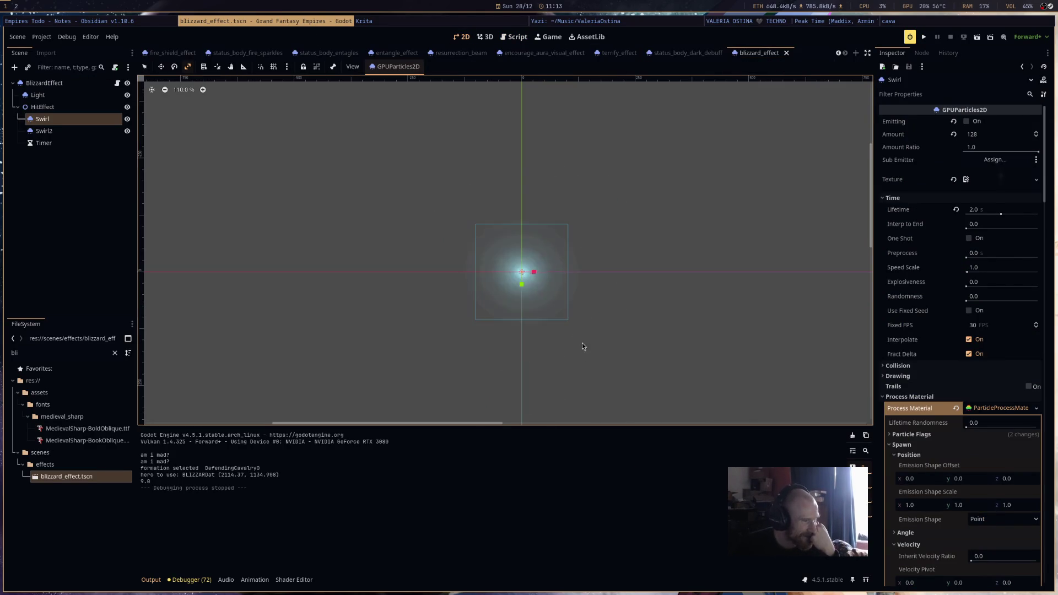
key(e)
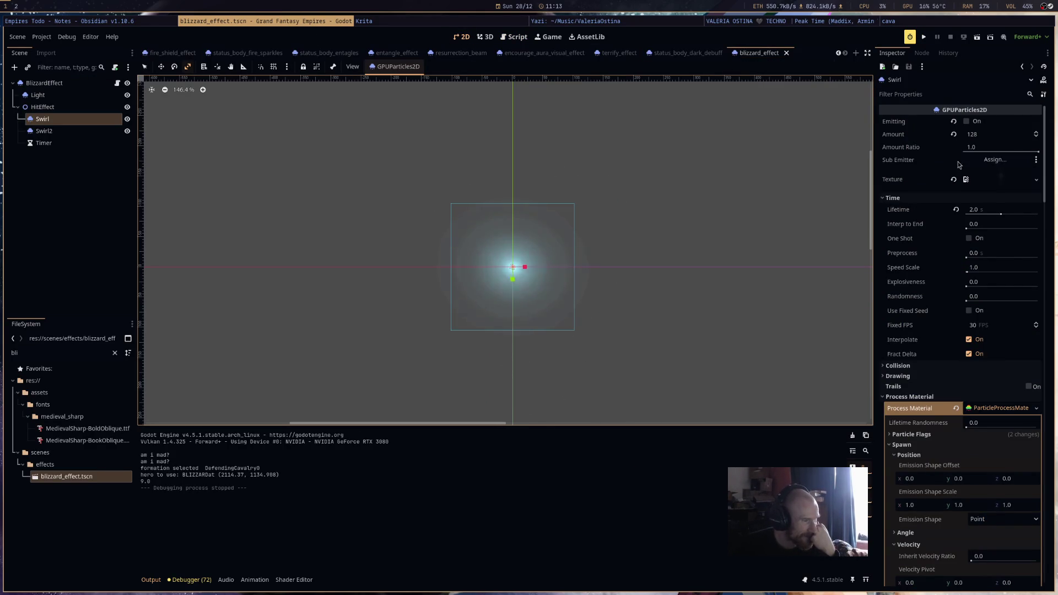
Turn on Emitting for Swirl2 as well and centre the blizzard cloud in the viewport.
click(74, 131)
key(e)
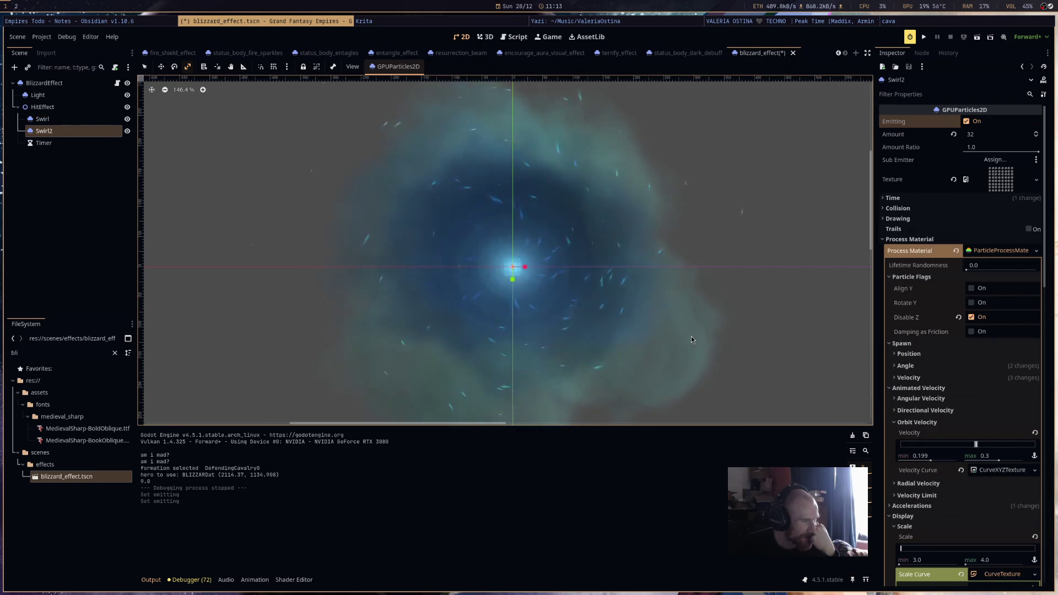
scroll(690, 339, down, 8)
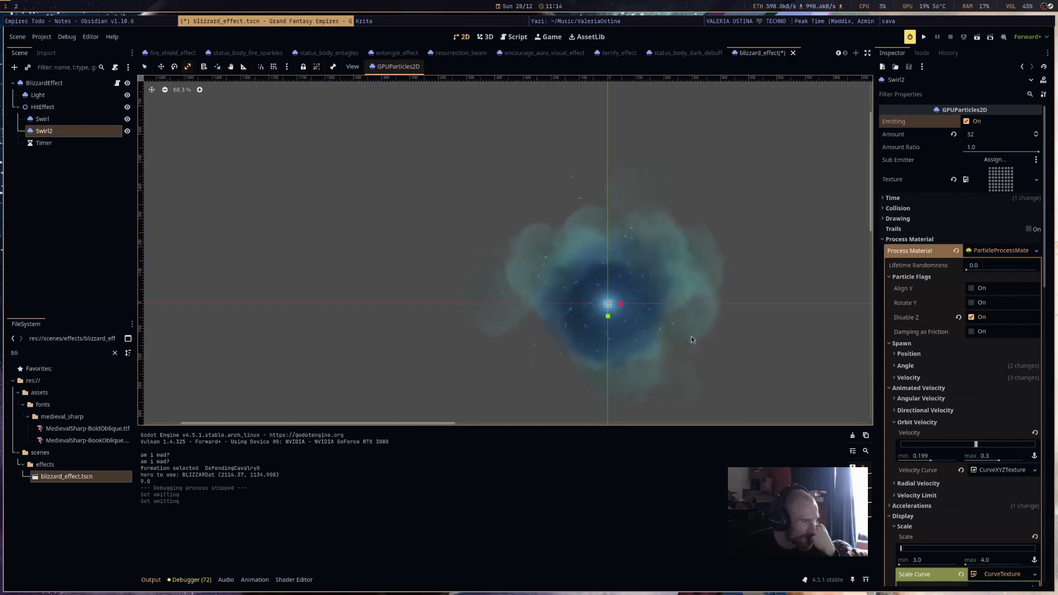
drag(691, 339, 642, 290)
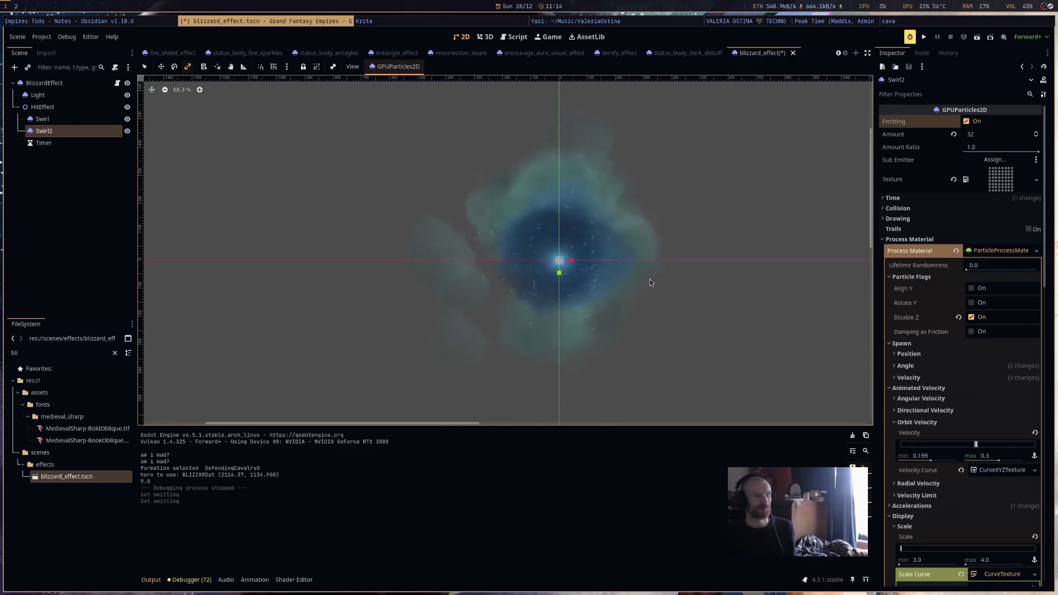
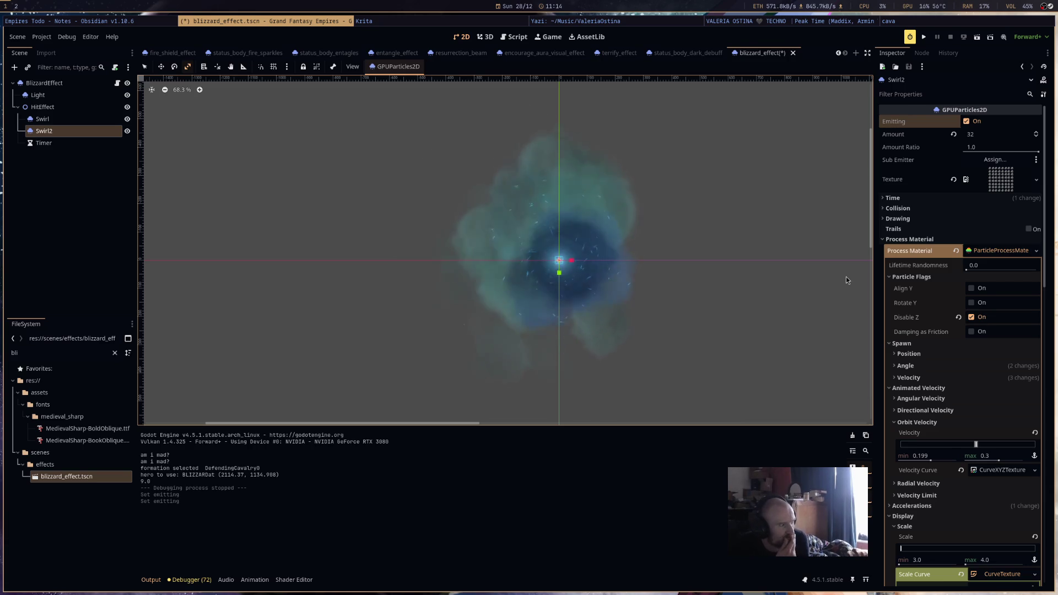
Delete the print(effect_duration) debug line on line 104 of the BlizzardEffect script.
click(117, 83)
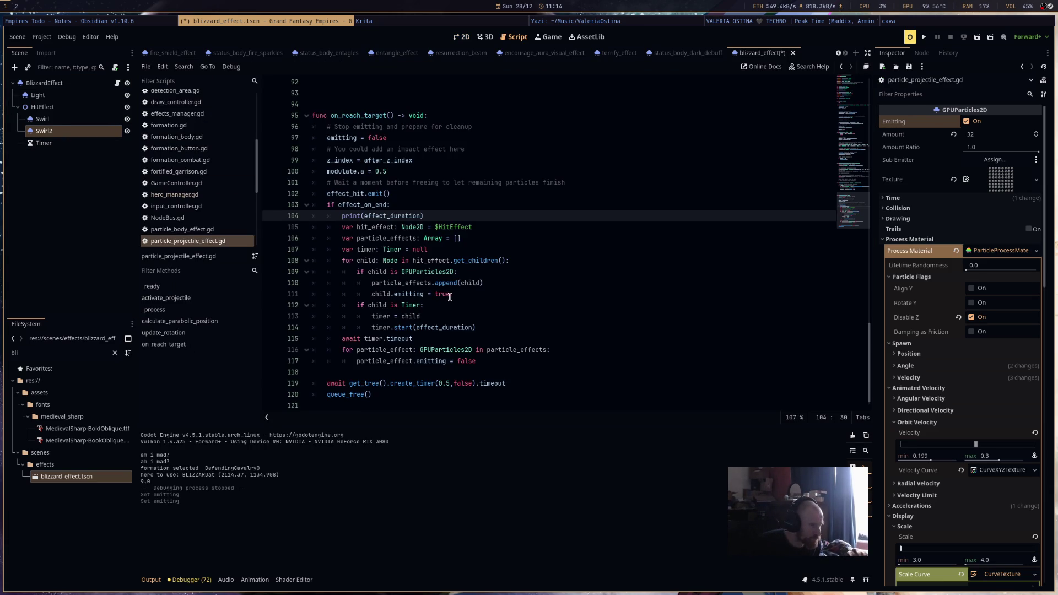
drag(458, 216, 342, 215)
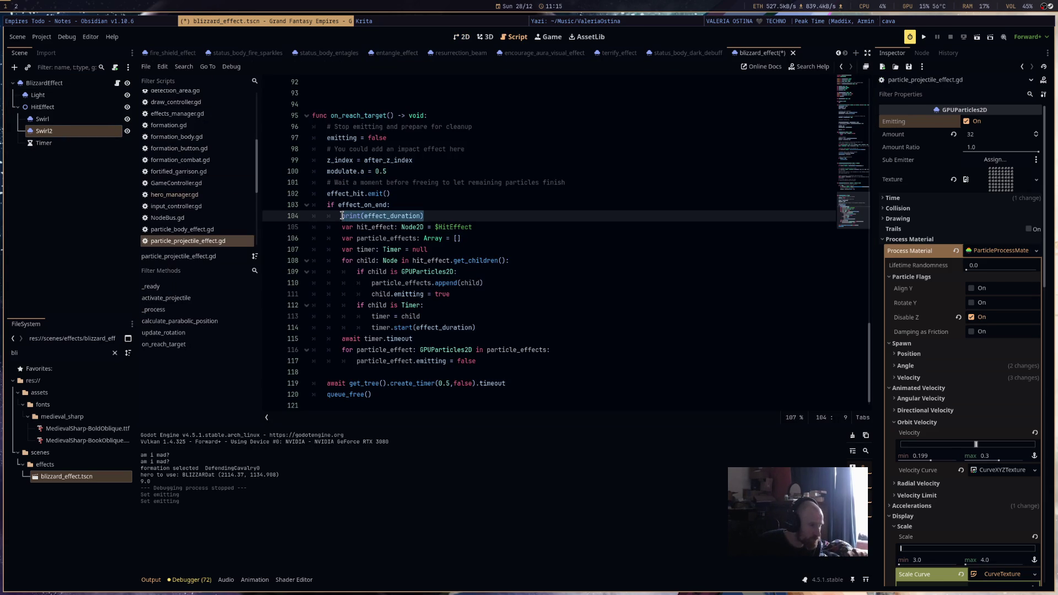
key(BackSpace)
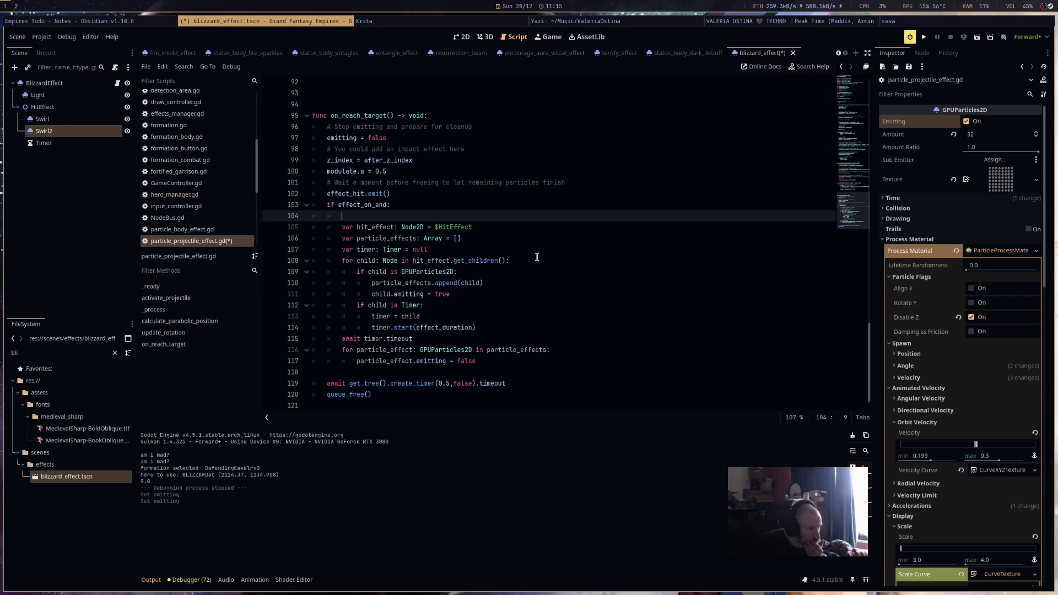
Review the script and select the scale calculation on lines 57–58.
scroll(534, 313, up, 7)
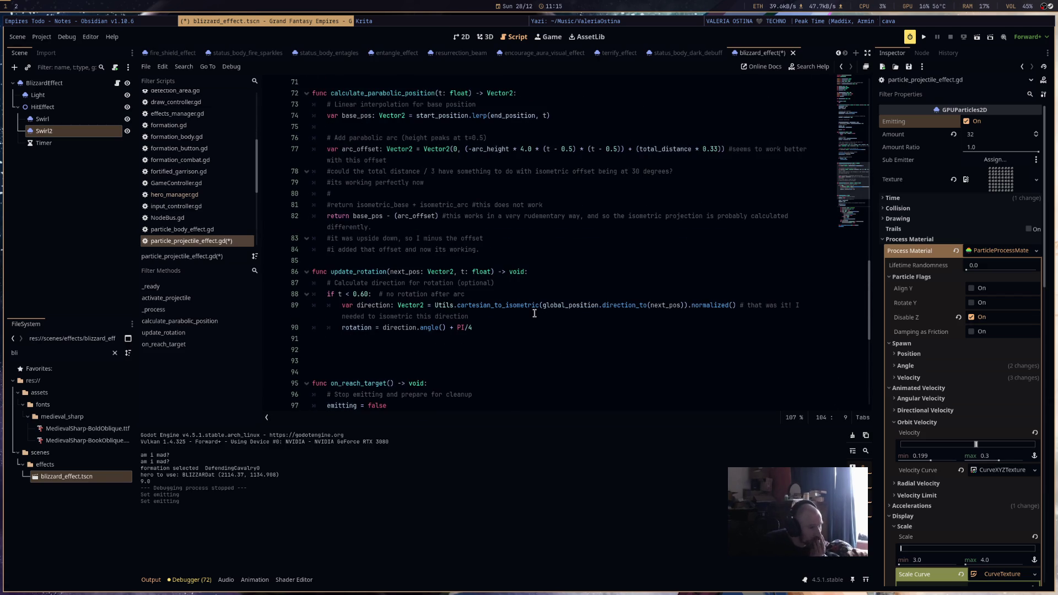
scroll(534, 312, up, 2)
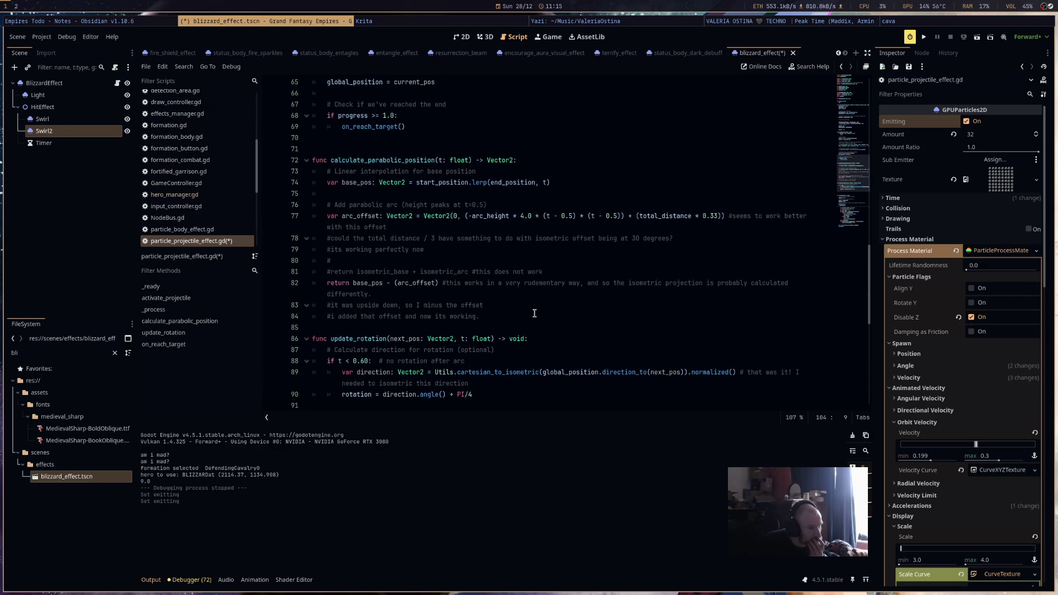
scroll(534, 313, up, 3)
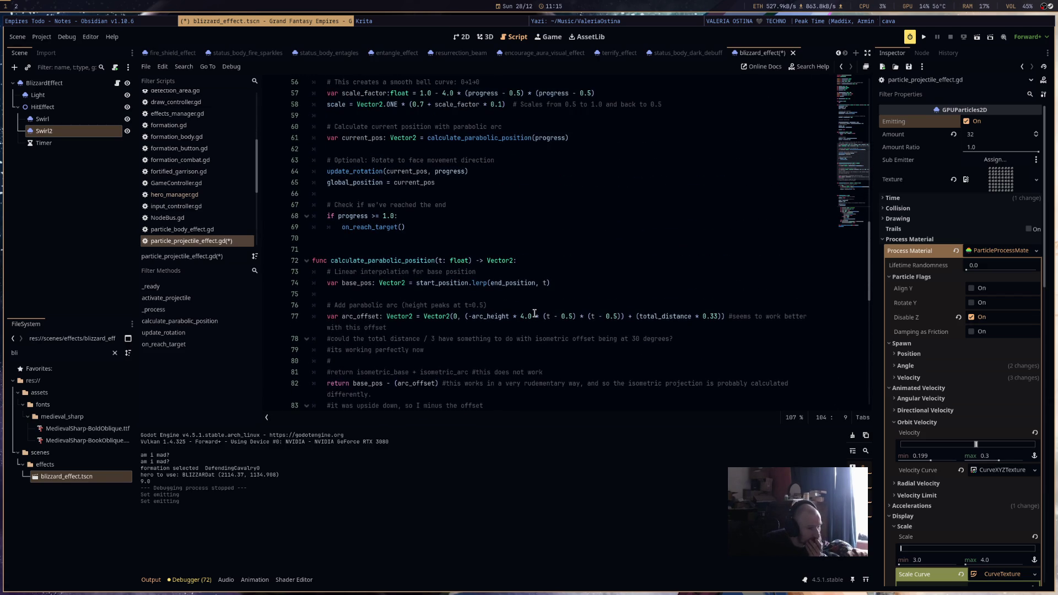
scroll(534, 313, up, 3)
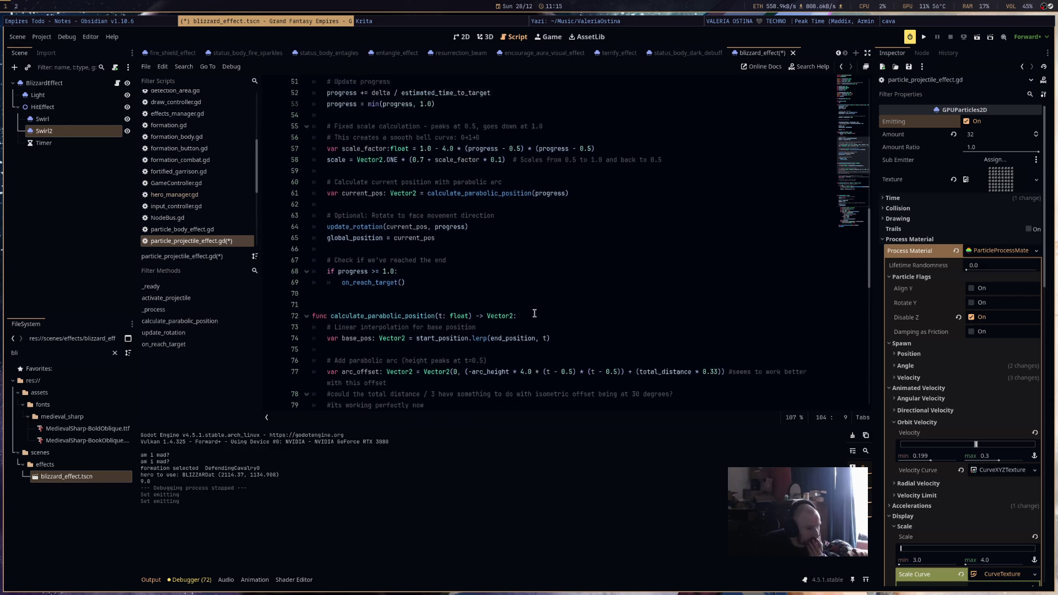
scroll(534, 313, up, 2)
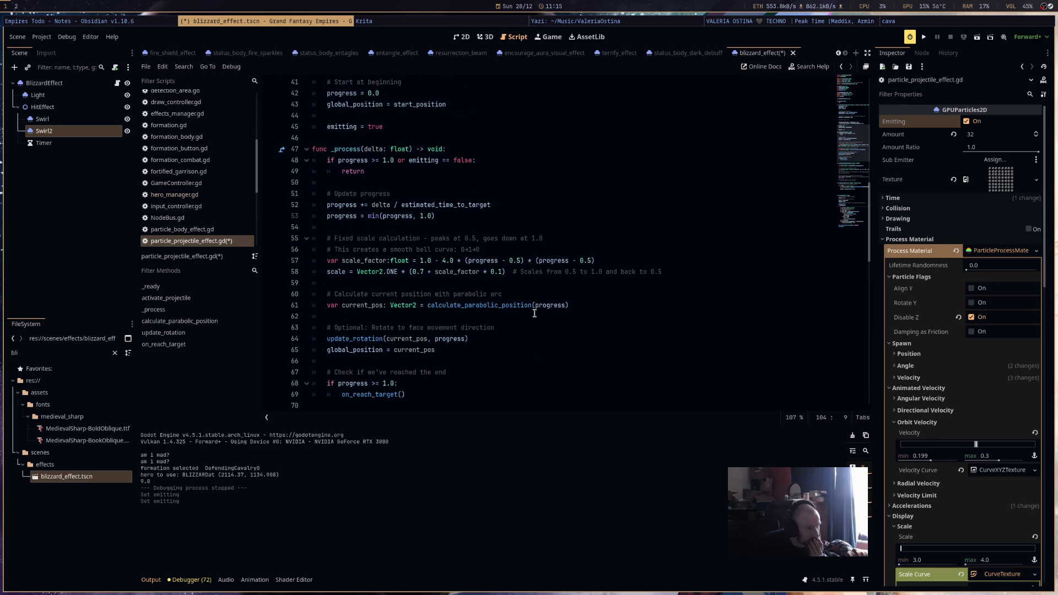
scroll(534, 313, up, 4)
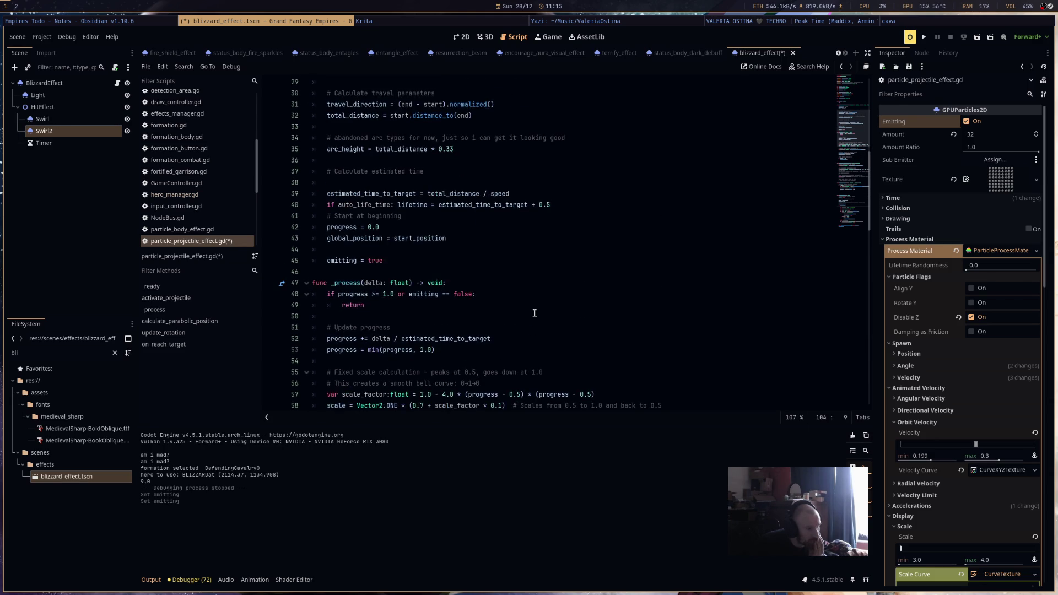
scroll(534, 313, up, 5)
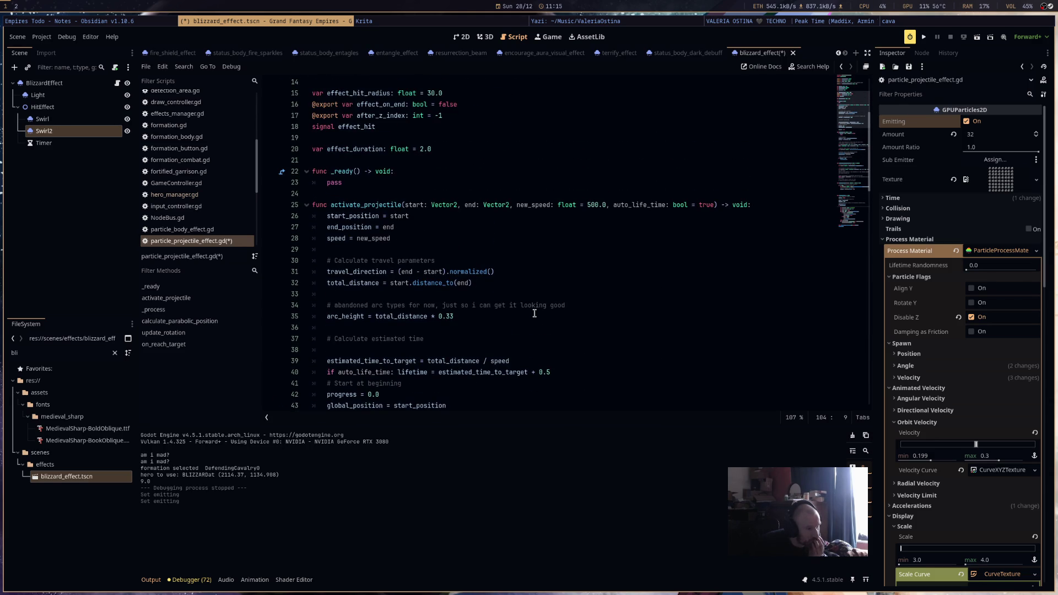
scroll(535, 313, up, 3)
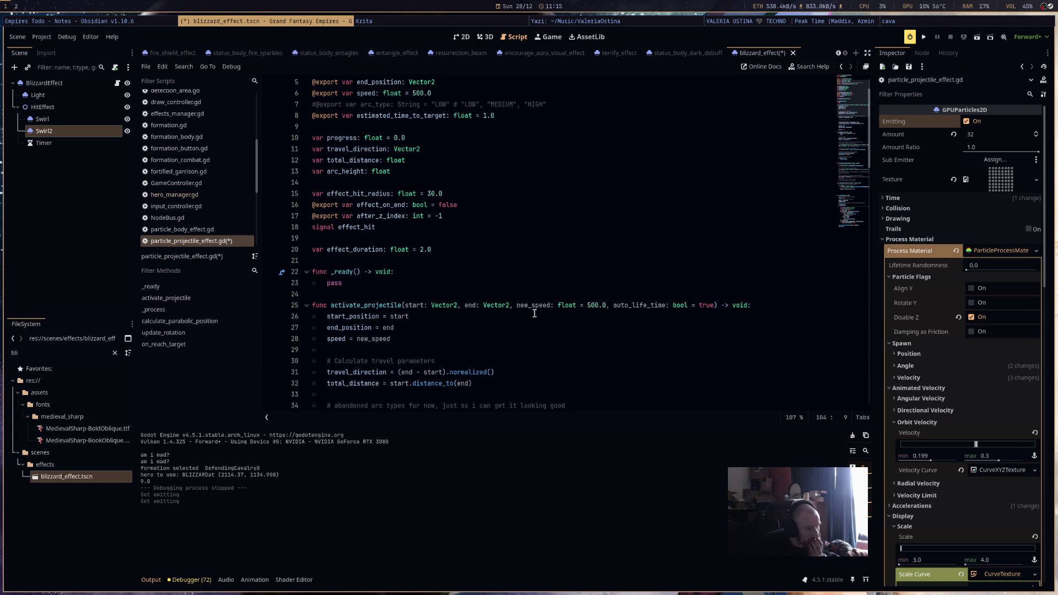
scroll(534, 313, down, 16)
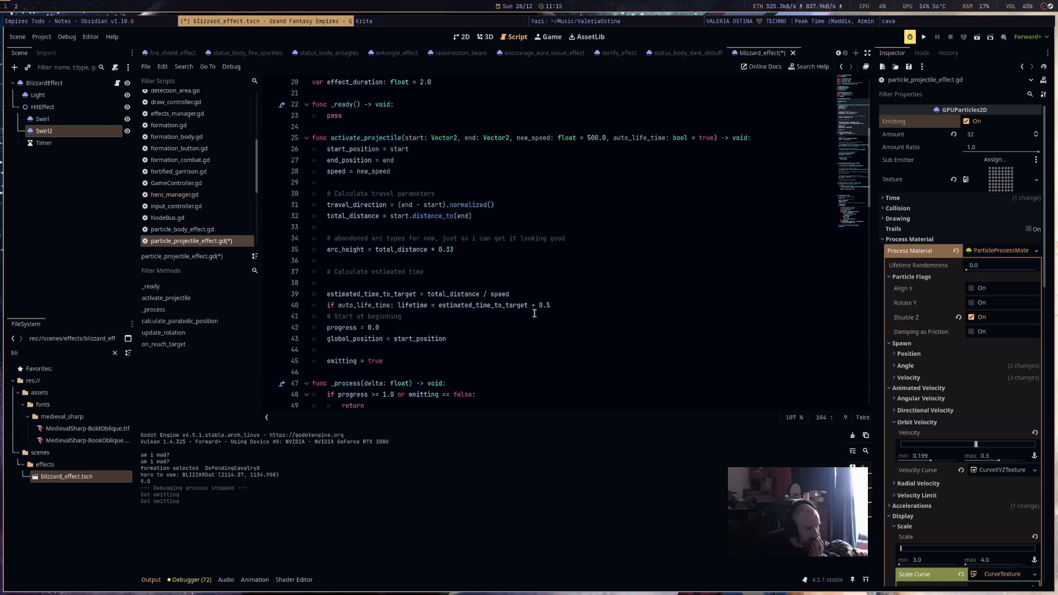
scroll(535, 313, down, 13)
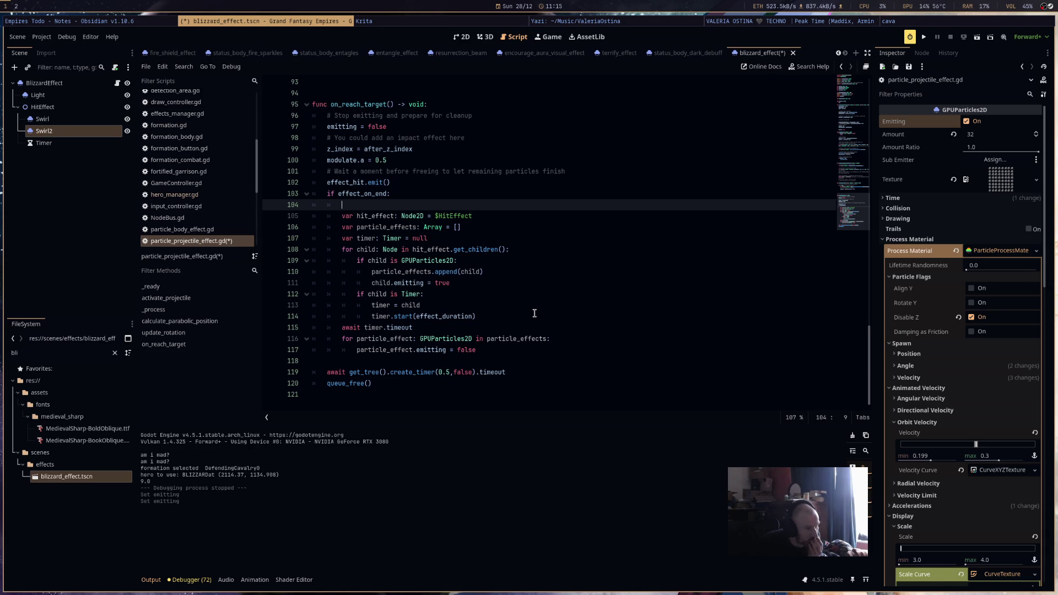
scroll(534, 313, up, 7)
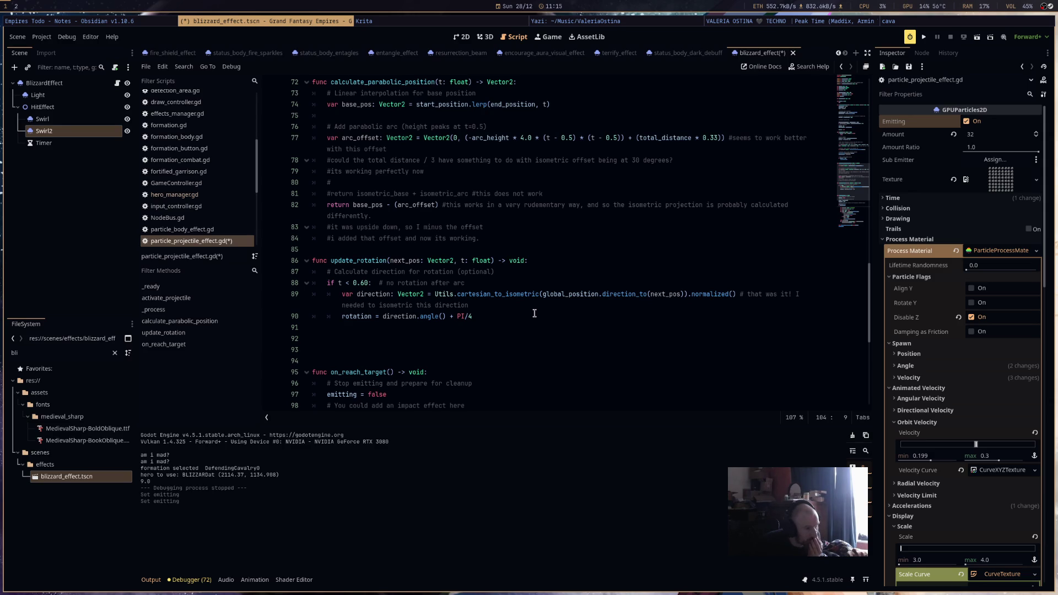
scroll(534, 313, up, 6)
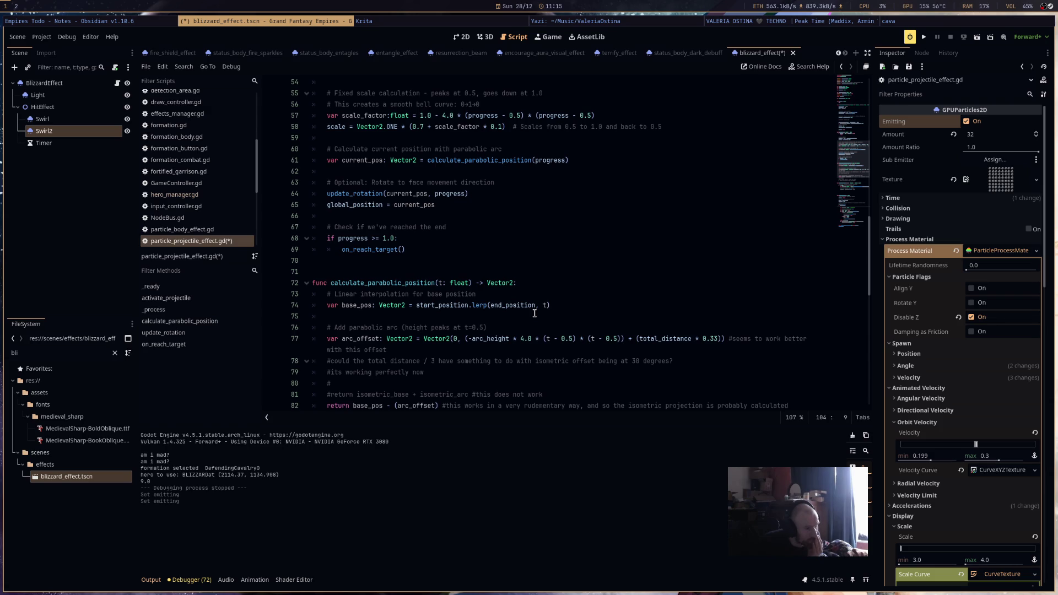
scroll(534, 313, up, 4)
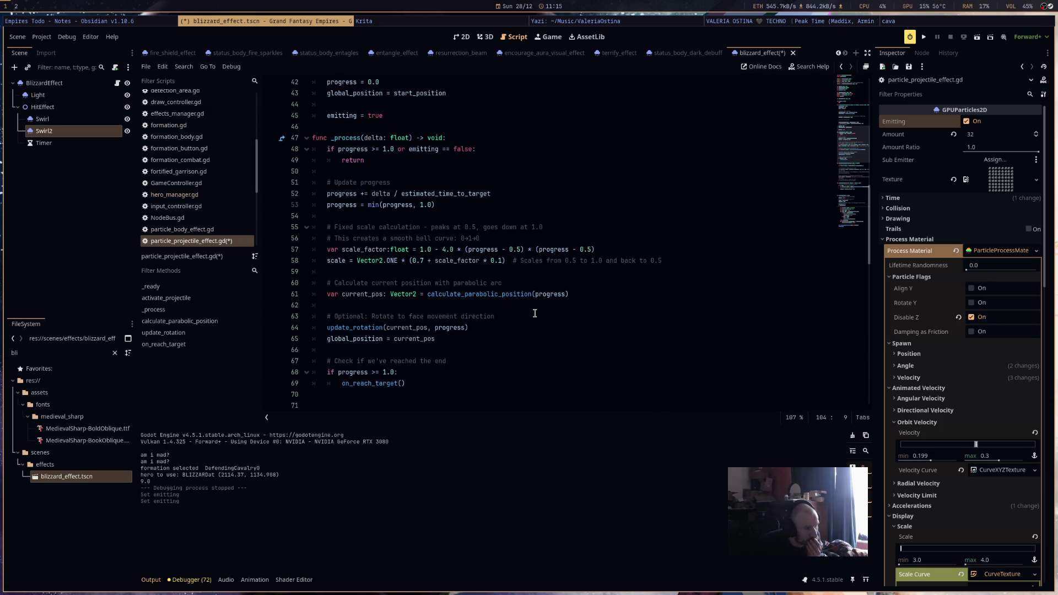
mouse_move(661, 261)
mouse_down()
mouse_move(419, 234)
mouse_move(234, 249)
mouse_up()
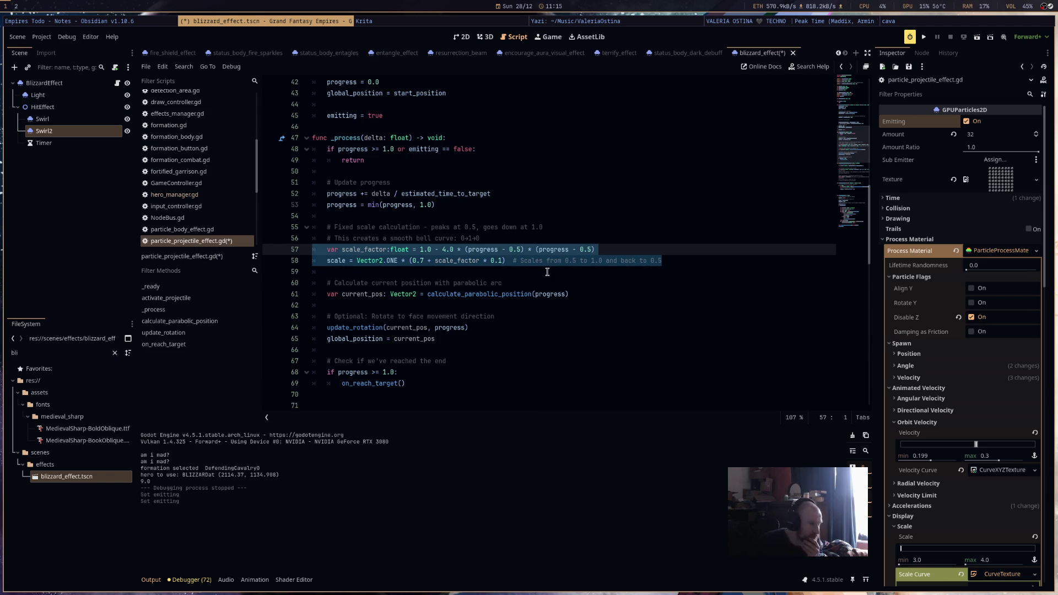
scroll(547, 273, down, 15)
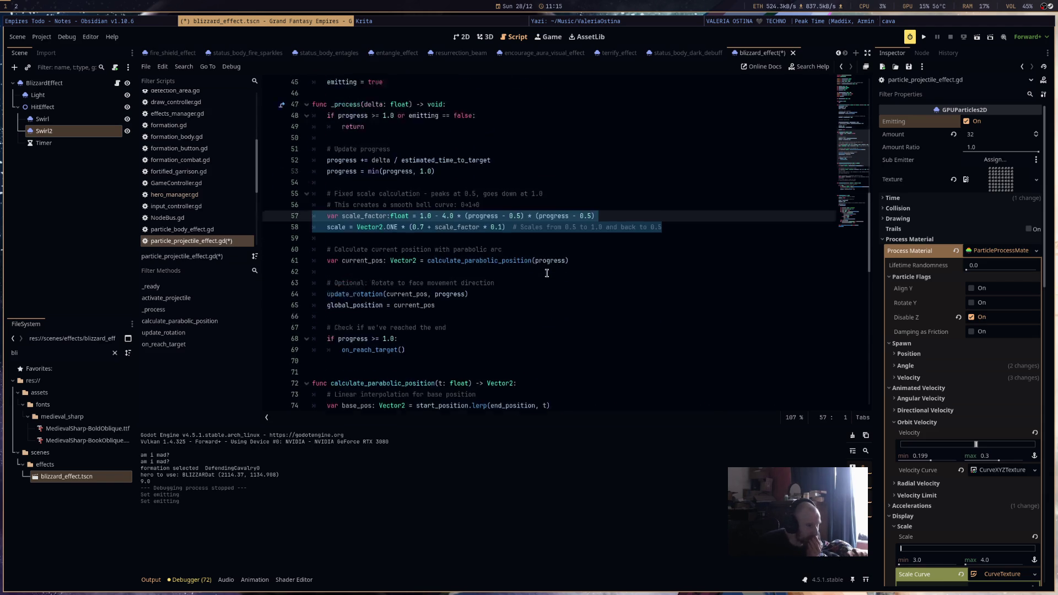
scroll(545, 275, down, 1)
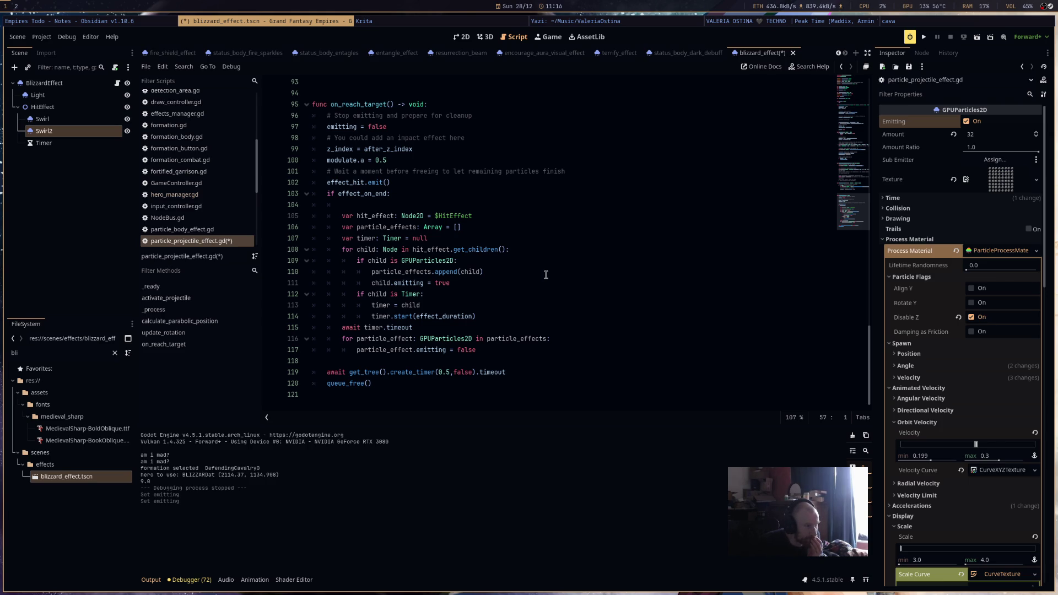
drag(410, 157, 300, 159)
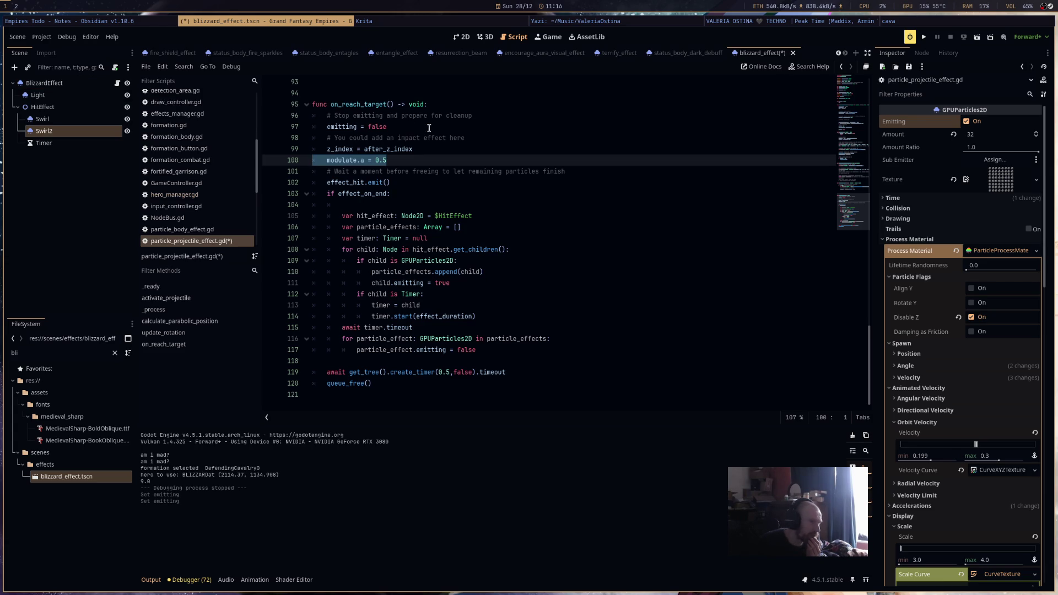
mouse_move(399, 155)
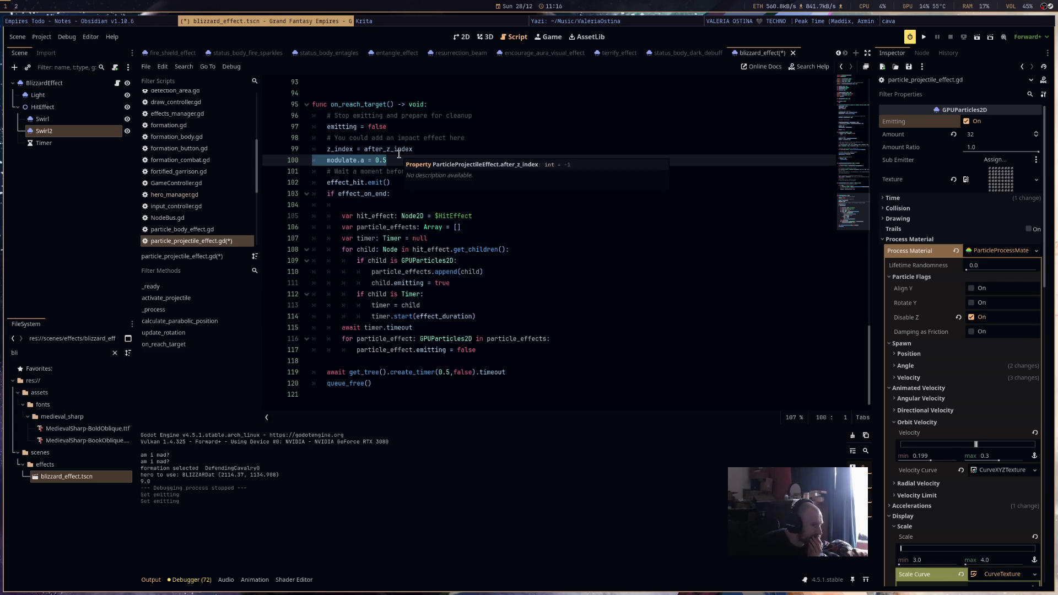
click(44, 83)
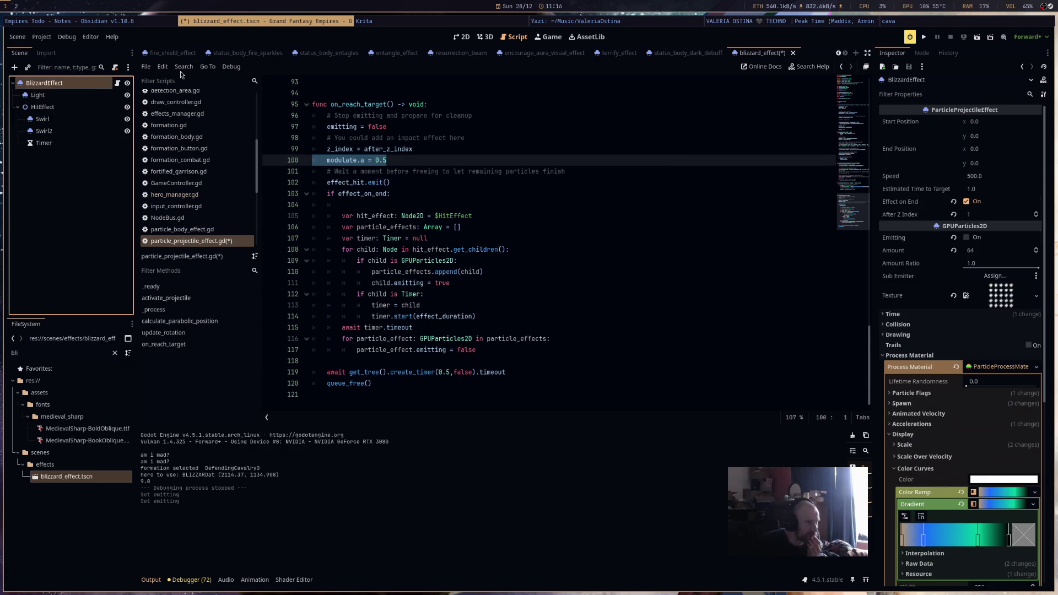
In 2D, try BlizzardEffect Modulate ffffff75, then revert it to opaque white.
click(484, 37)
click(462, 37)
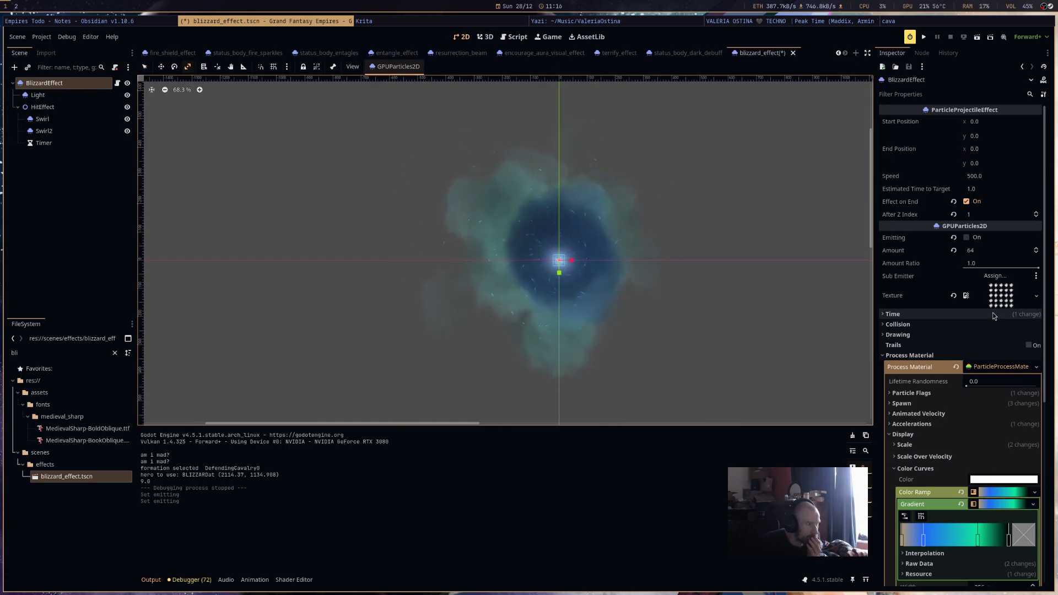
scroll(993, 313, down, 5)
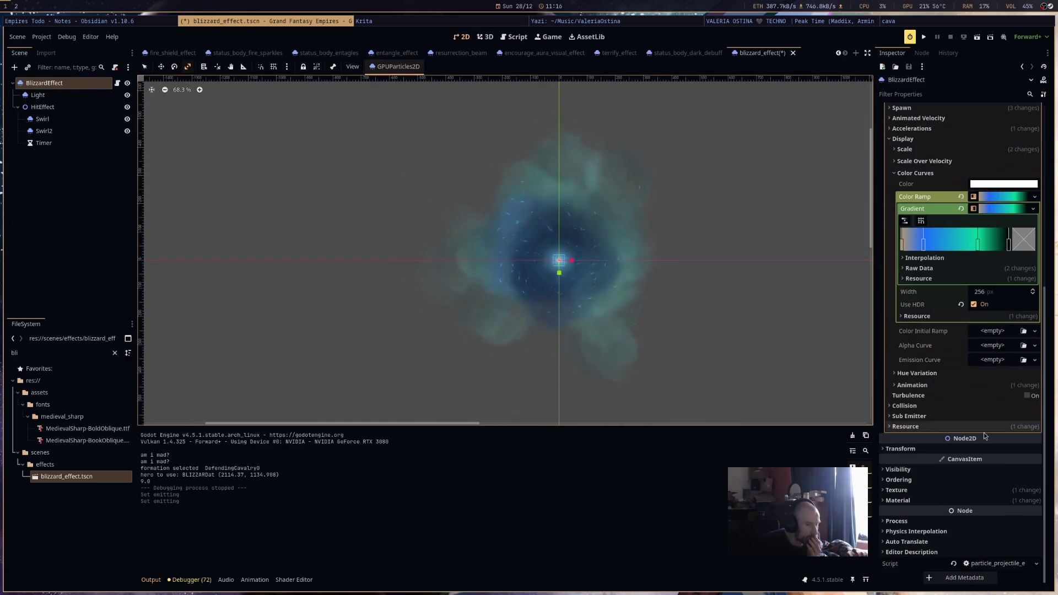
click(967, 479)
click(977, 468)
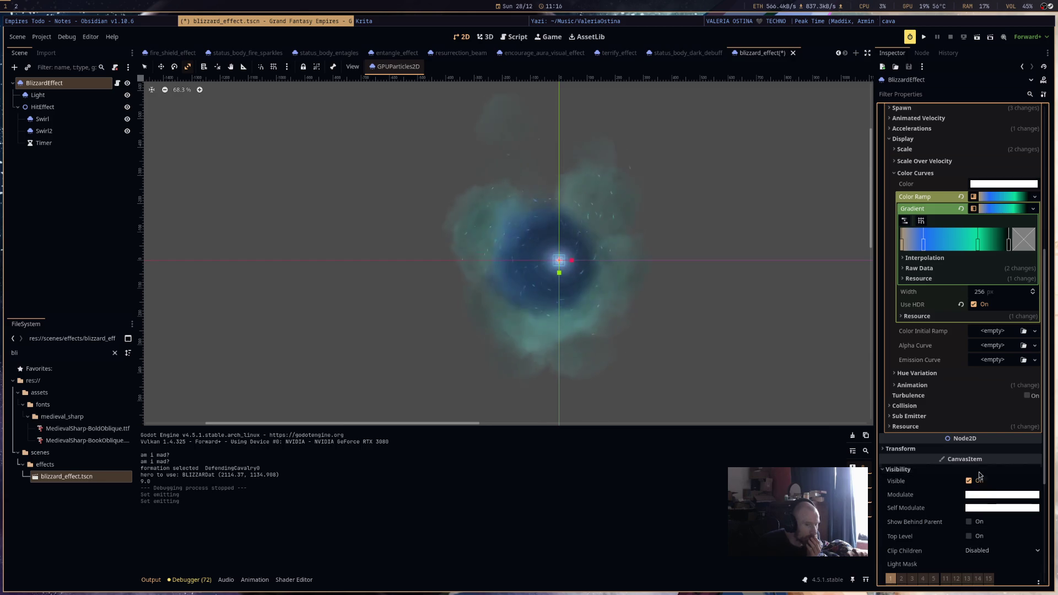
click(1001, 494)
text(75)
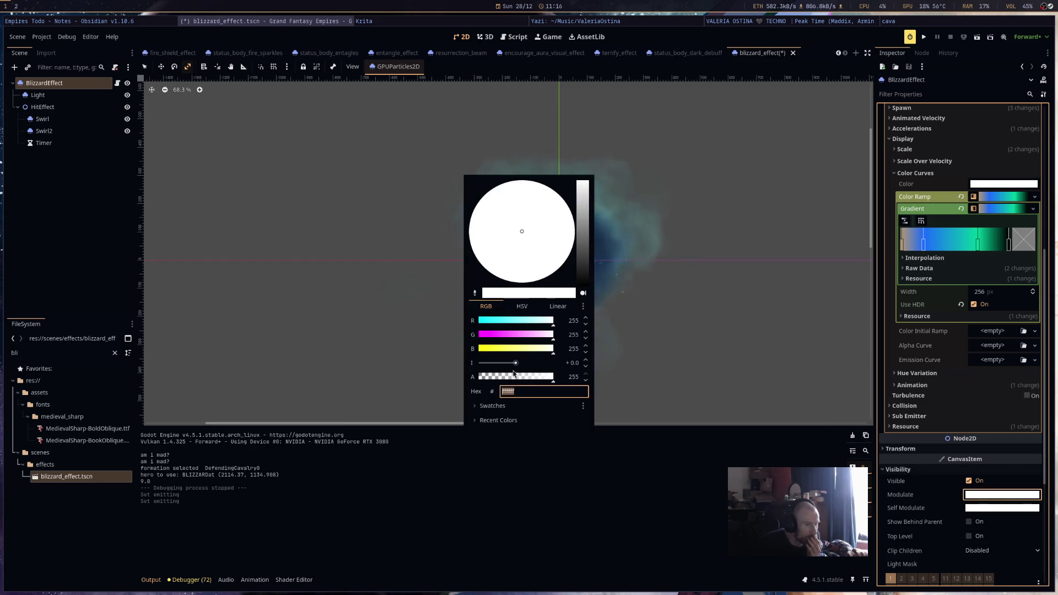
key(Return)
click(682, 383)
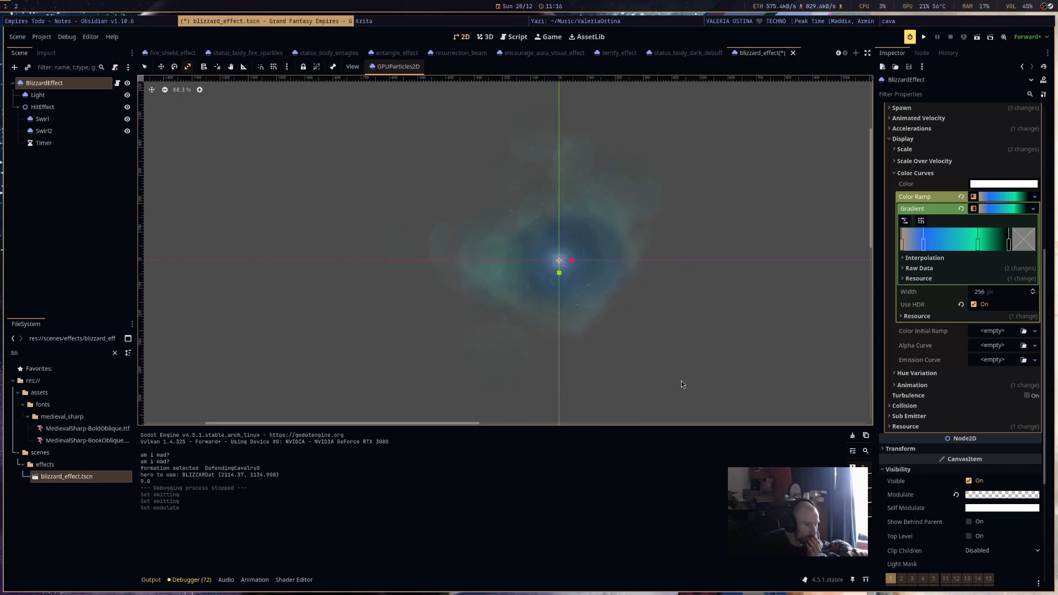
click(956, 495)
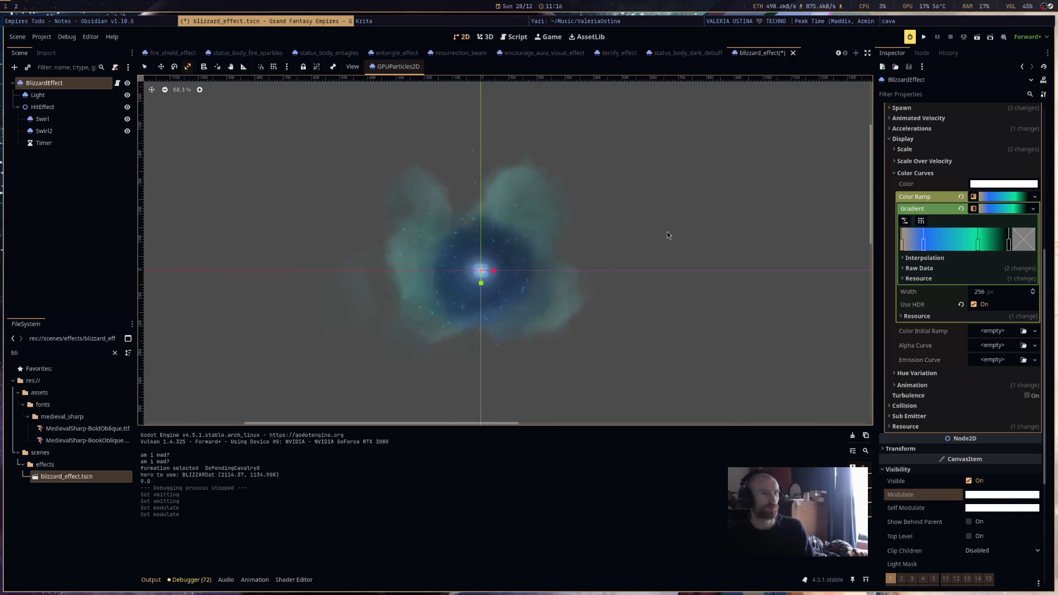
Save the blizzard_effect scene and return to the projectile script.
key(ctrl+s)
click(681, 54)
click(754, 54)
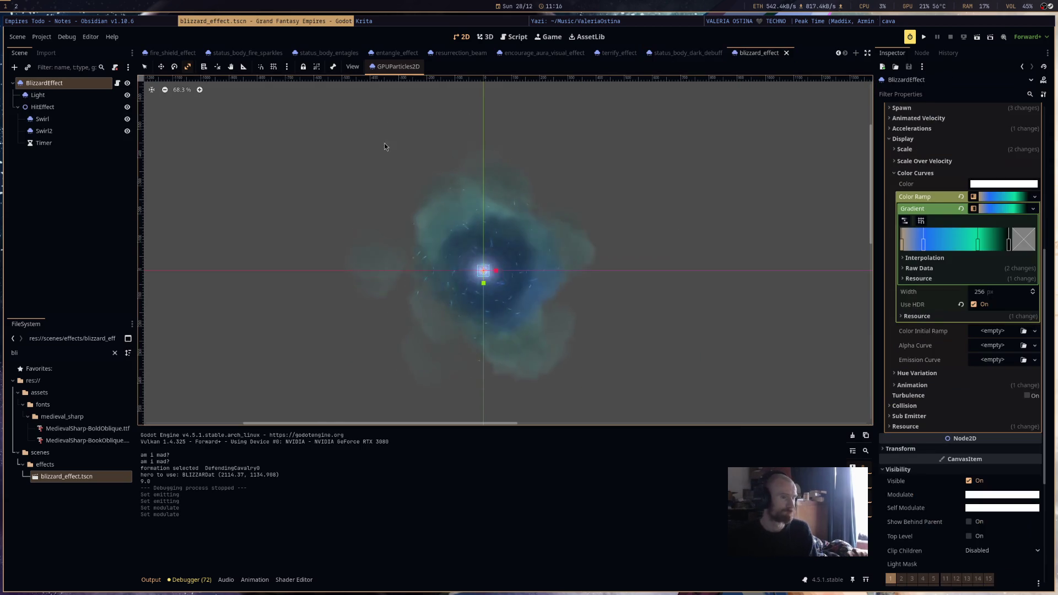
click(118, 84)
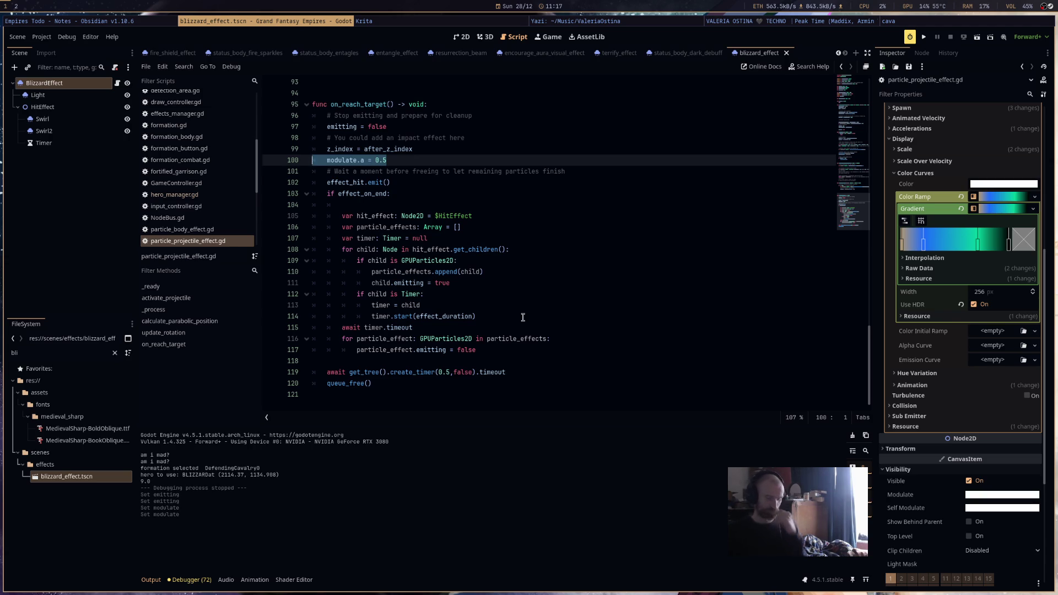
Run the project in a debug window to test the blizzard effect.
click(922, 37)
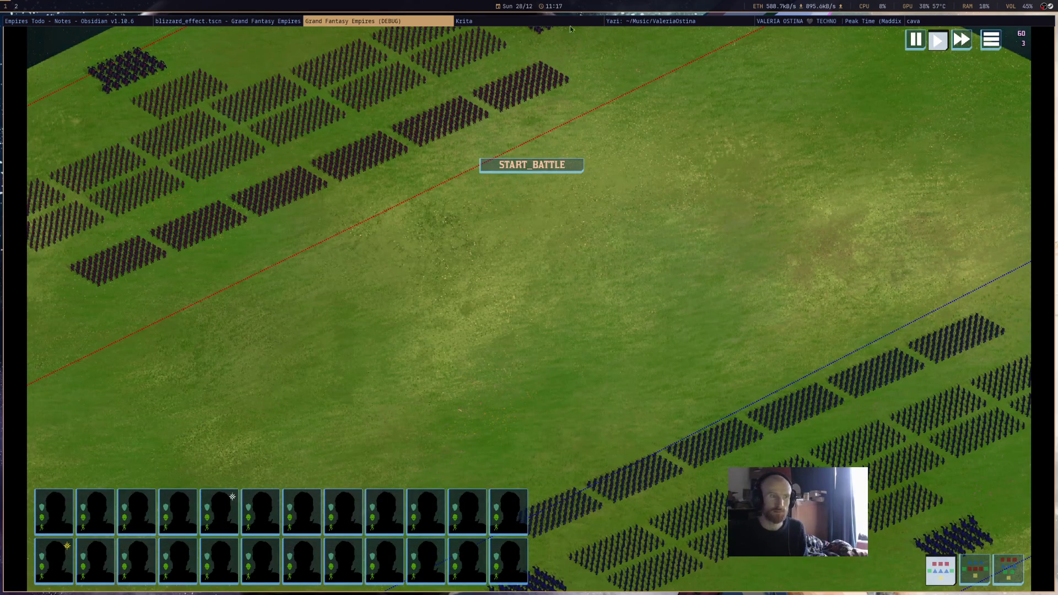
Start the battle, select a bottom-right army unit, then close the game.
click(572, 166)
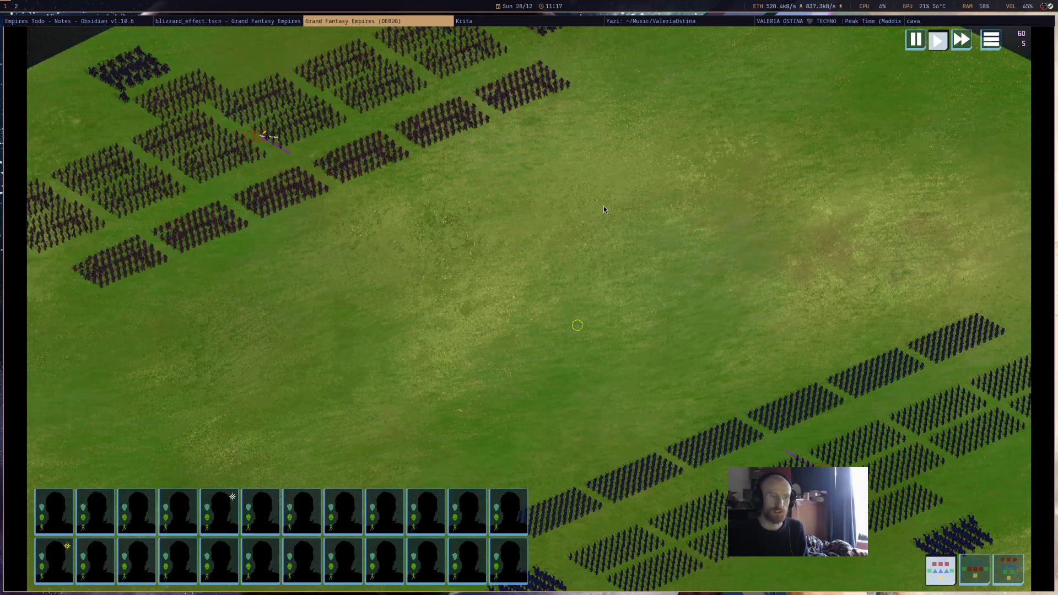
click(902, 507)
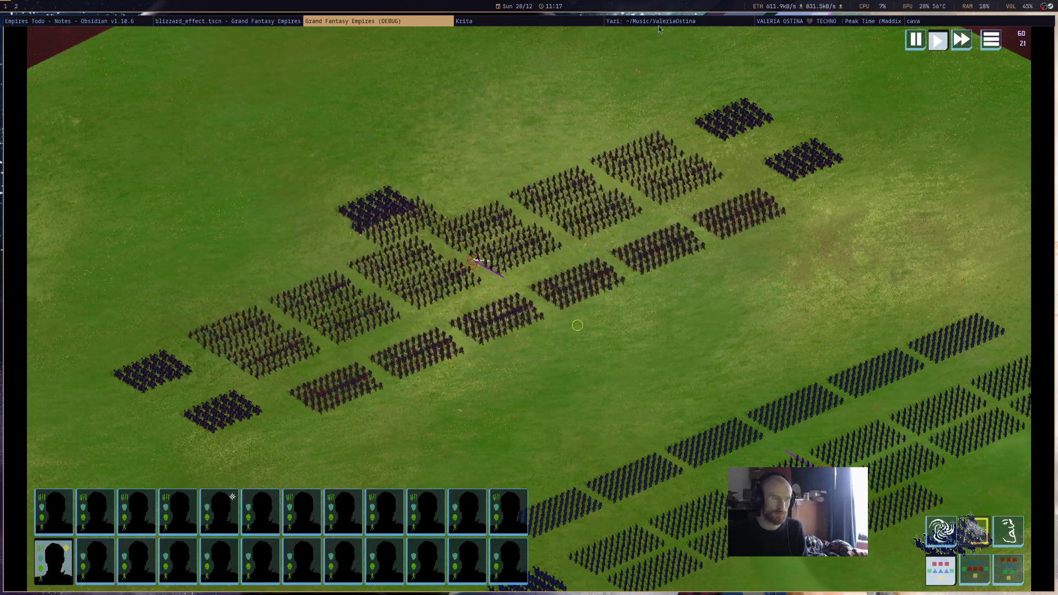
middle_click(405, 21)
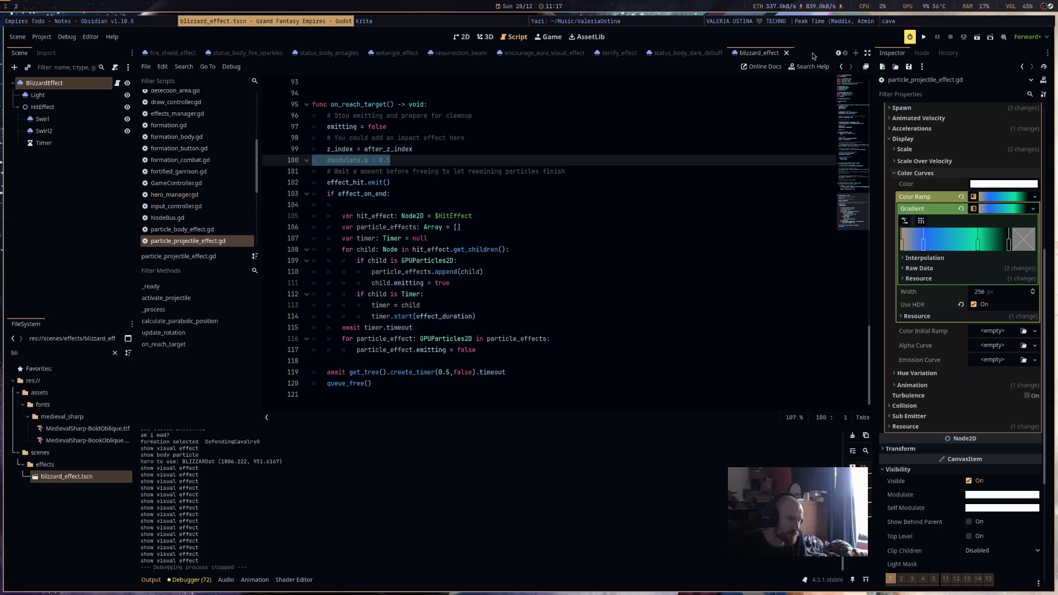
Show the blizzard effect in the 2D view and zoom in on it.
click(487, 41)
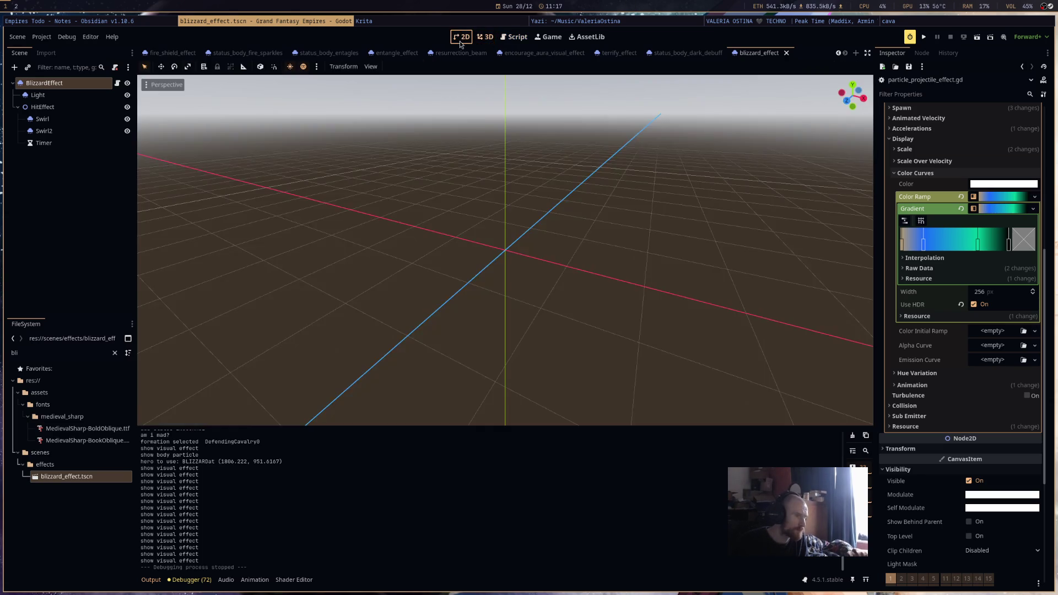
click(459, 41)
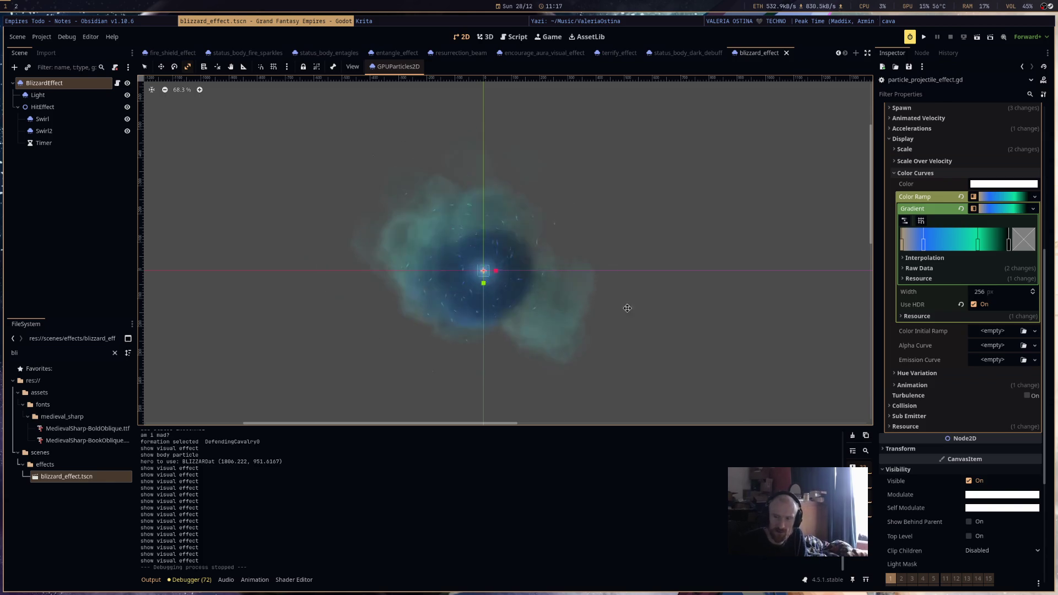
scroll(649, 300, up, 3)
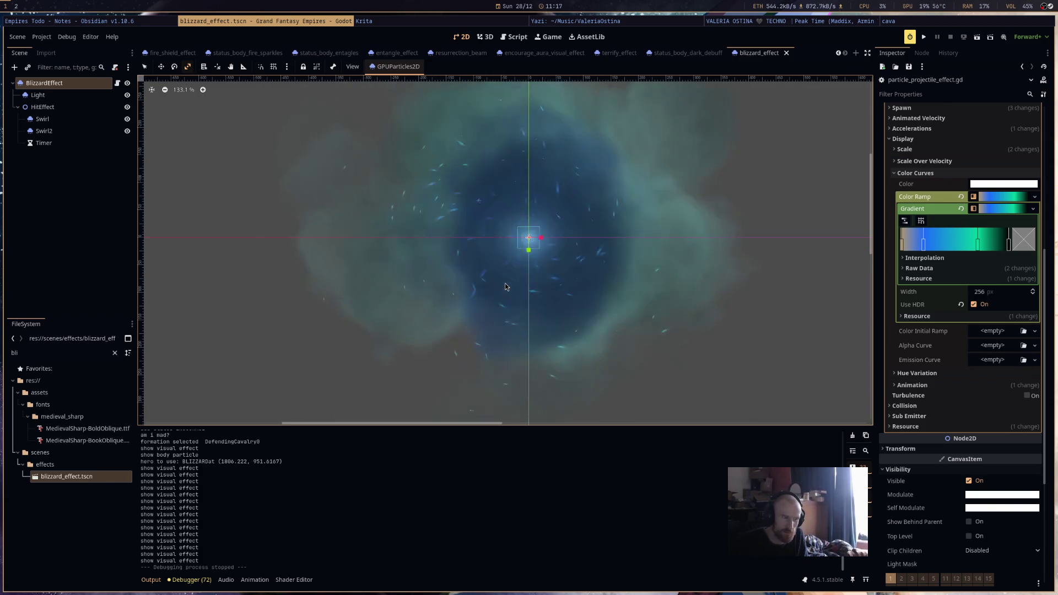
scroll(505, 283, up, 3)
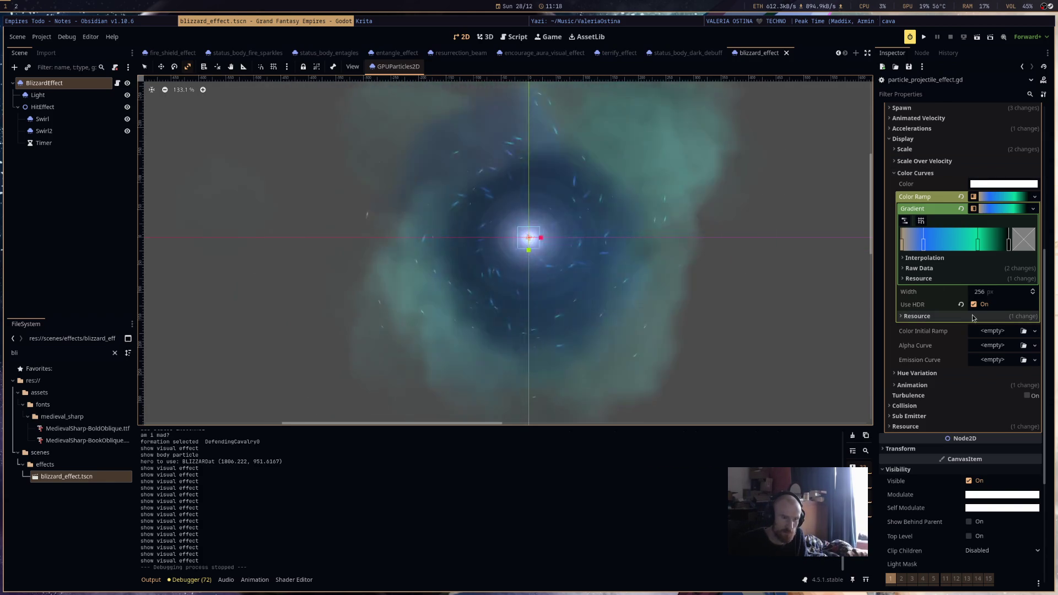
scroll(973, 331, down, 5)
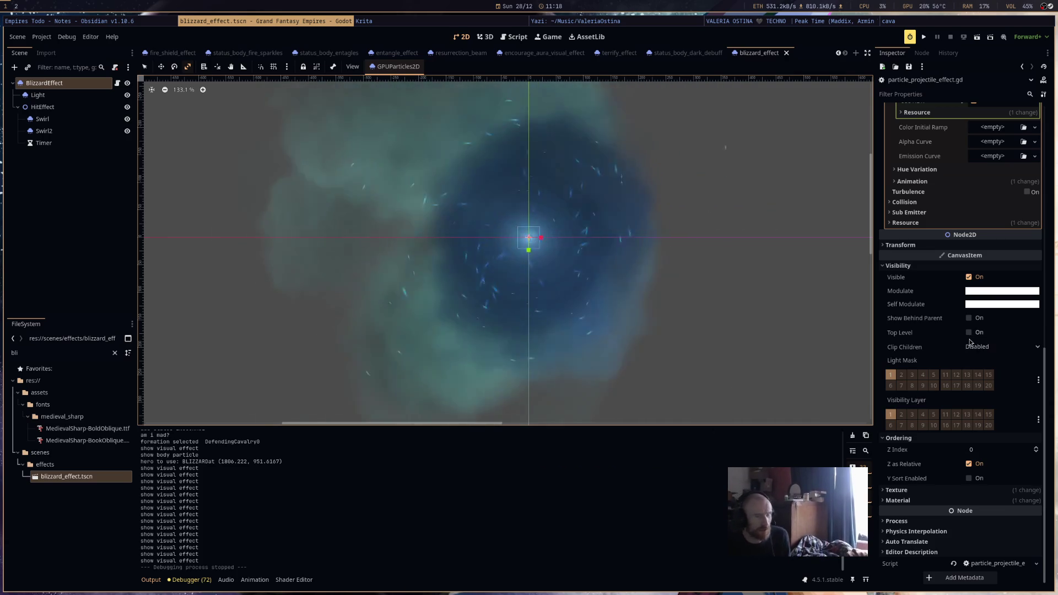
scroll(972, 342, up, 10)
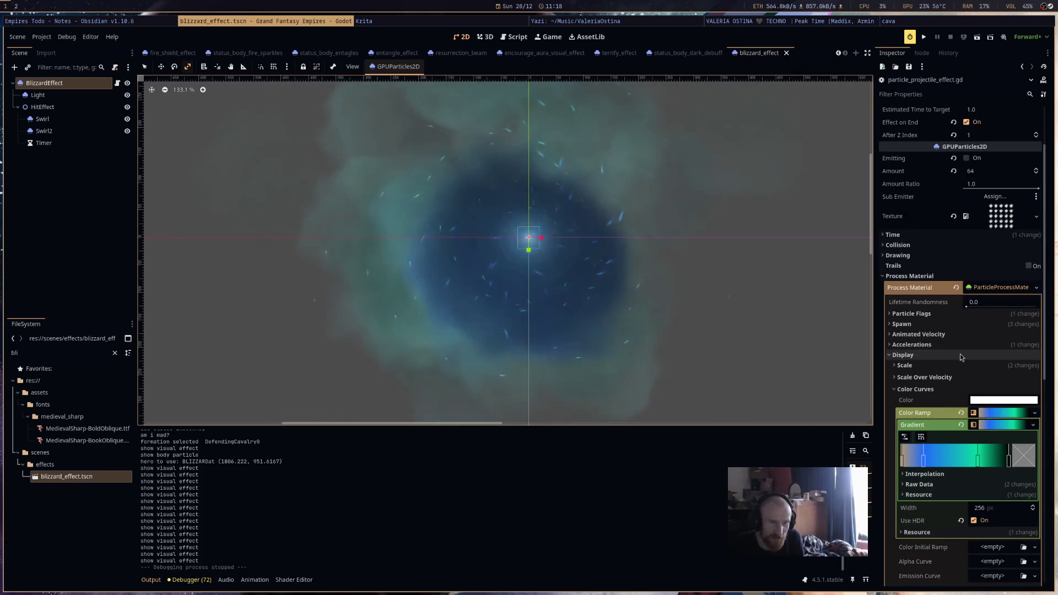
Browse the Particle Flags, Spawn, Animation and Display Scale sections, then select Swirl2.
click(967, 316)
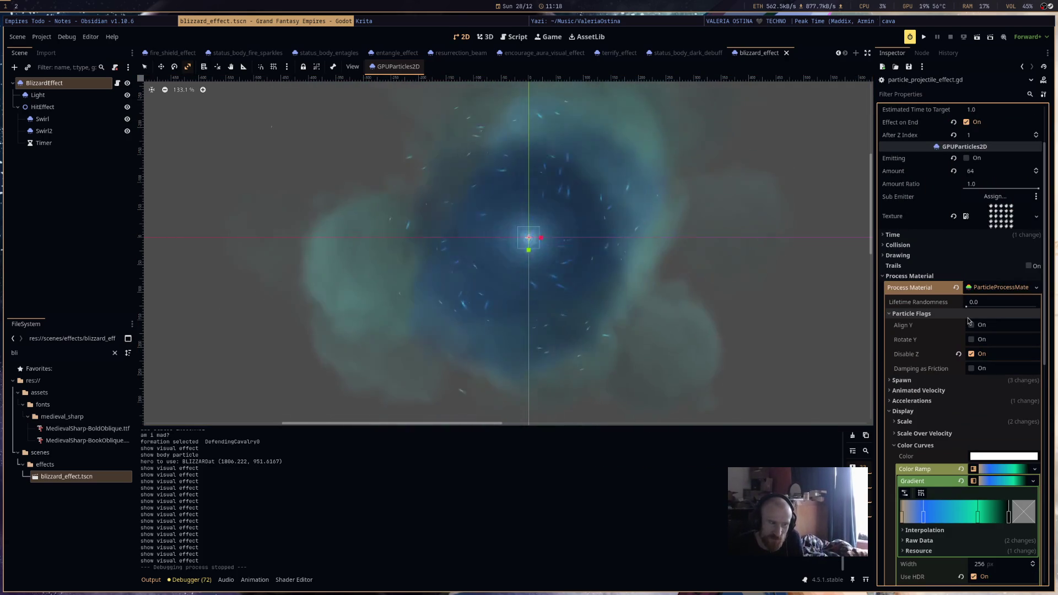
click(968, 317)
click(969, 325)
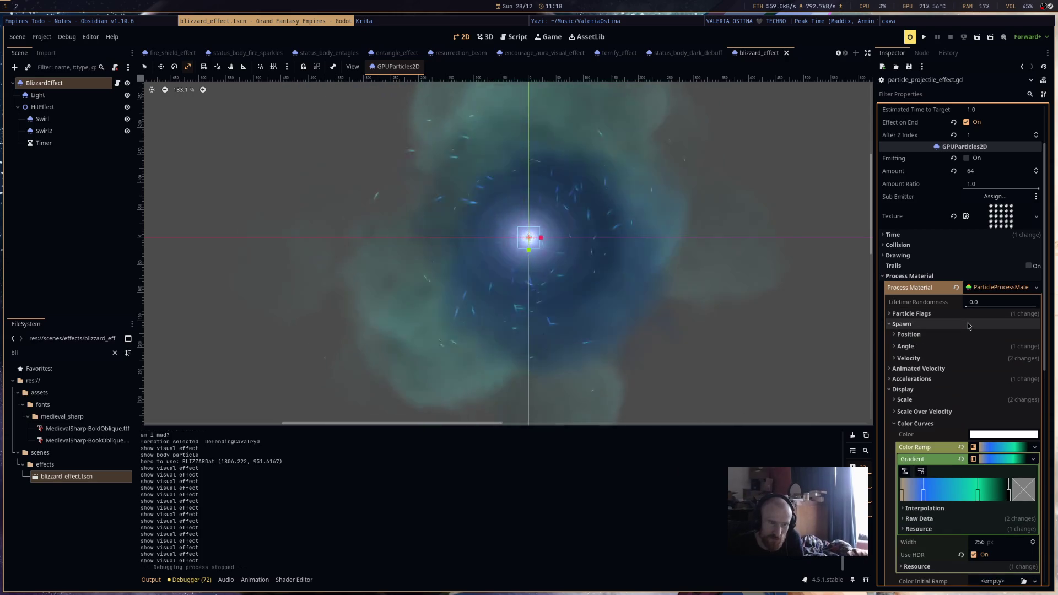
scroll(967, 346, down, 5)
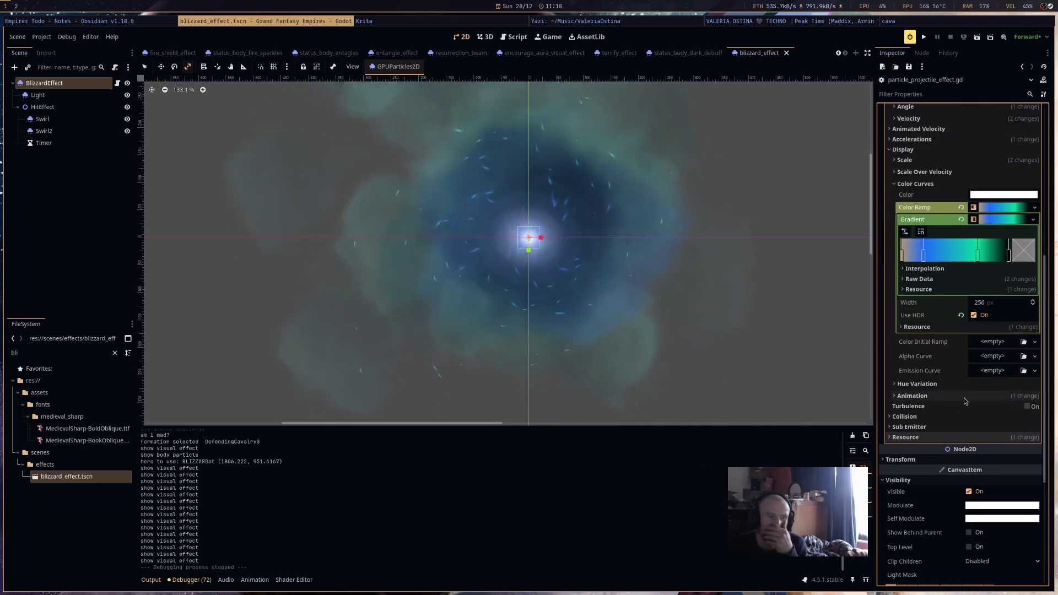
scroll(959, 462, up, 1)
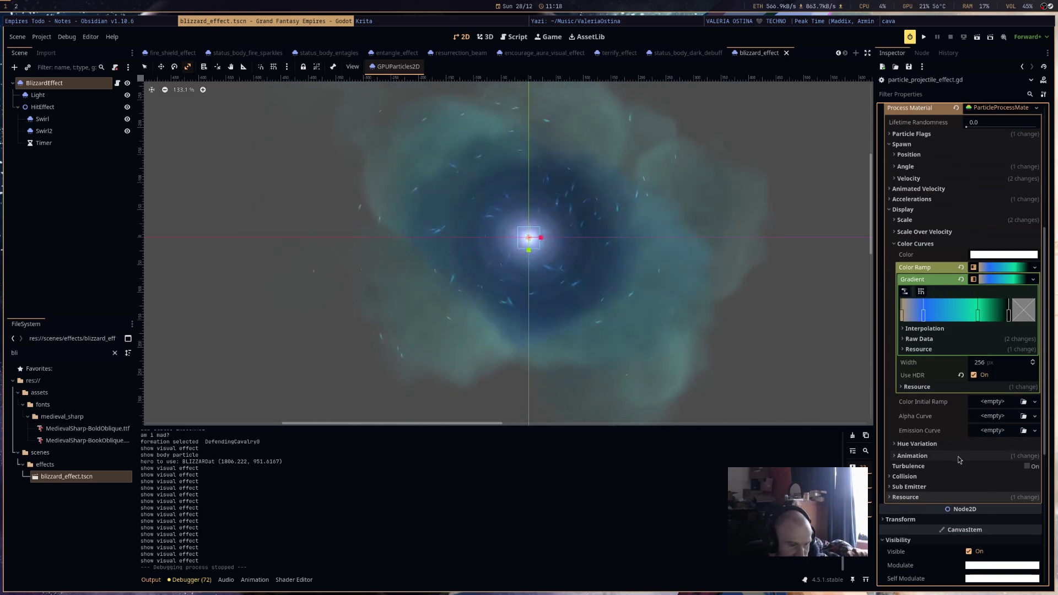
click(959, 461)
scroll(958, 446, down, 3)
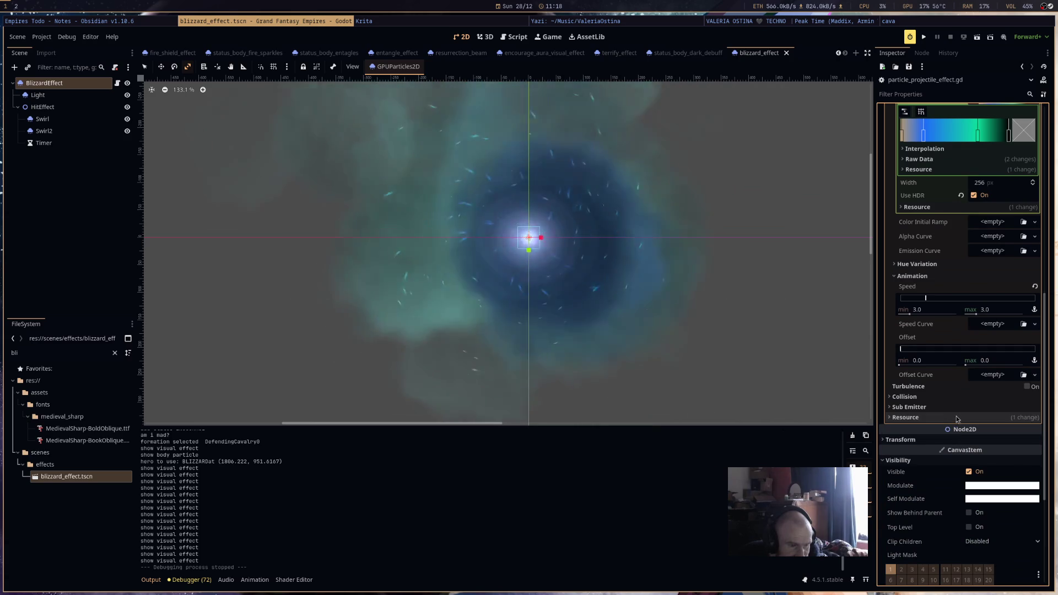
scroll(957, 408, up, 2)
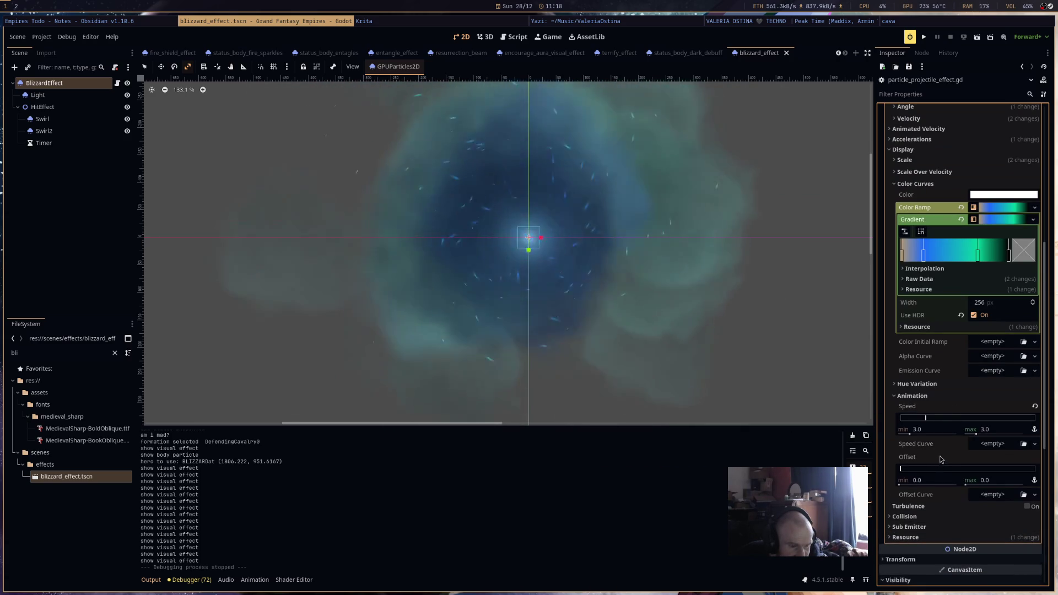
scroll(943, 435, down, 2)
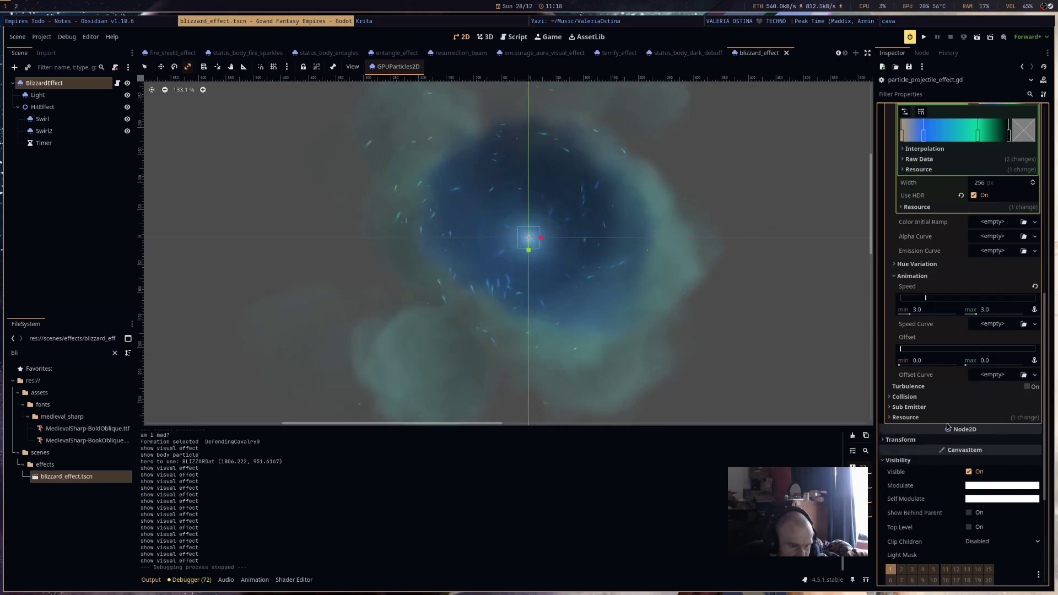
scroll(958, 363, up, 4)
click(973, 279)
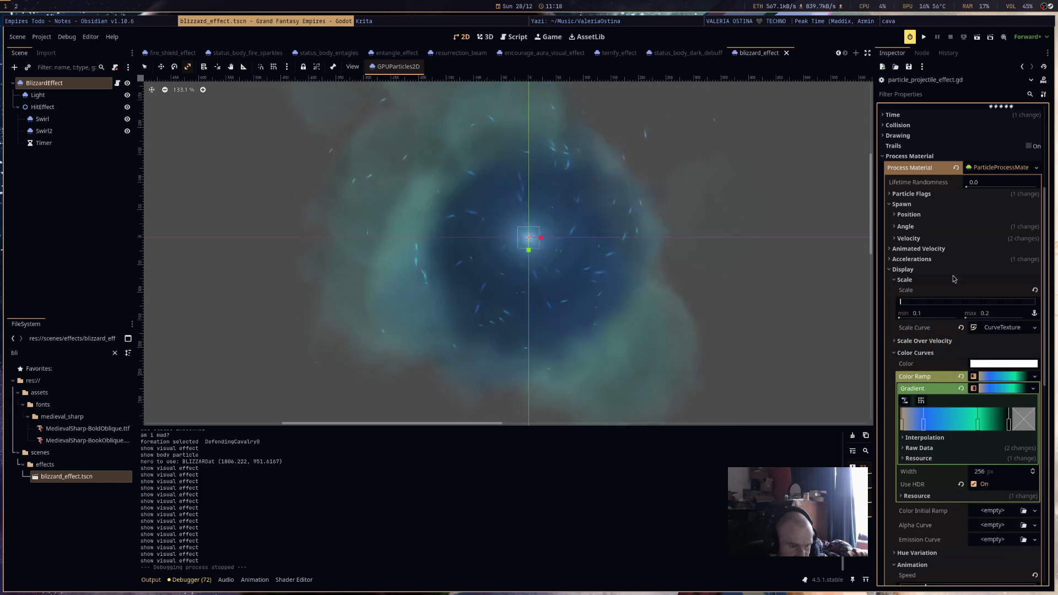
mouse_move(995, 314)
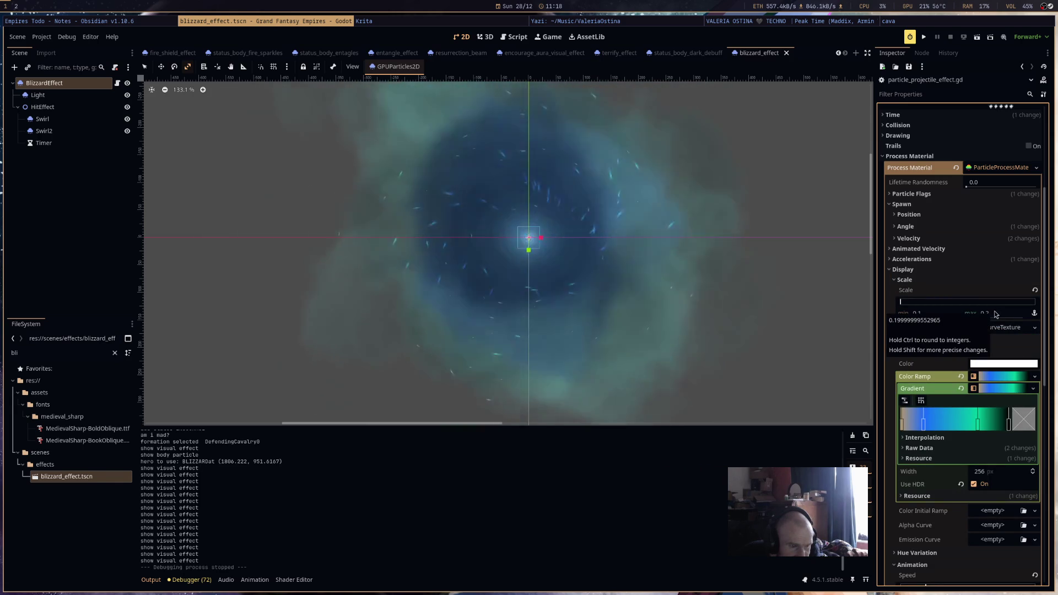
click(995, 314)
scroll(991, 313, up, 3)
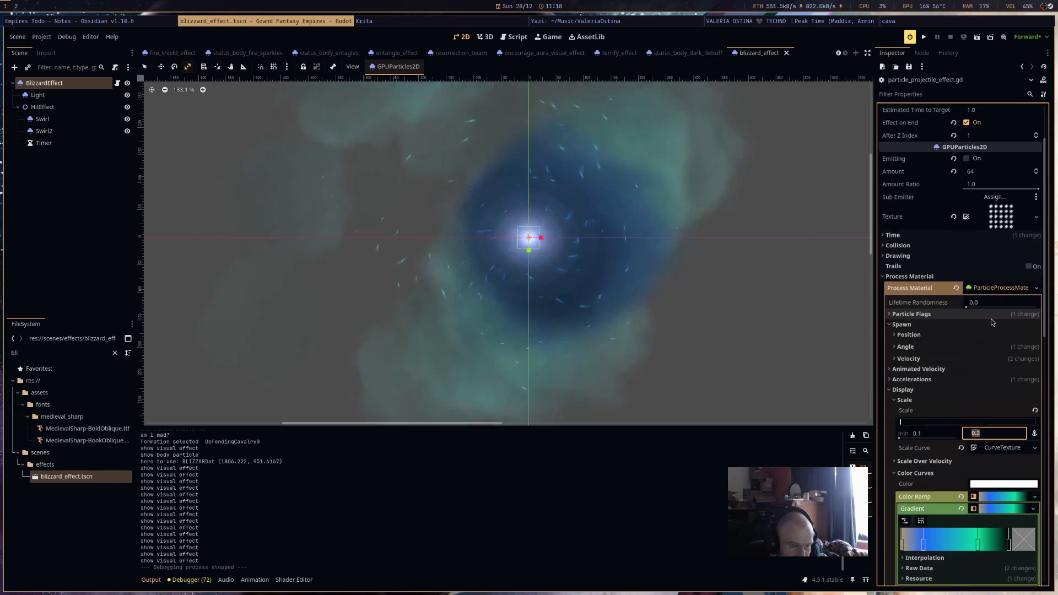
click(66, 132)
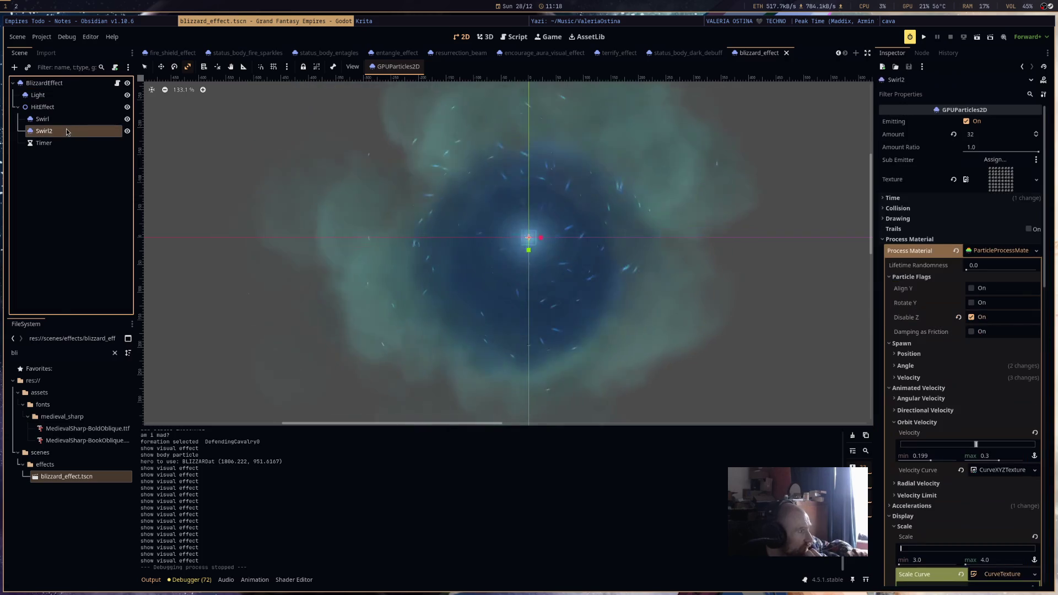
Drop Swirl2's scale curve end to 0 and set scale min 2, max 3.
click(1002, 574)
scroll(969, 470, down, 3)
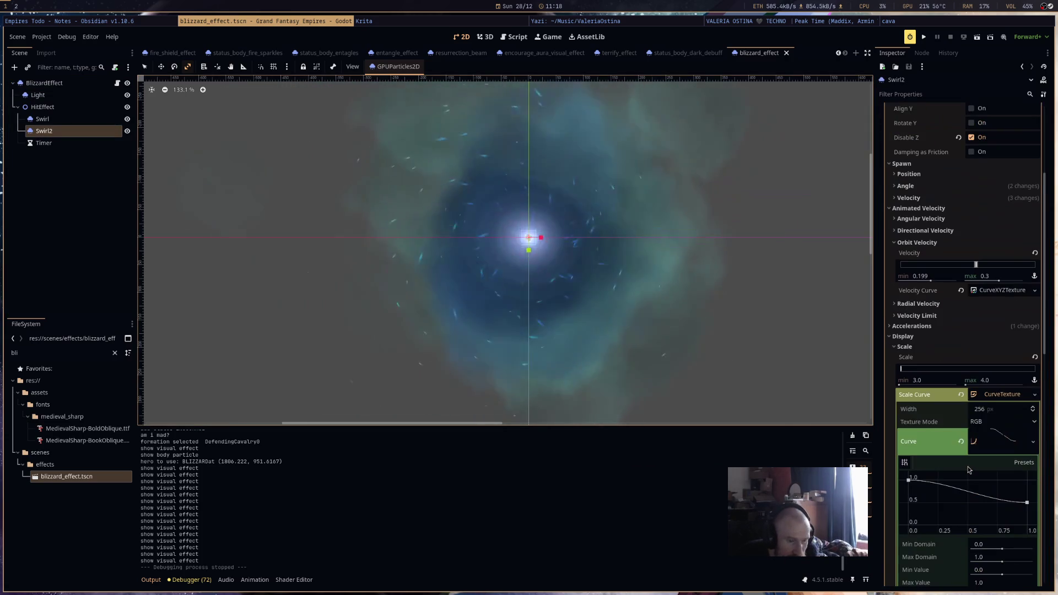
scroll(969, 469, down, 2)
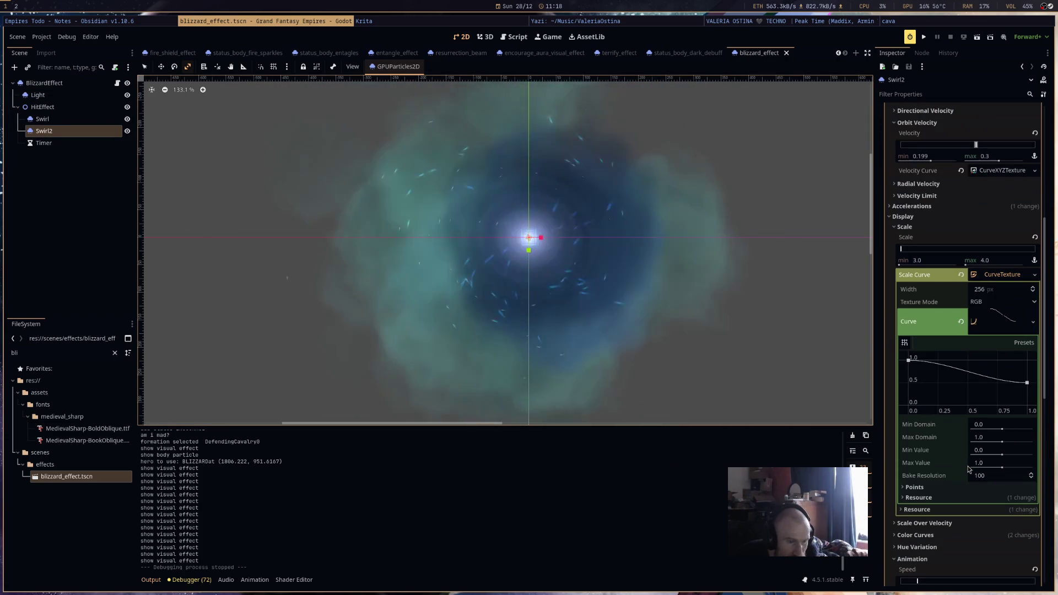
drag(1024, 384, 1034, 422)
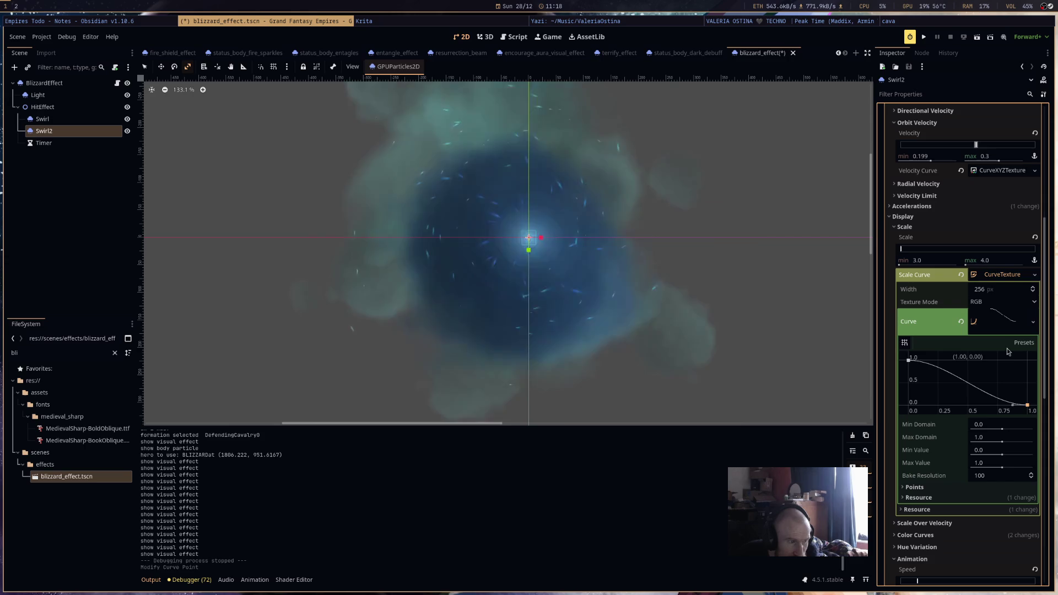
click(992, 261)
text(3)
key(shift+Tab)
text(2)
key(Return)
Save the scene and toggle Emitting off and on to restart the burst.
key(ctrl+s)
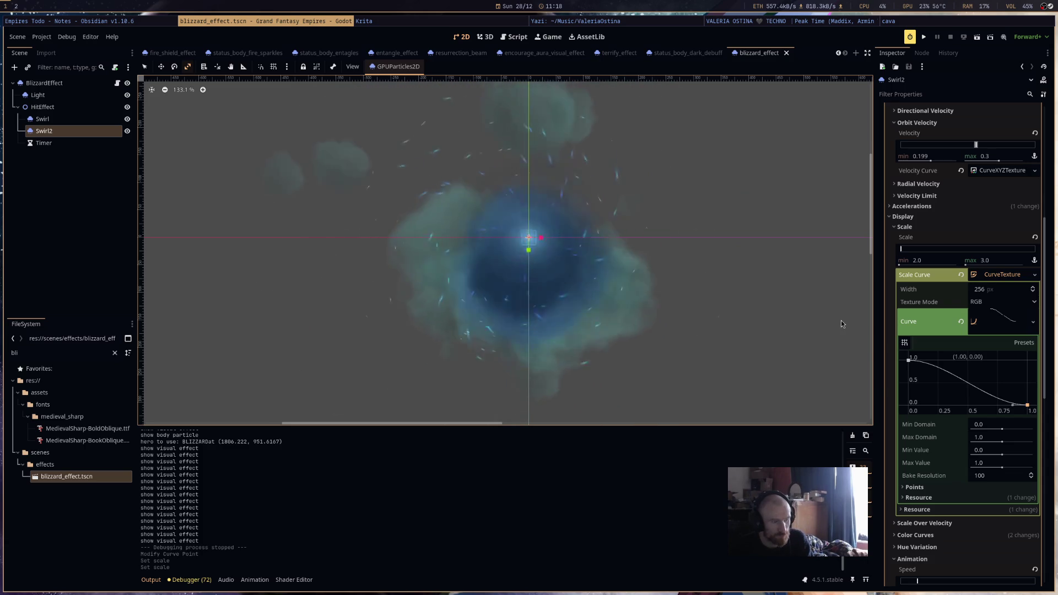
scroll(972, 126, up, 5)
click(967, 121)
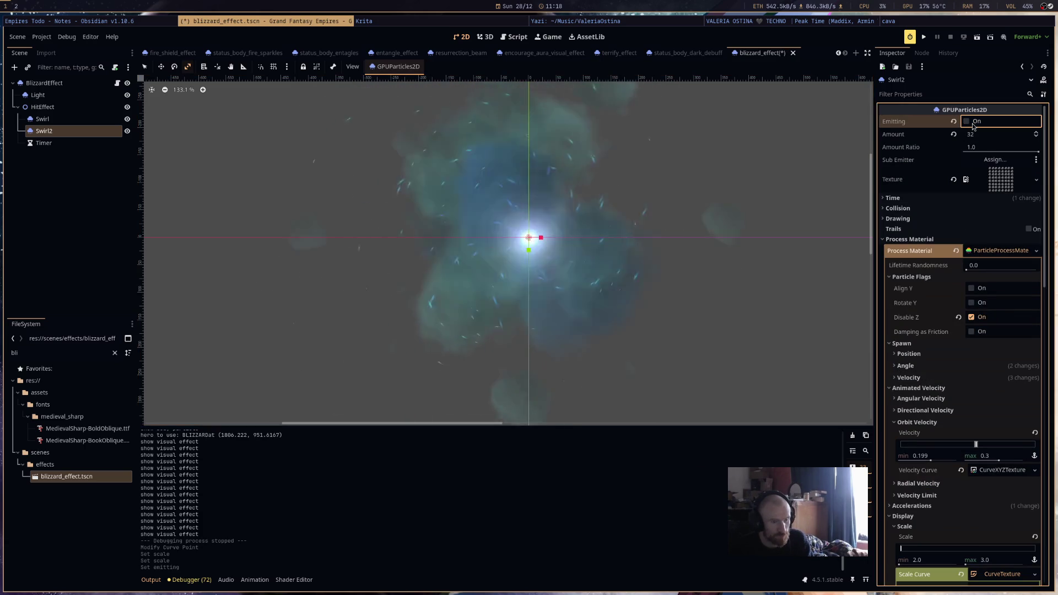
click(966, 121)
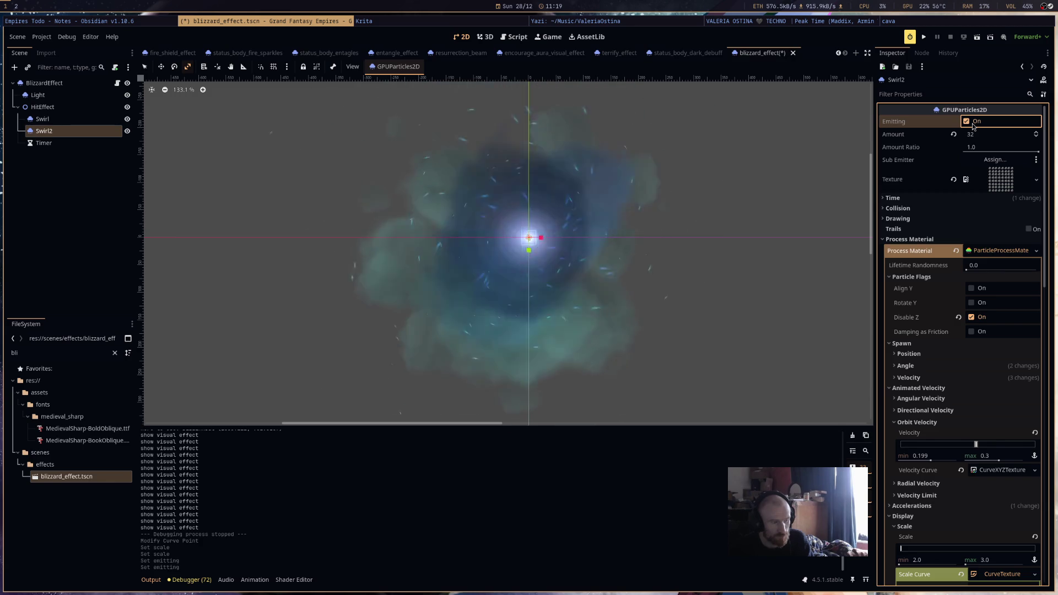
scroll(973, 347, down, 5)
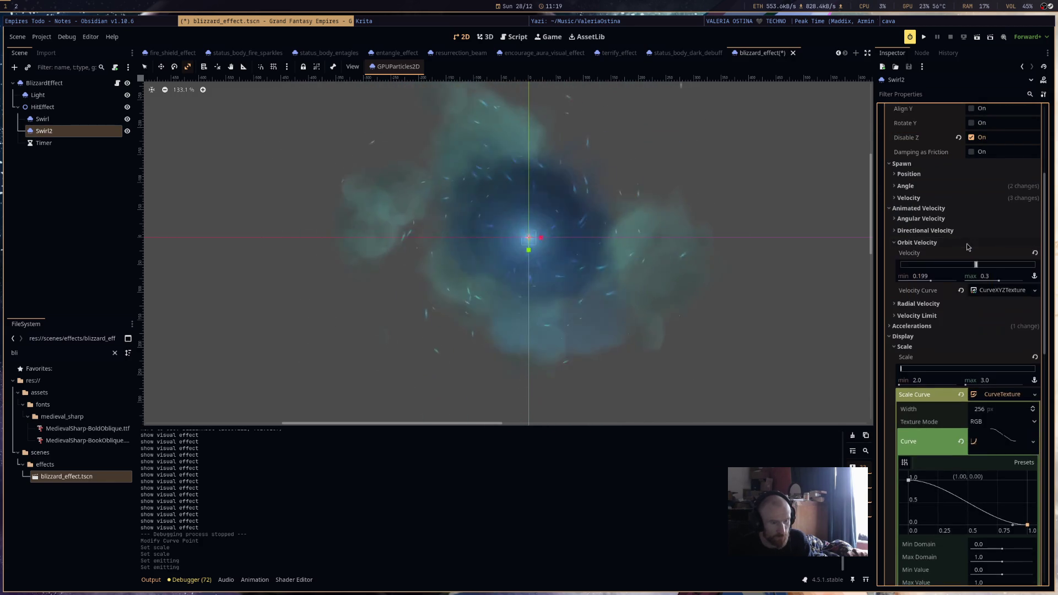
click(991, 289)
Clear Swirl2's orbit velocity curve, set minimum orbit velocity 0.2, and save.
click(961, 291)
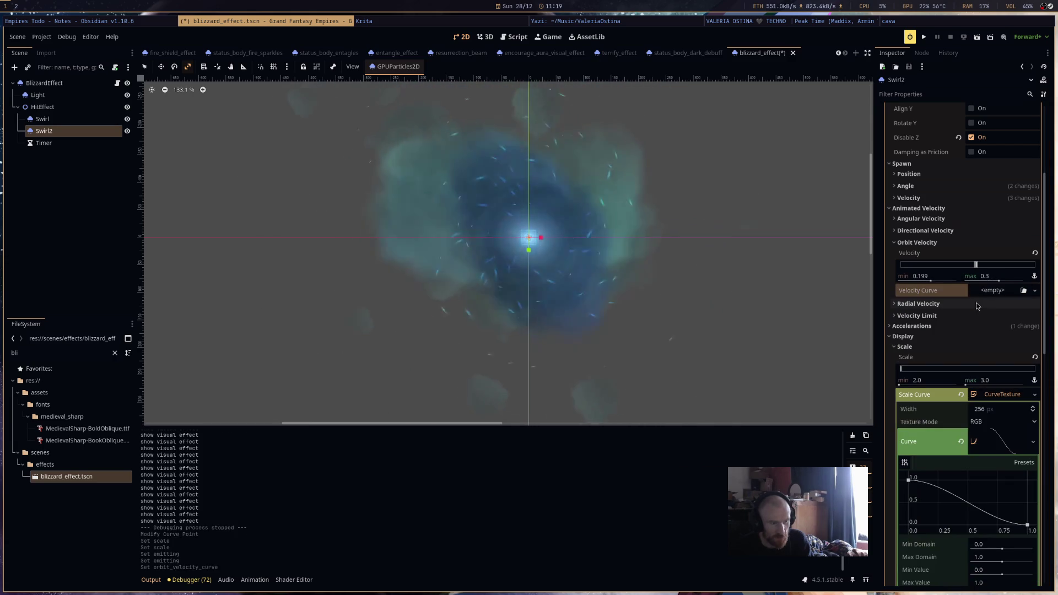
mouse_move(991, 275)
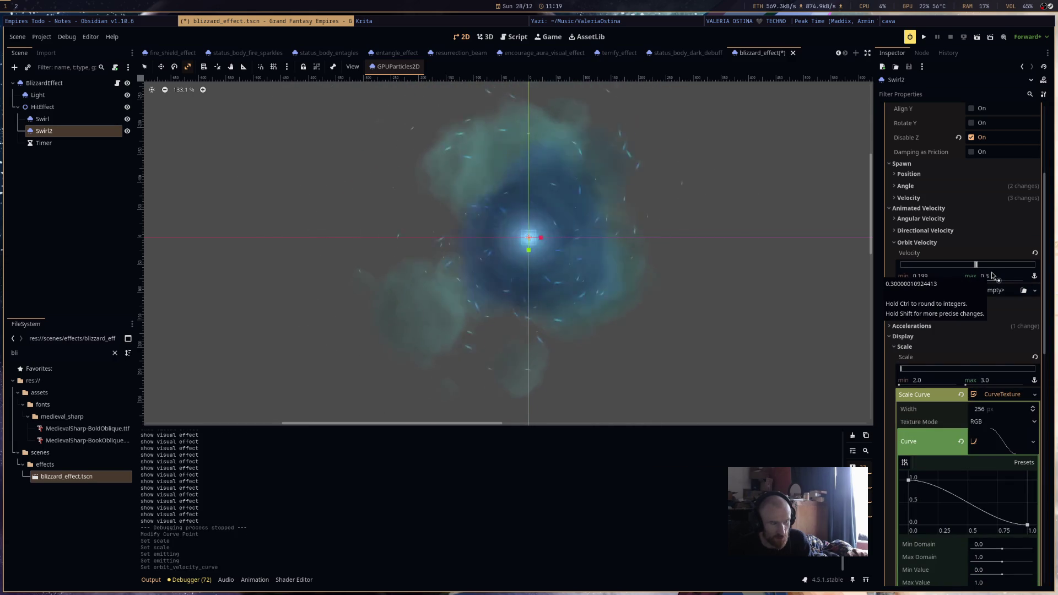
click(928, 275)
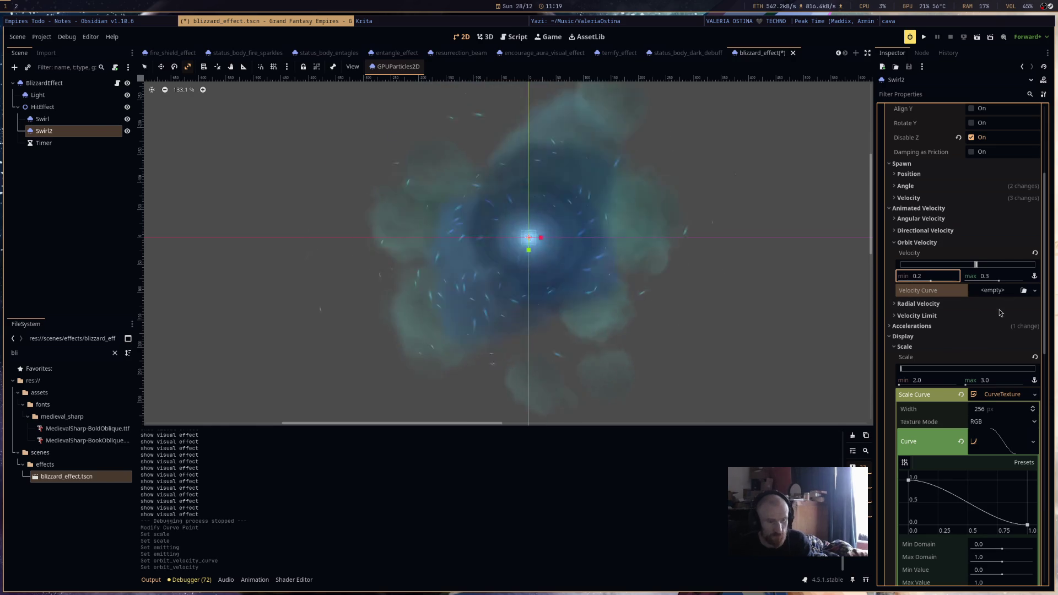
text(0.2)
key(Return)
key(ctrl+s)
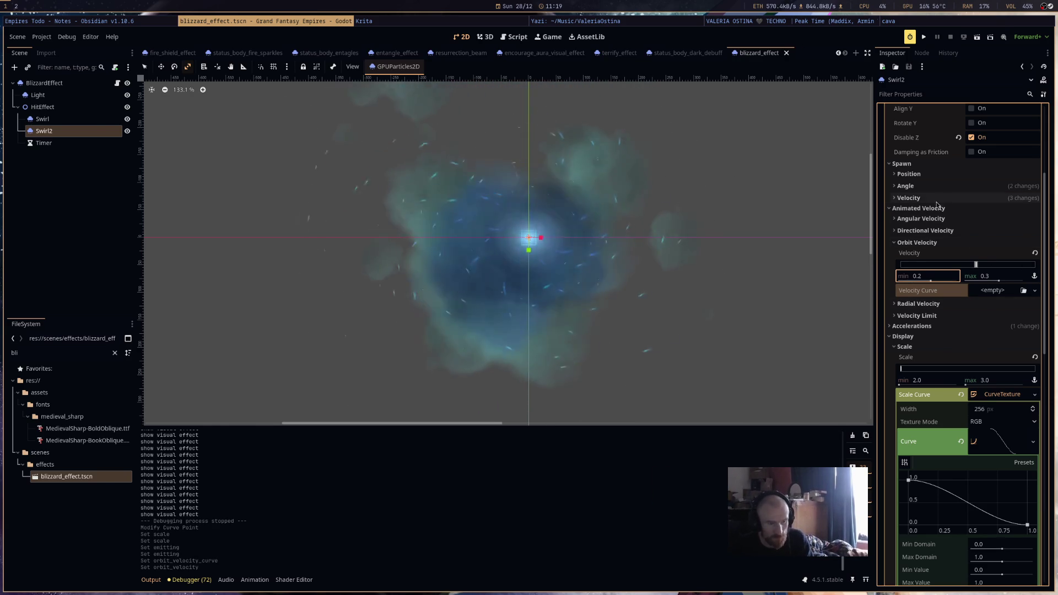
Set Swirl2's minimum initial velocity to 150.
click(941, 232)
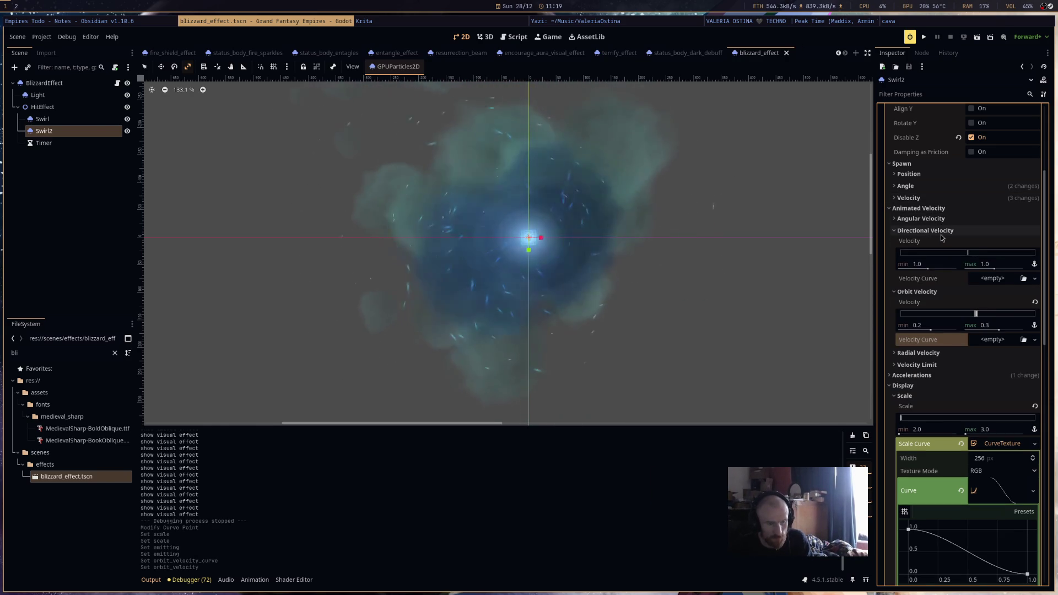
click(941, 232)
click(947, 198)
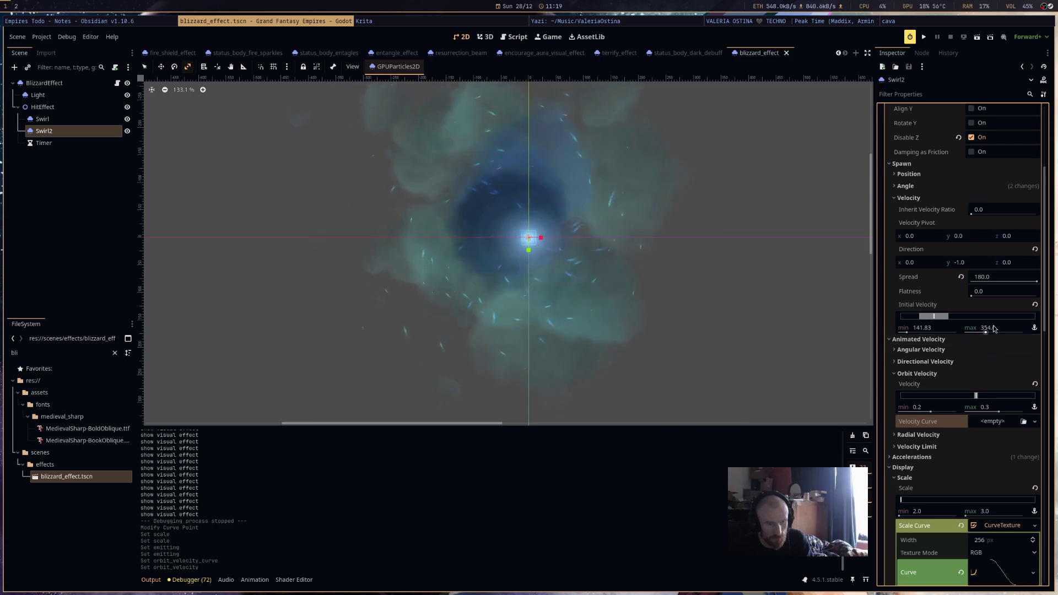
text(00)
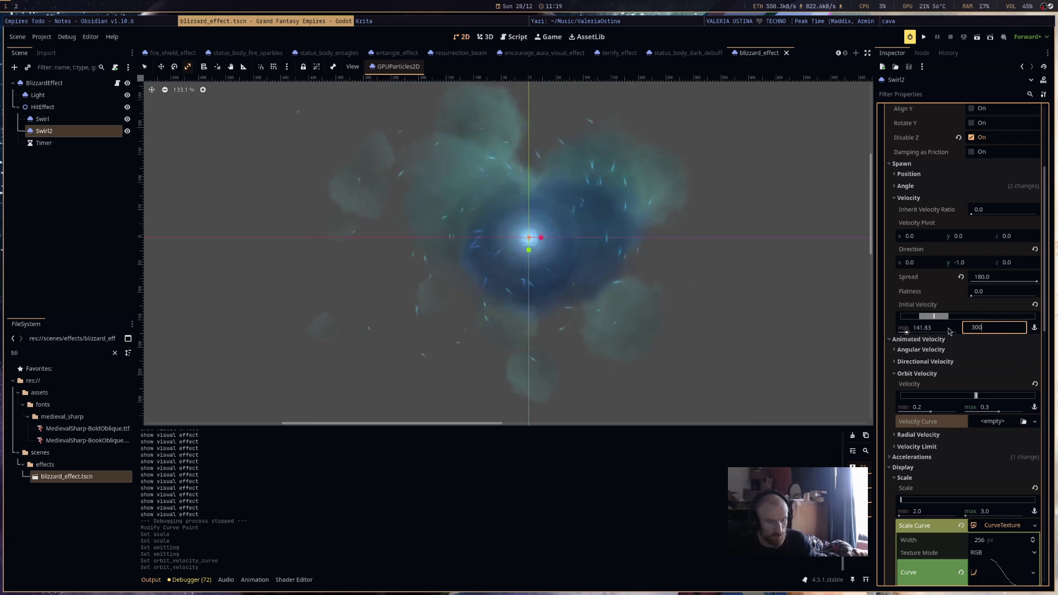
click(946, 328)
text(1)
key(Return)
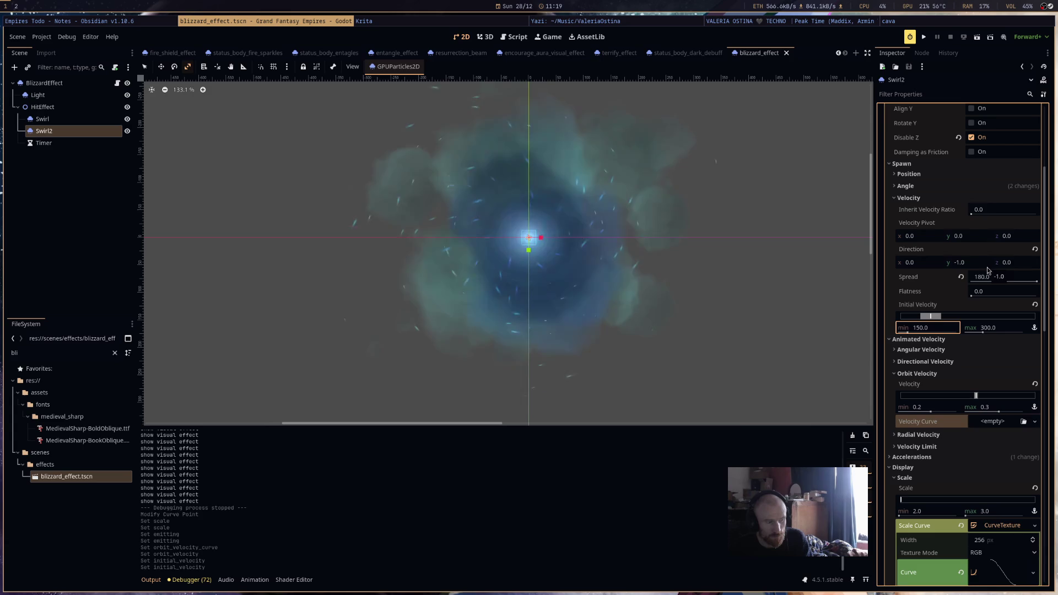
scroll(978, 403, down, 10)
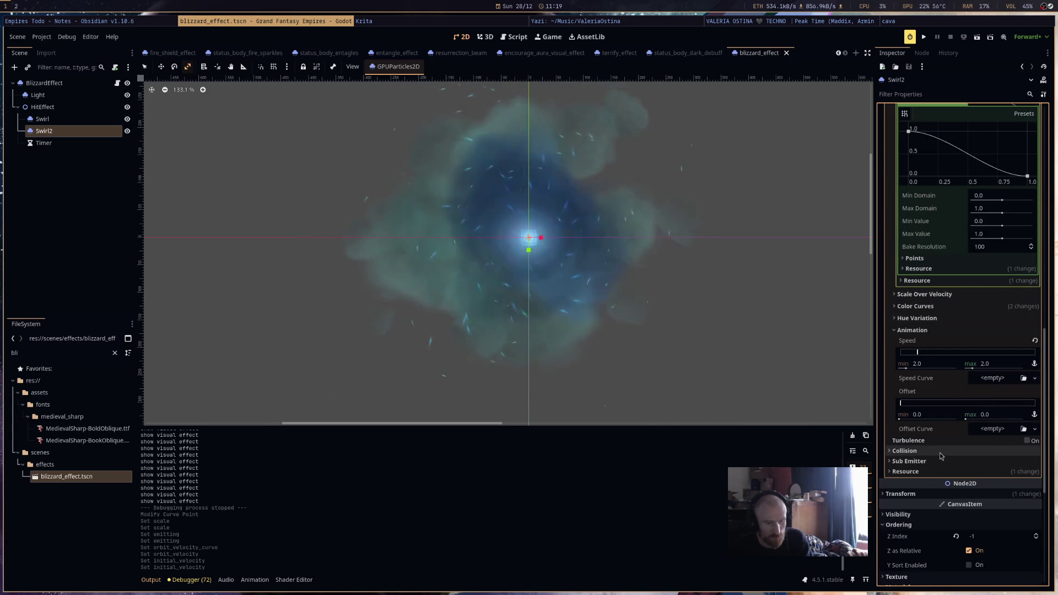
scroll(940, 452, up, 5)
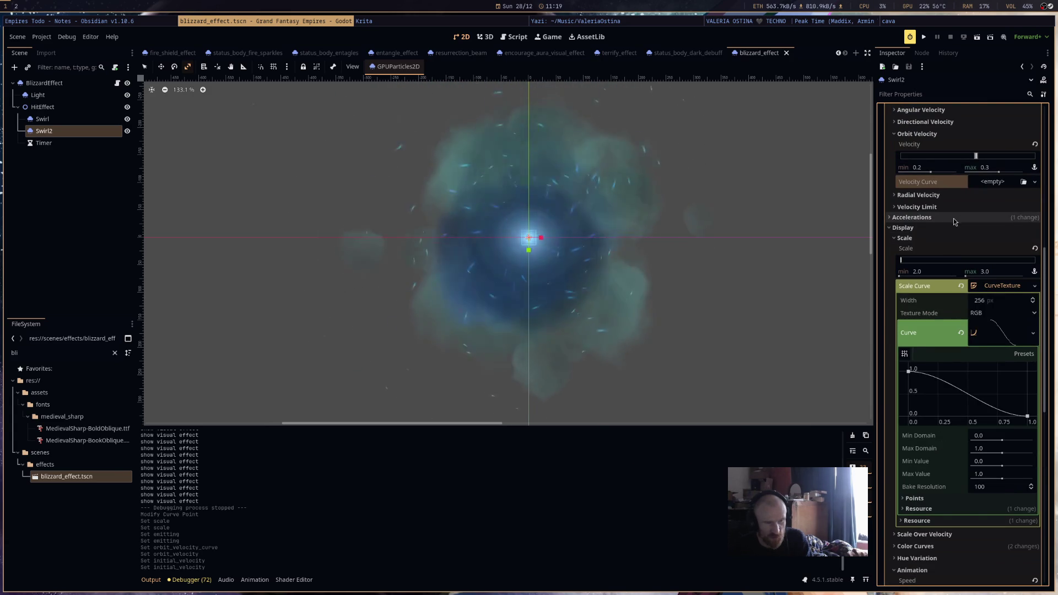
Try vertical gravity values -9.8 then 0 under Accelerations, and save.
click(954, 218)
click(956, 228)
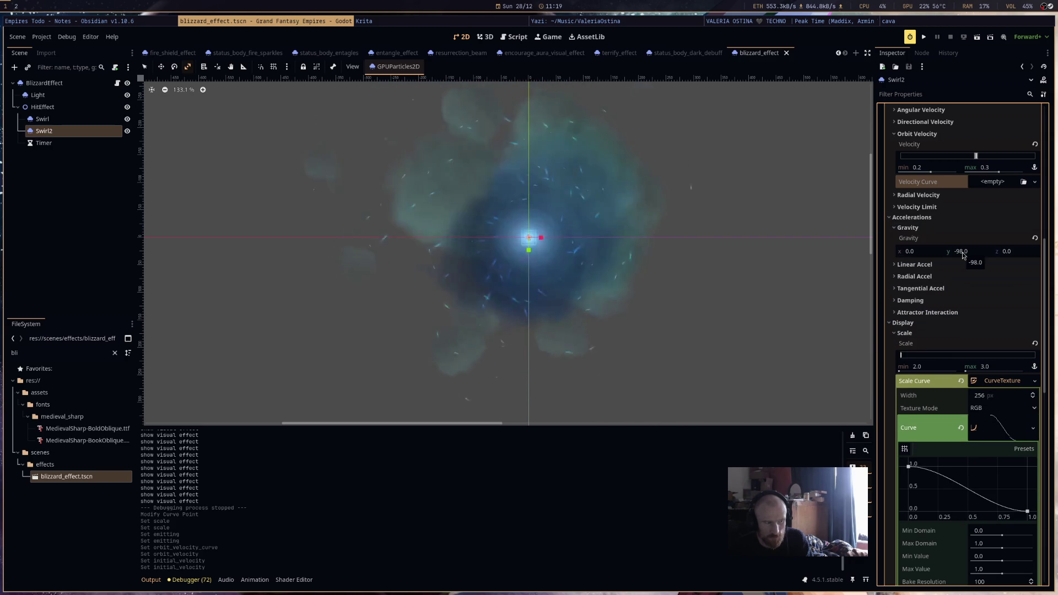
click(961, 252)
text(-9.8)
key(Return)
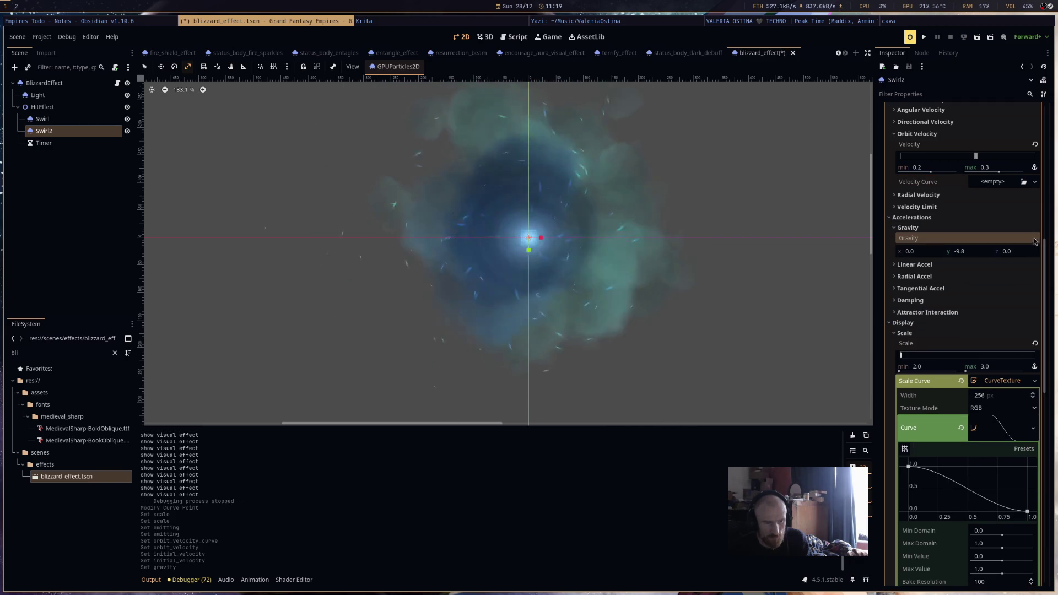
click(960, 252)
text(0)
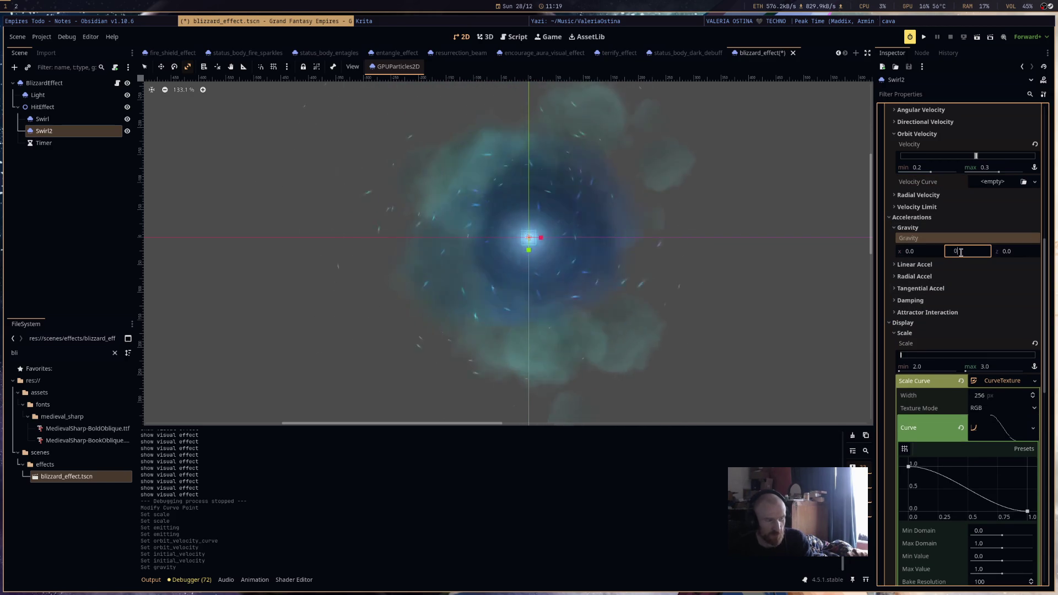
key(Return)
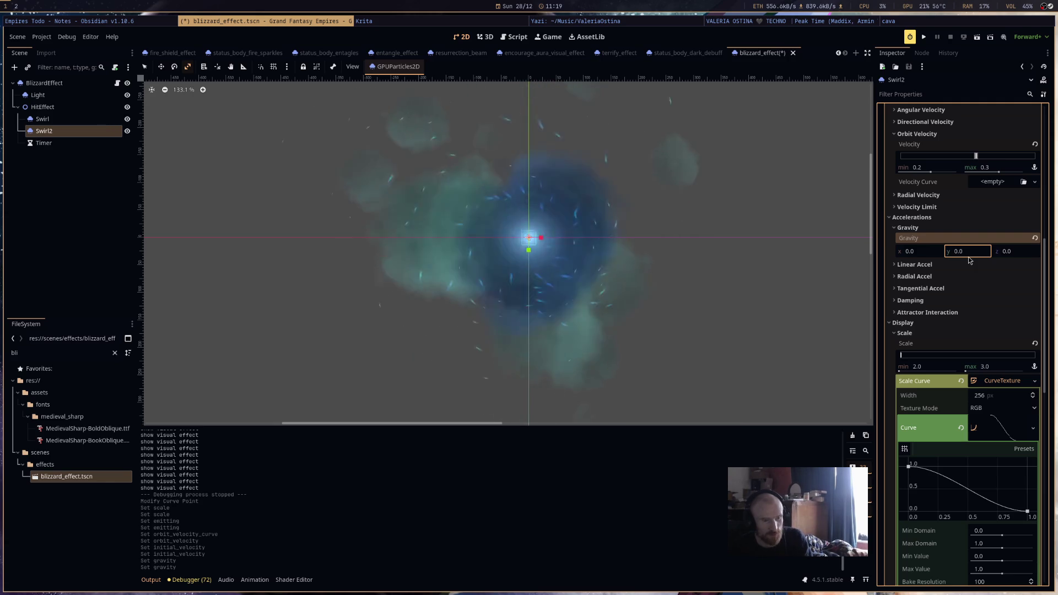
key(ctrl+s)
Raise max initial velocity to 172.34, set gravity y to 98, save, and enable Align Y.
scroll(969, 277, up, 5)
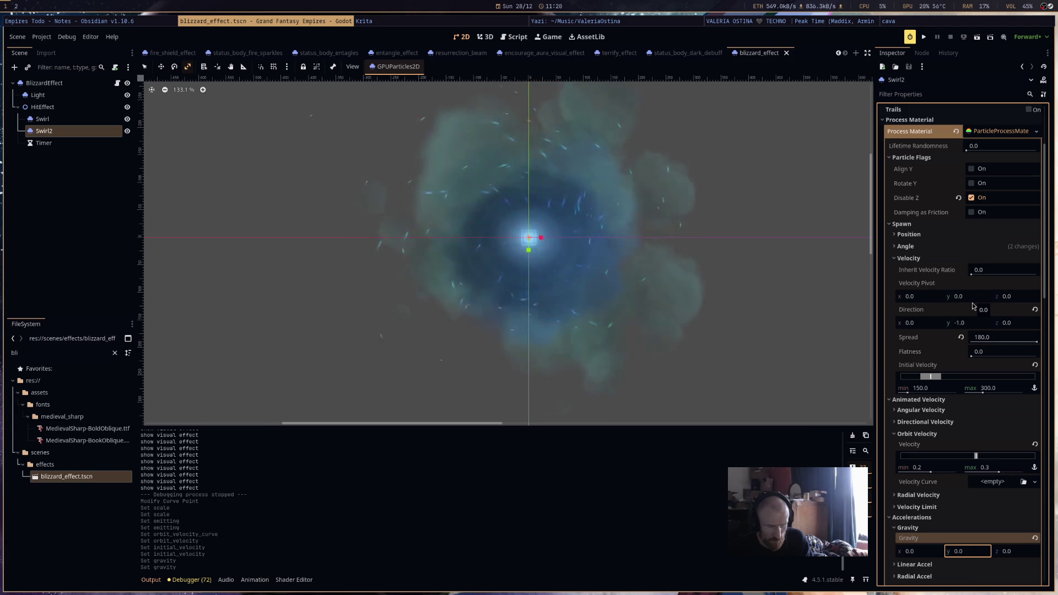
mouse_move(982, 394)
mouse_down()
mouse_move(1031, 396)
mouse_move(976, 394)
mouse_up()
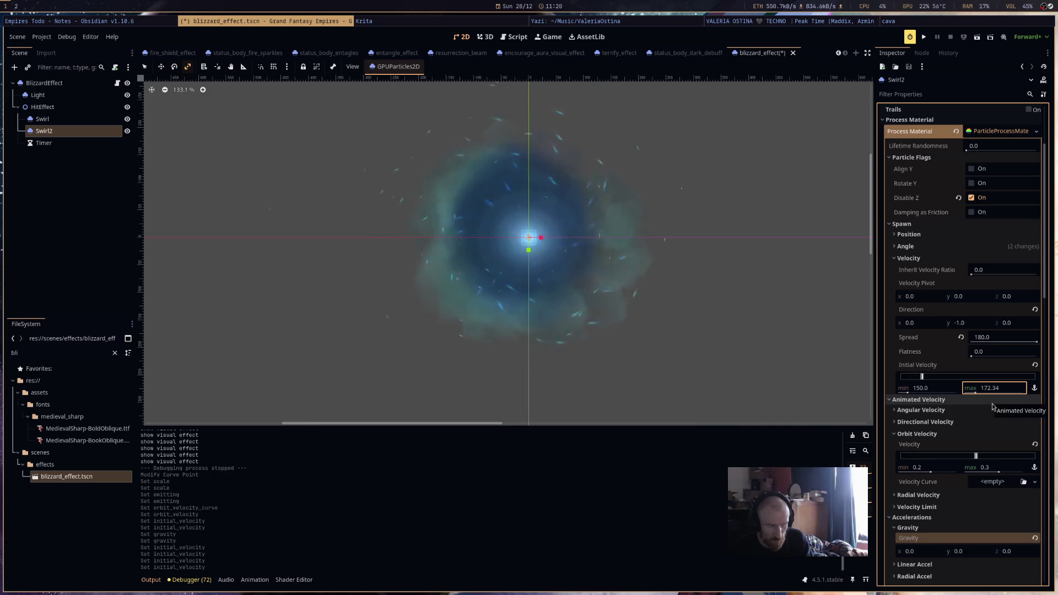
scroll(991, 410, down, 2)
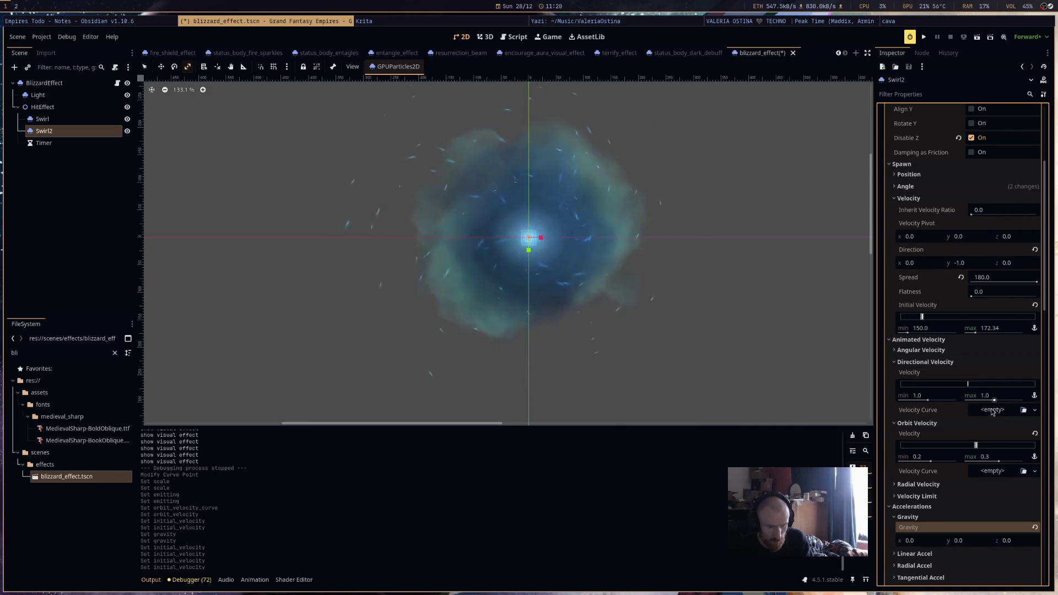
scroll(992, 412, down, 3)
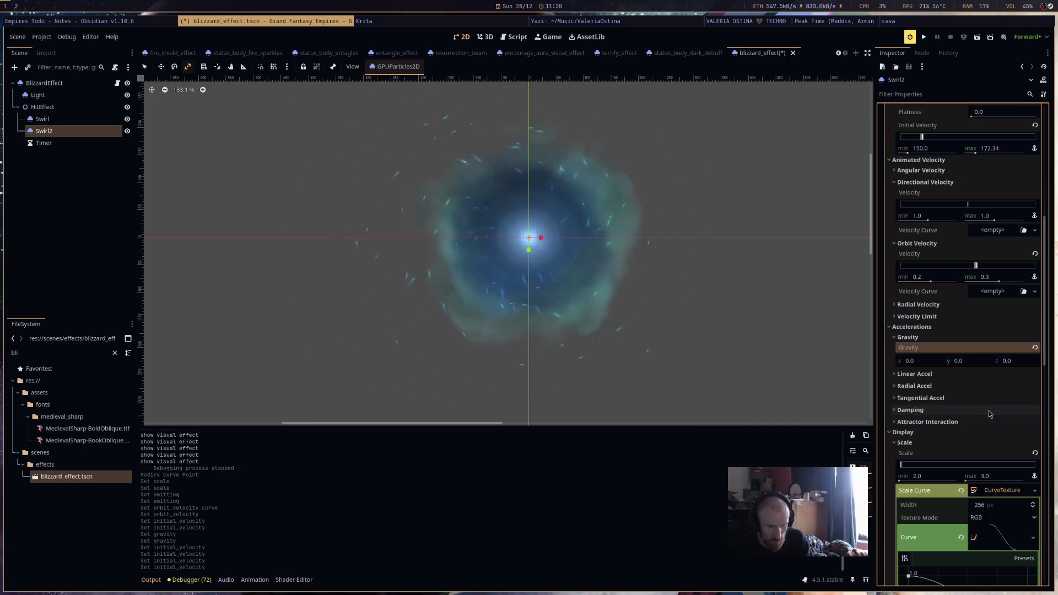
click(974, 361)
text(98)
key(Return)
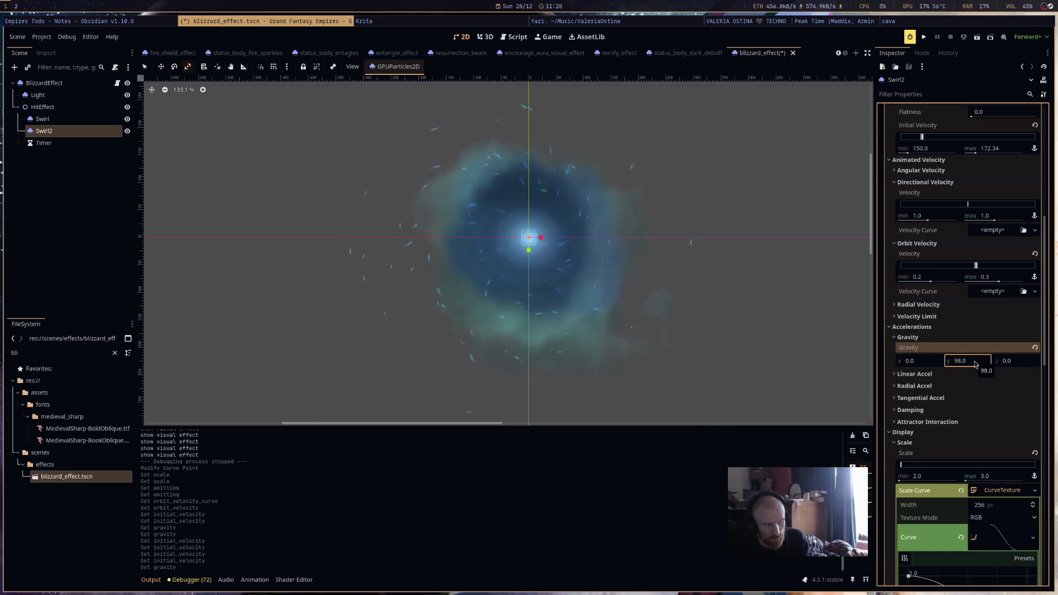
key(ctrl+s)
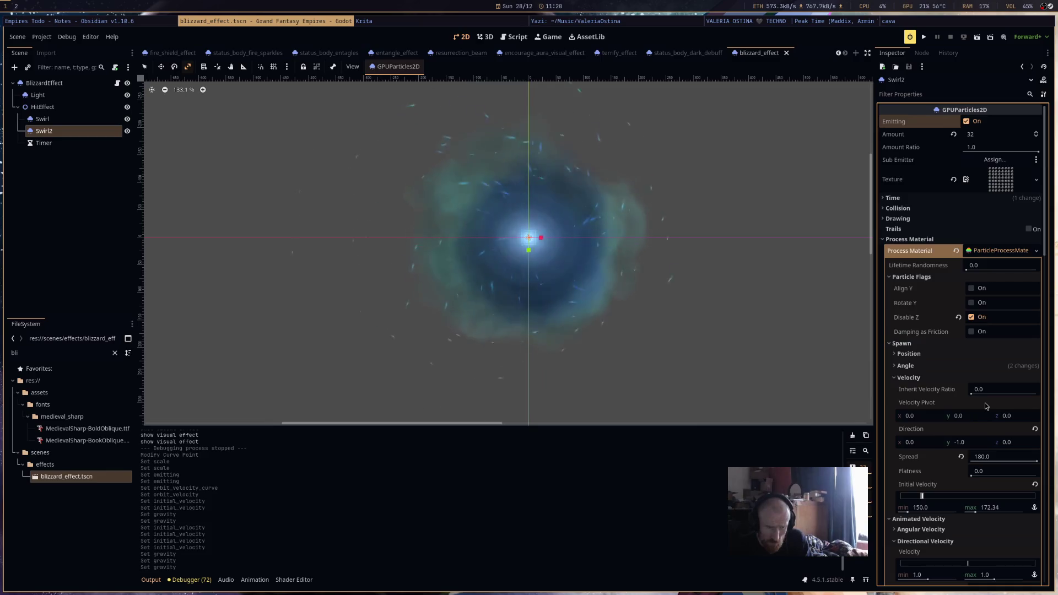
click(978, 292)
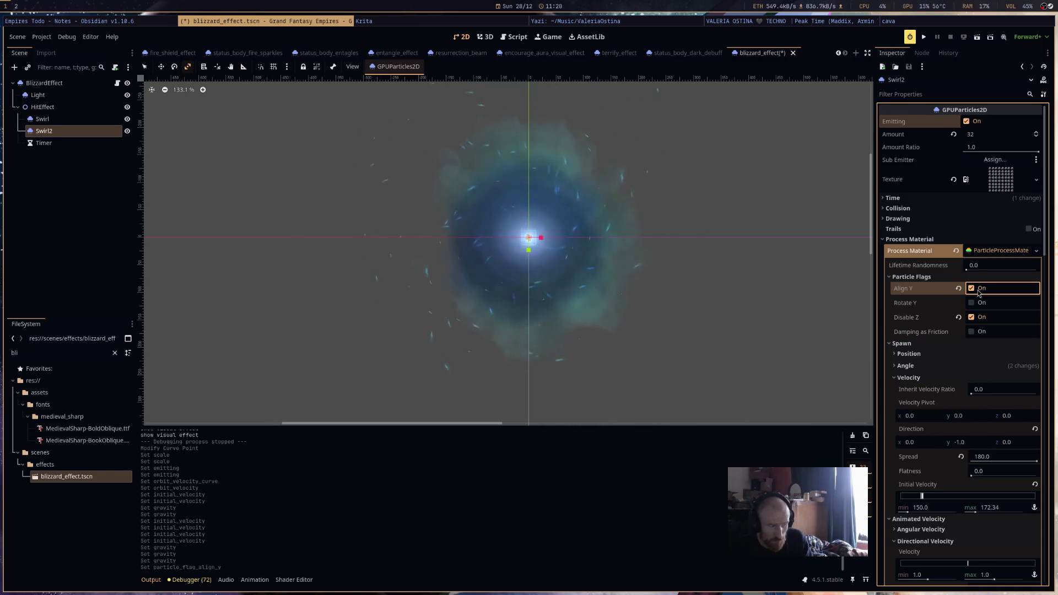
click(978, 293)
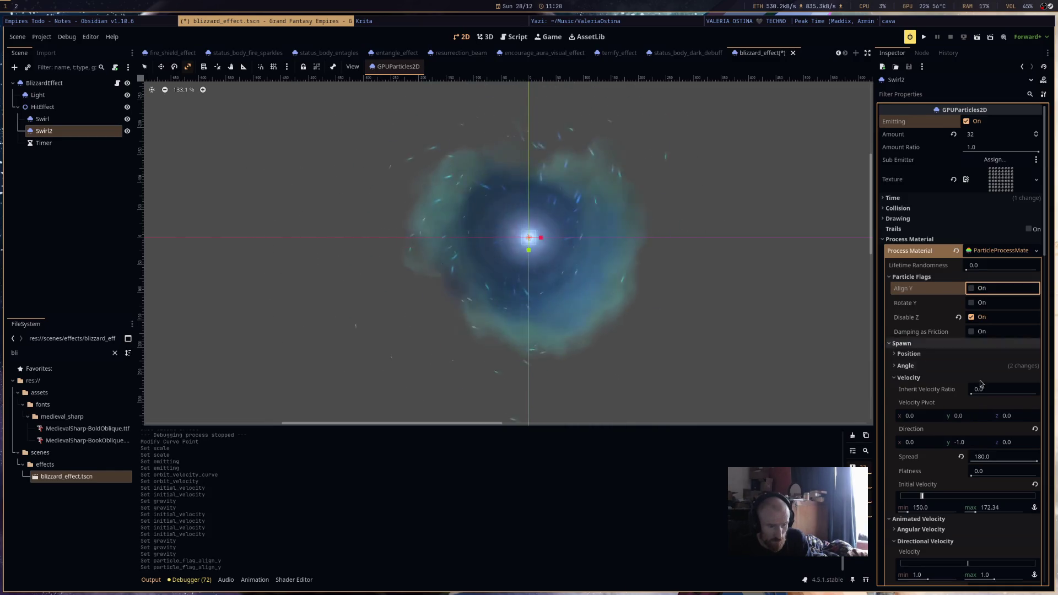
click(971, 355)
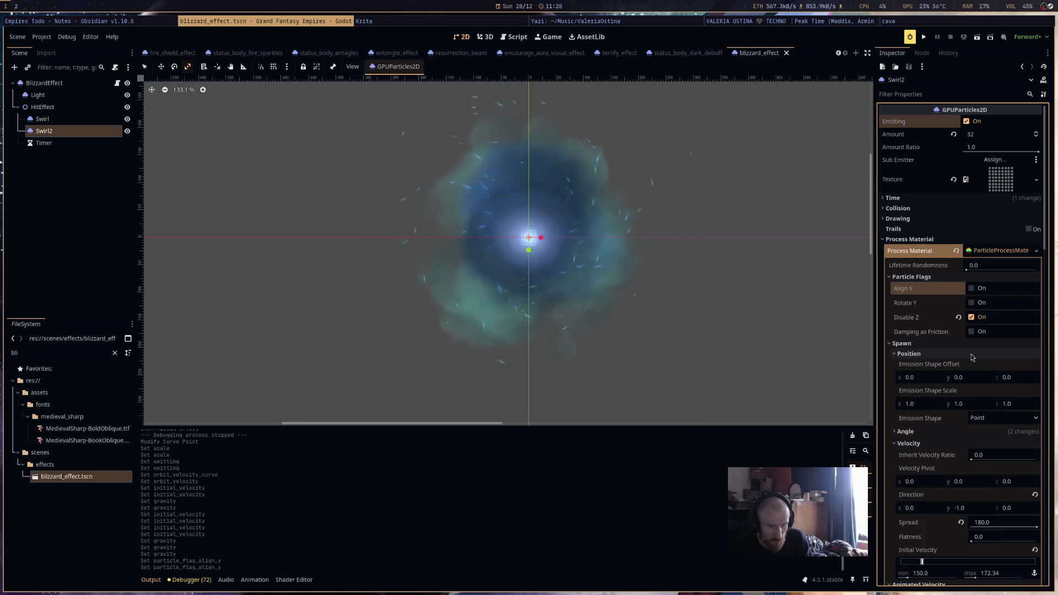
click(971, 356)
scroll(970, 386, down, 2)
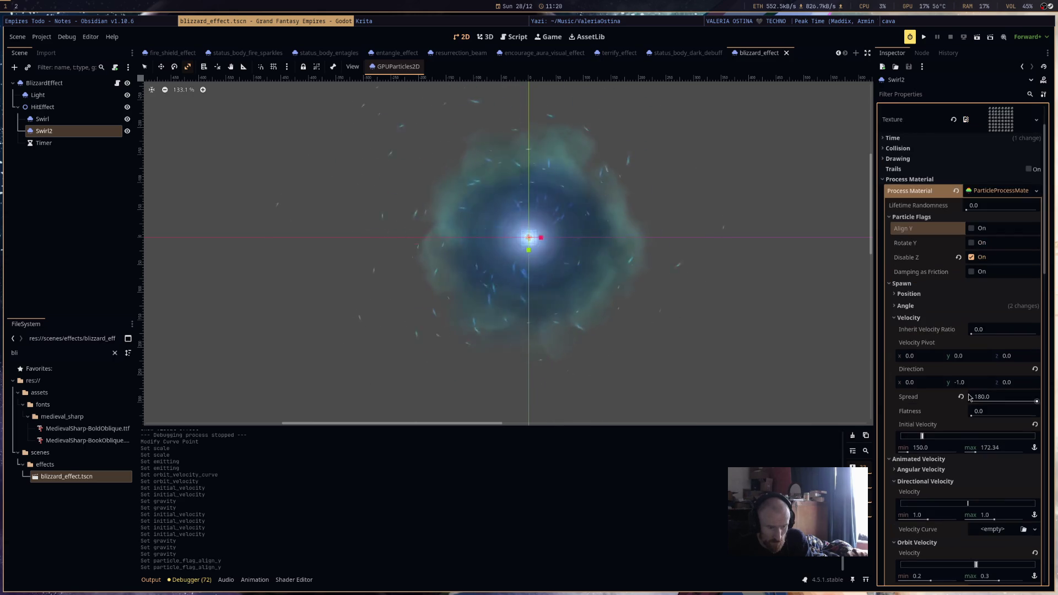
scroll(943, 411, down, 2)
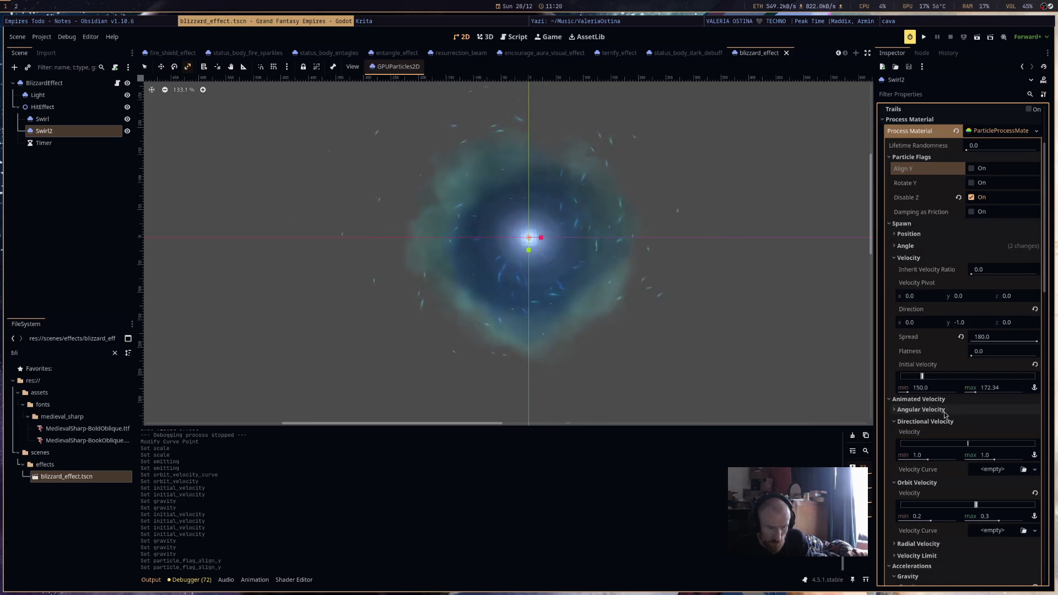
drag(1035, 340, 1024, 343)
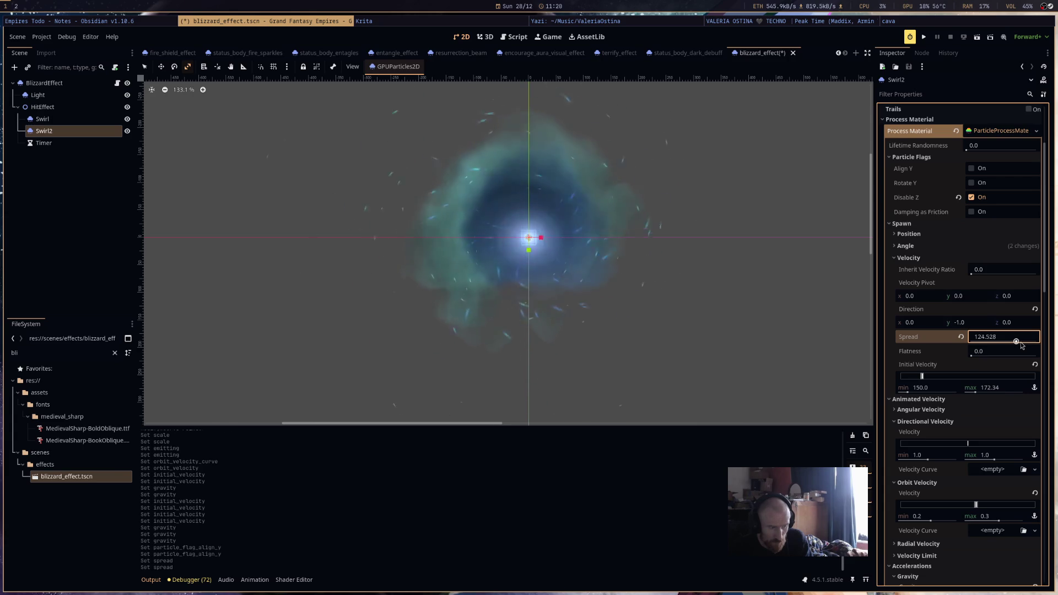
drag(1018, 343, 1049, 345)
click(1005, 400)
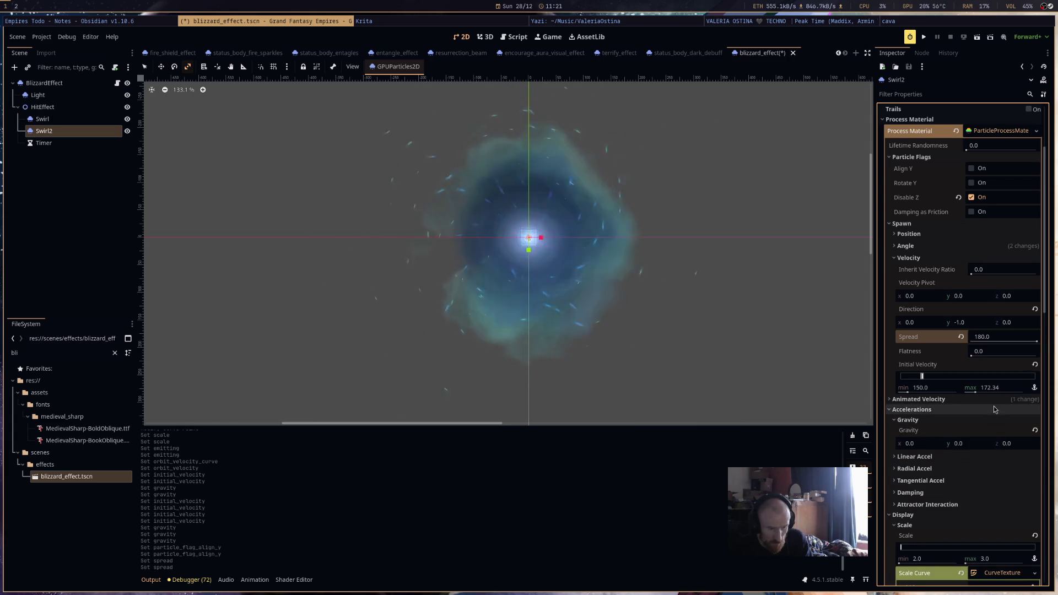
click(995, 408)
click(995, 401)
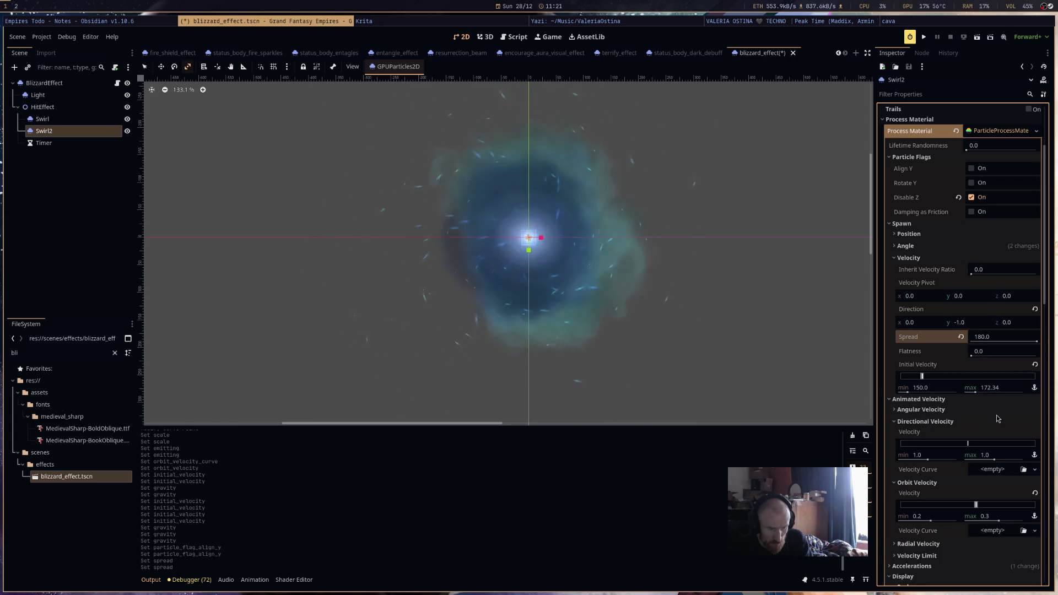
scroll(994, 435, down, 4)
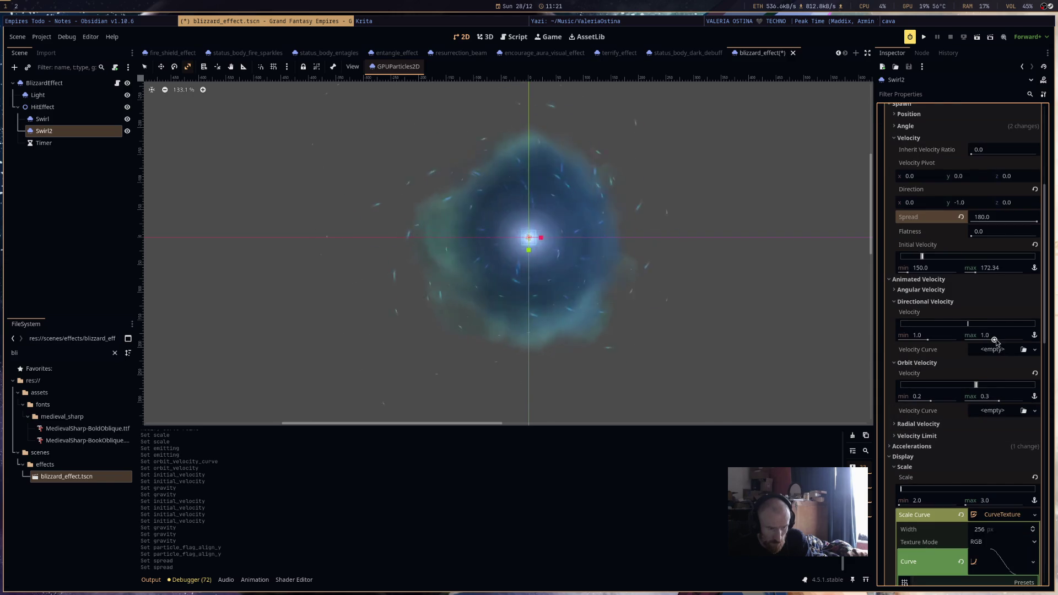
Set Swirl2's directional velocity to -162.4 with a new rising Y-axis curve.
drag(994, 340, 998, 341)
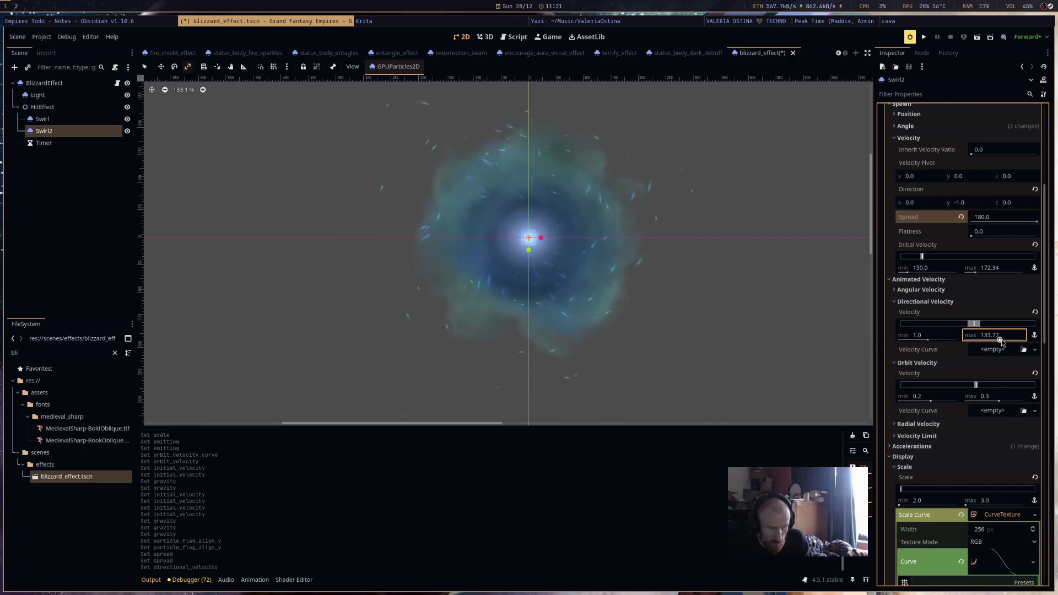
click(994, 350)
click(1001, 370)
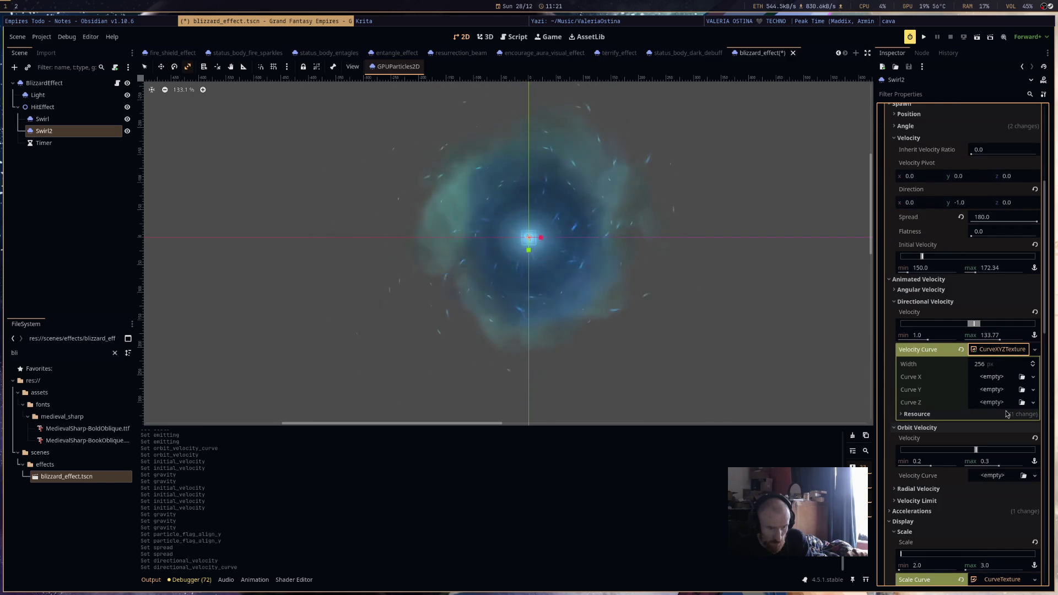
click(991, 389)
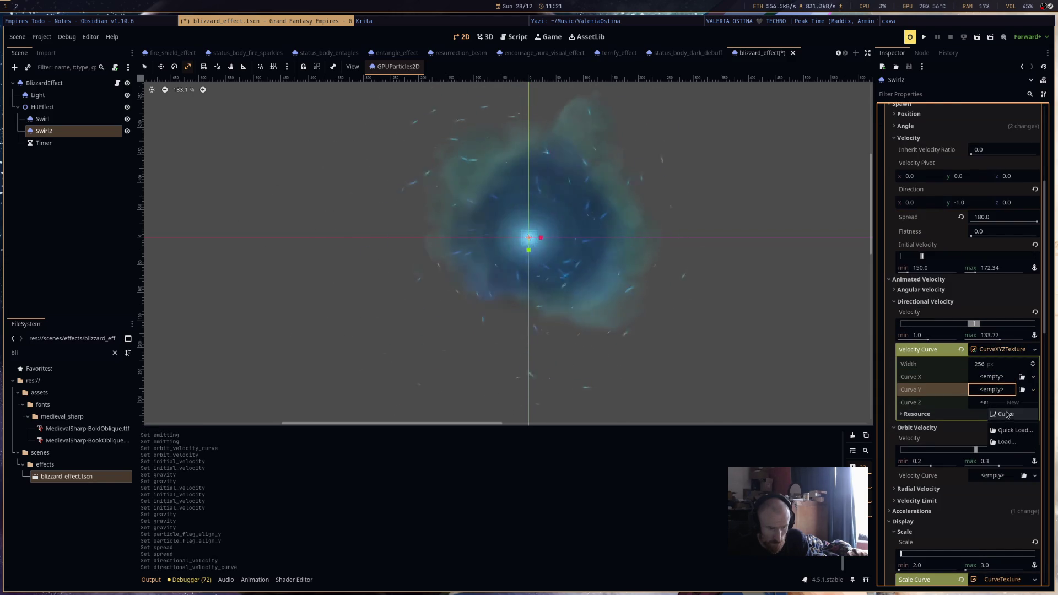
click(1006, 414)
click(1000, 399)
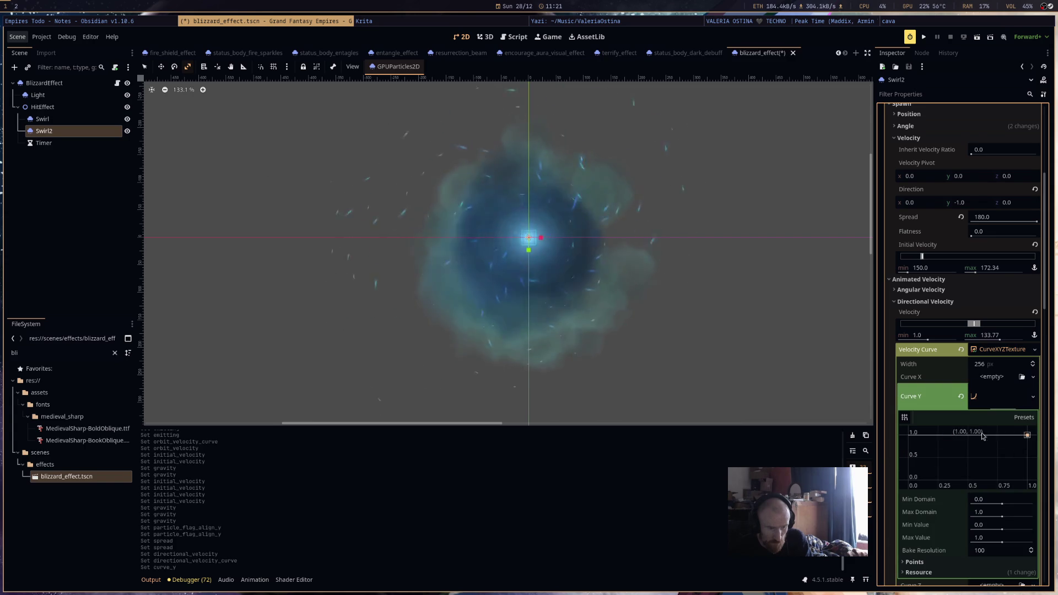
click(908, 478)
click(1027, 435)
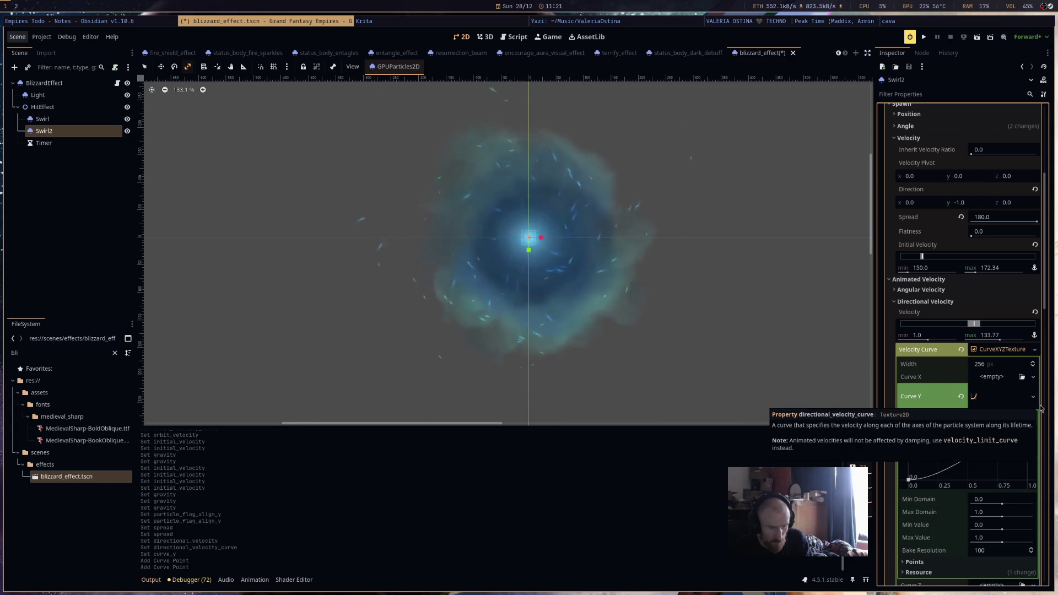
drag(999, 340, 998, 340)
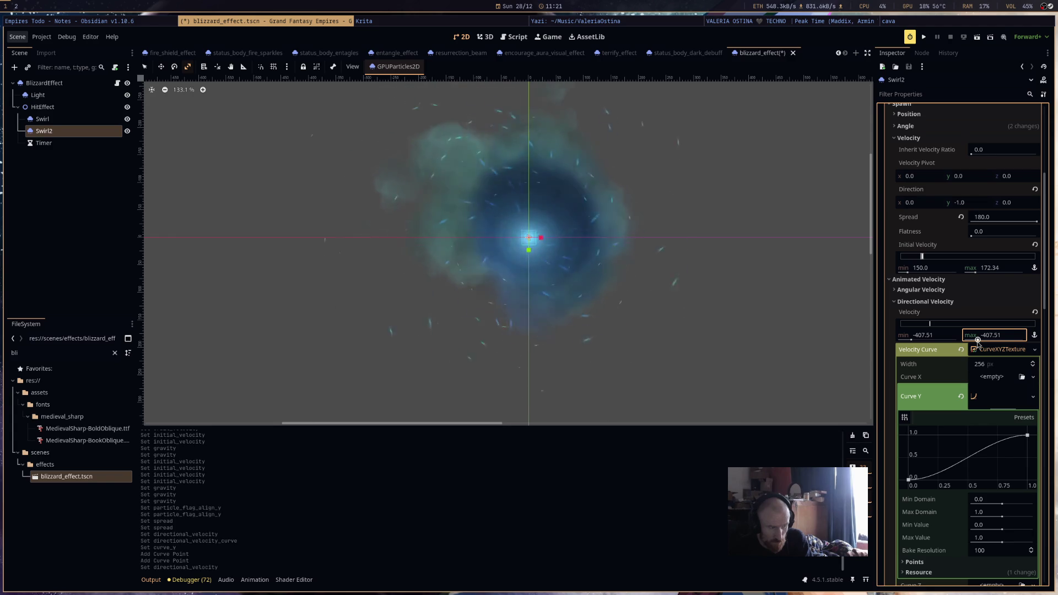
mouse_move(978, 340)
mouse_down()
mouse_move(910, 339)
mouse_move(919, 340)
mouse_up()
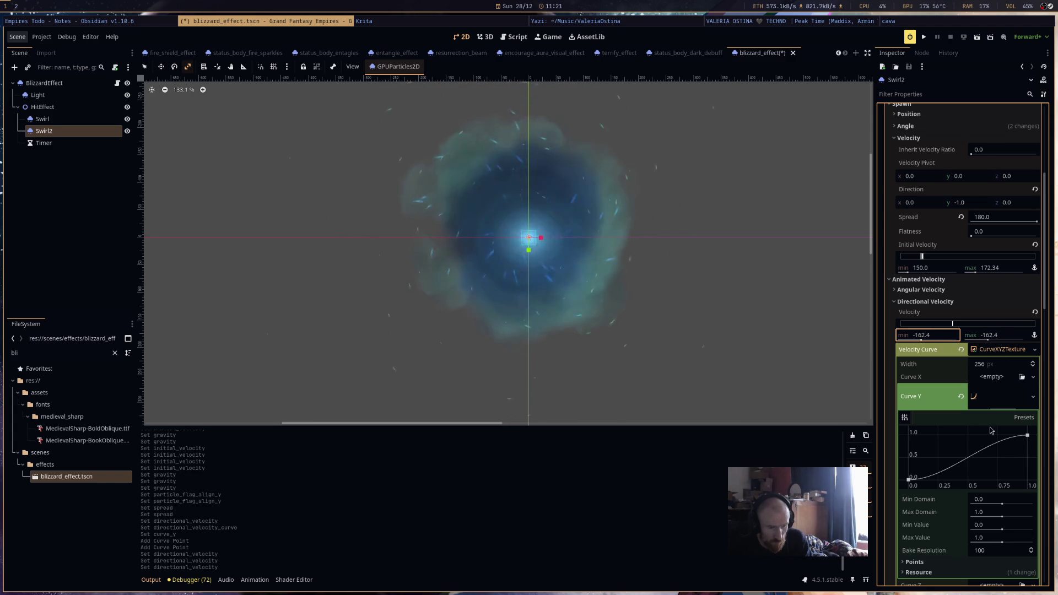
mouse_move(916, 481)
mouse_down()
mouse_move(885, 423)
mouse_move(876, 484)
mouse_up()
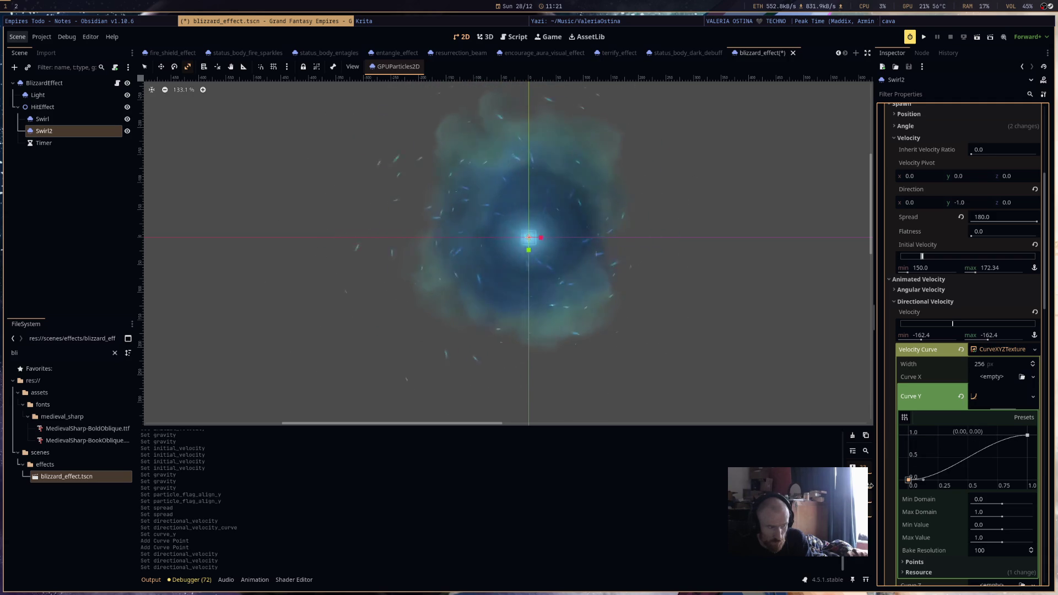
Save, turn off Emitting on Swirl2 and Swirl, and run the project.
scroll(648, 317, down, 5)
key(ctrl+s)
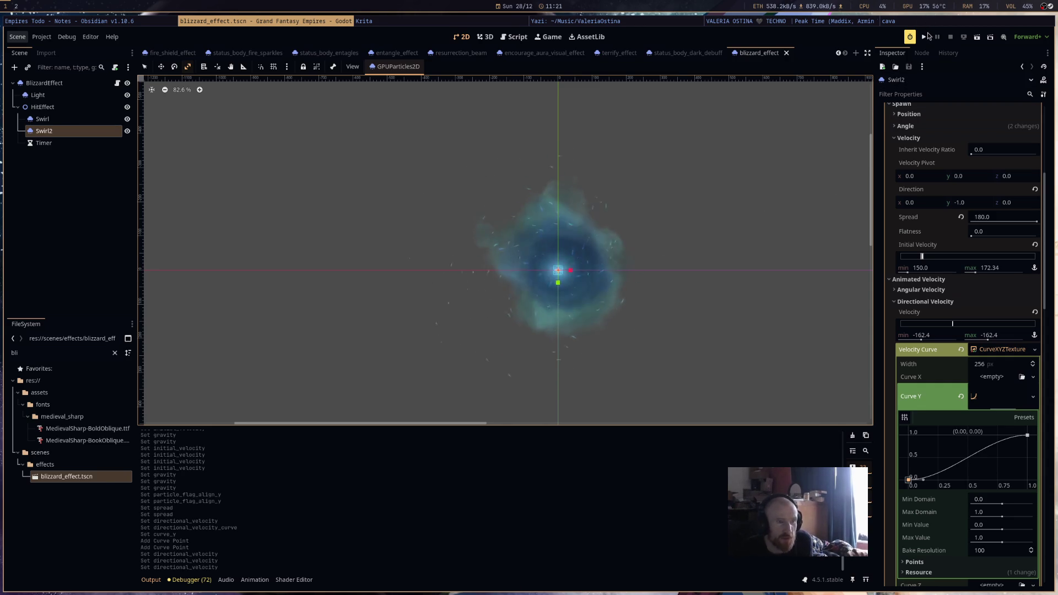
scroll(924, 137, up, 5)
click(966, 122)
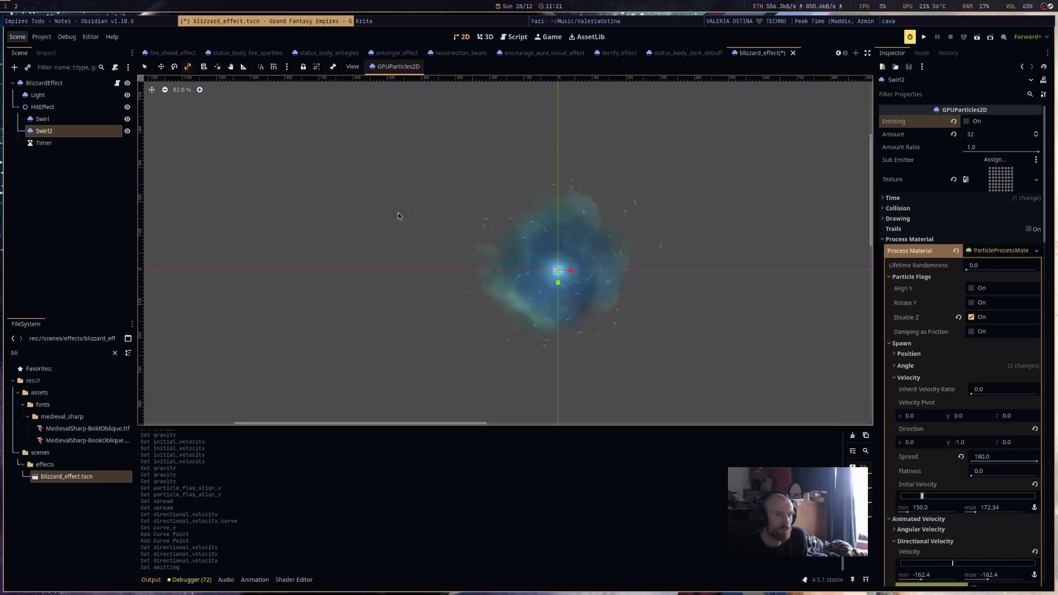
click(43, 119)
click(966, 121)
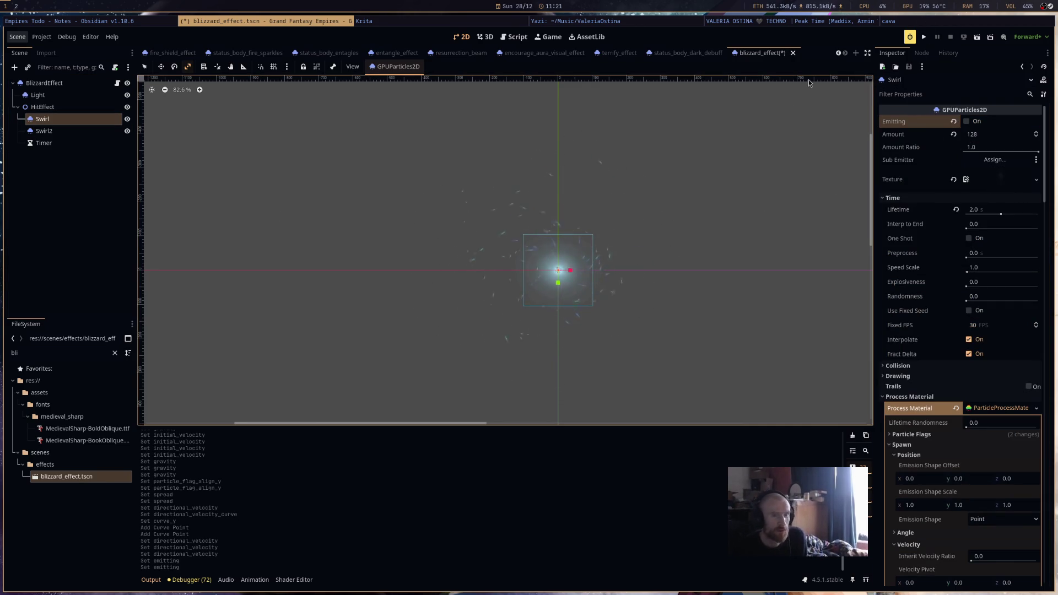
click(923, 37)
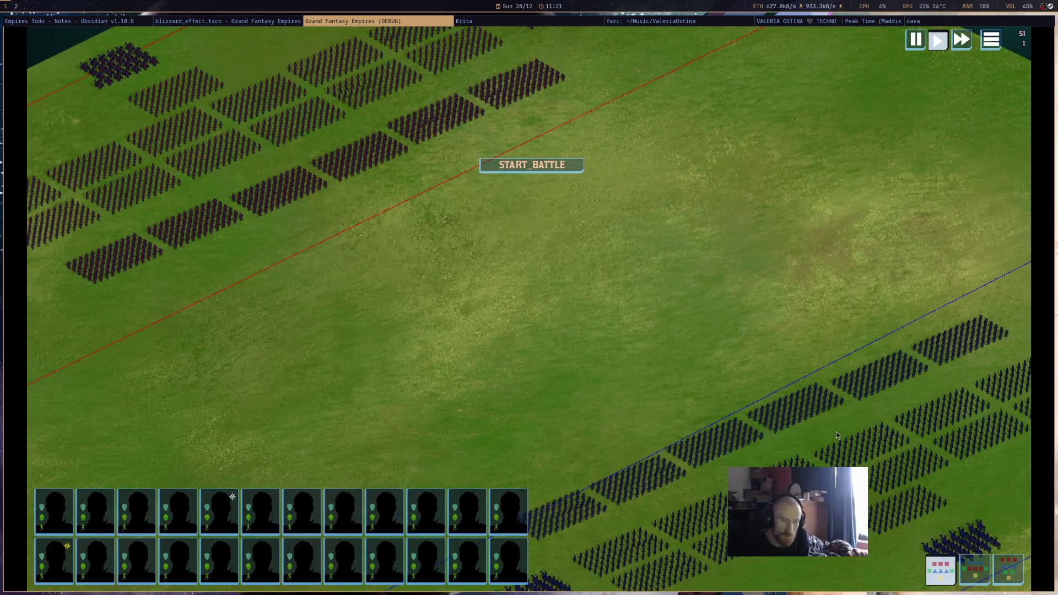
Cast the blizzard from a selected formation onto the battlefield, zoom around, then quit with F8.
click(992, 547)
click(974, 530)
click(479, 259)
scroll(528, 363, up, 3)
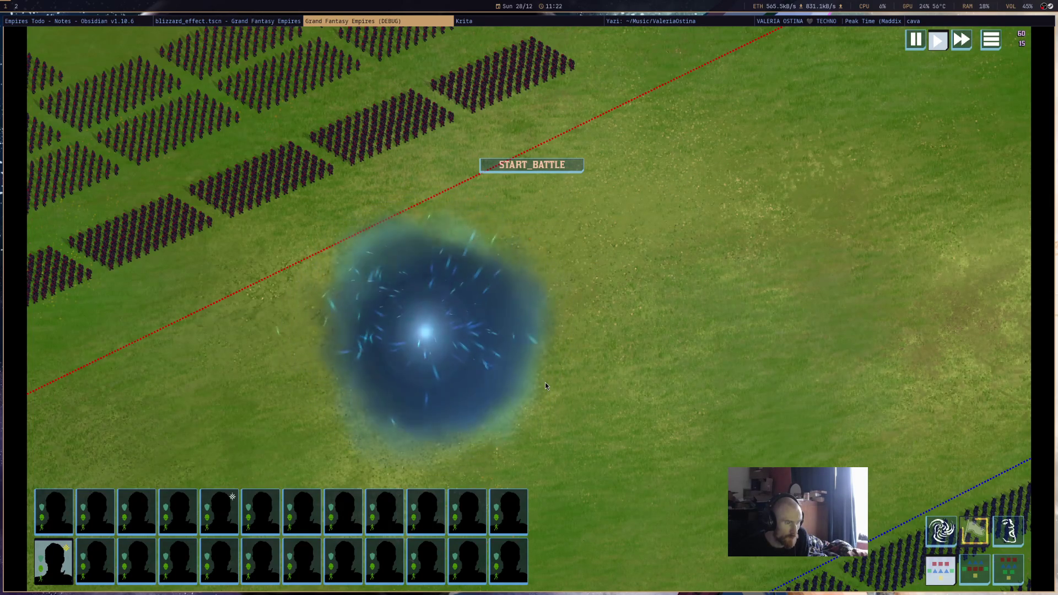
scroll(545, 383, down, 3)
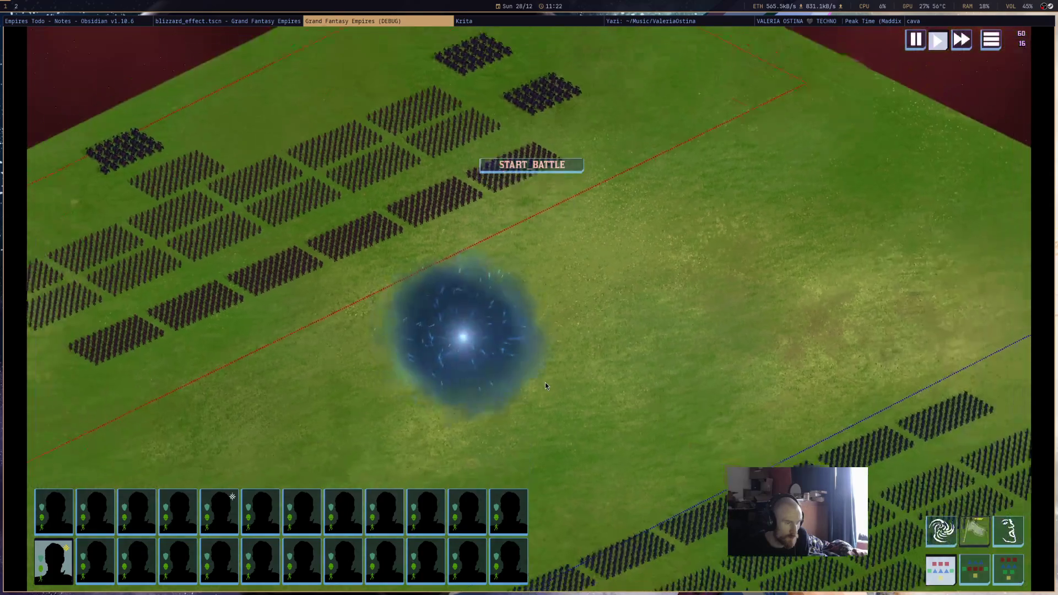
scroll(545, 386, down, 2)
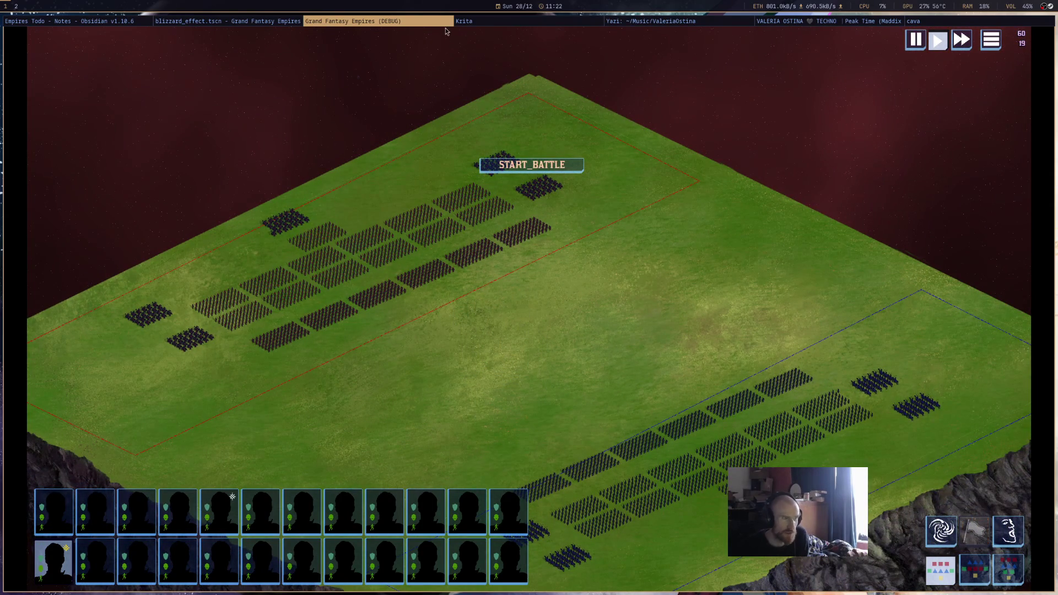
key(F8)
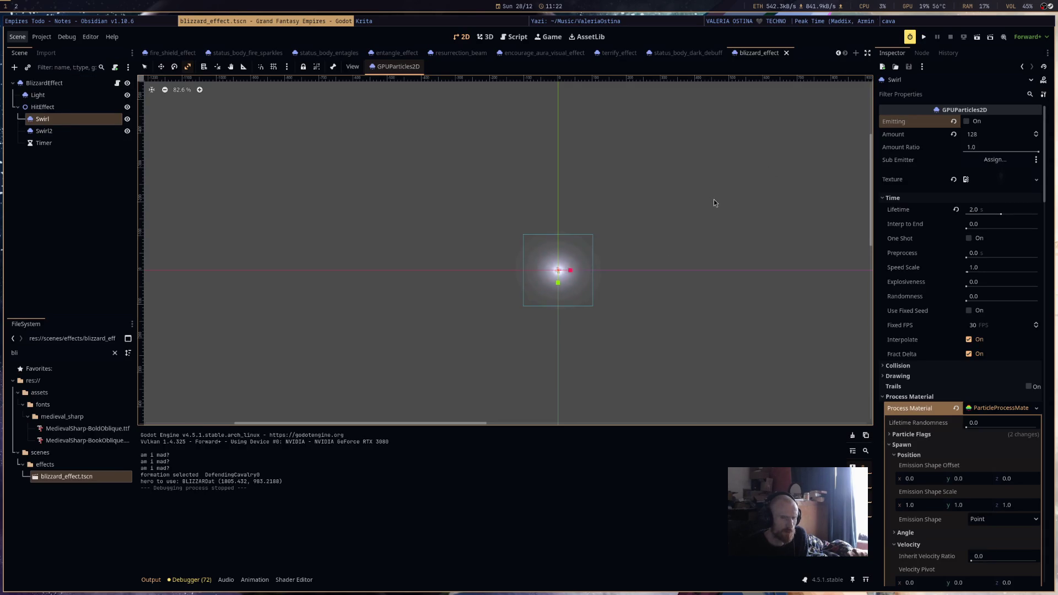
Select Swirl2, tick Emitting again, and review its process material sections.
click(84, 133)
click(967, 121)
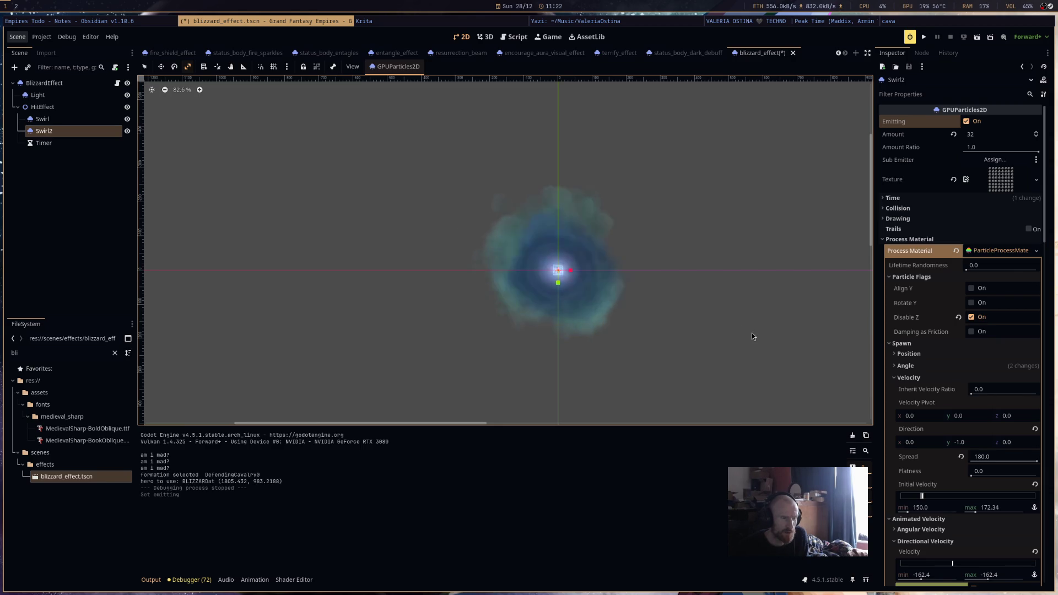
scroll(1013, 551, down, 10)
scroll(1012, 551, down, 5)
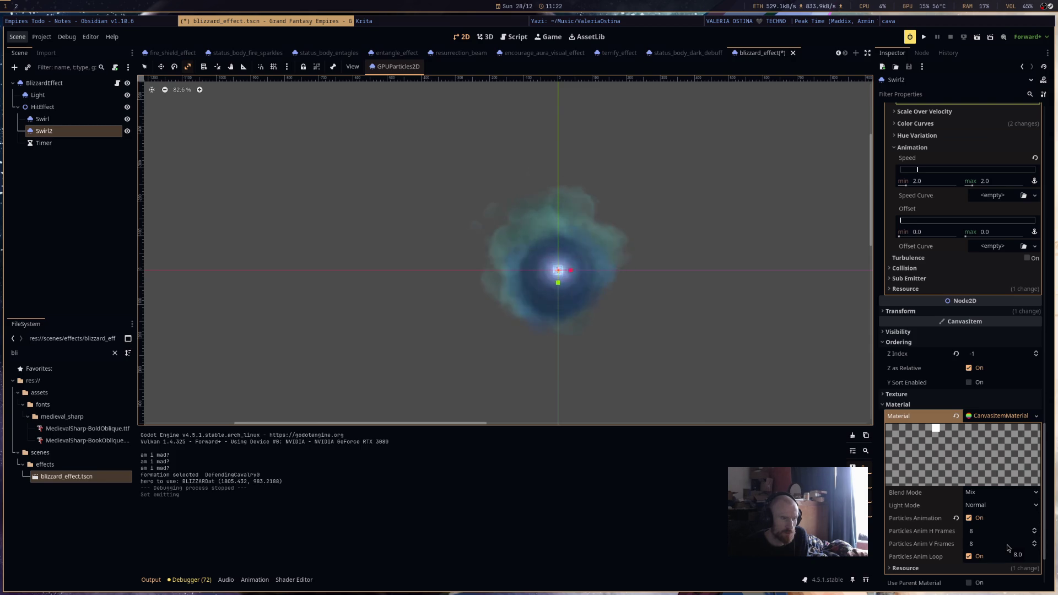
scroll(1007, 547, up, 4)
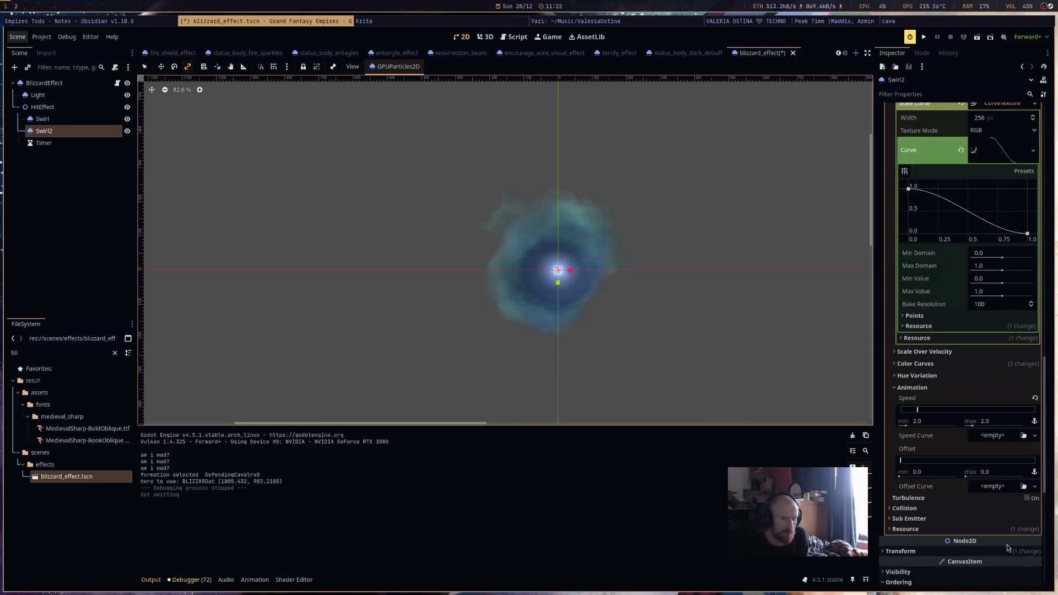
scroll(1007, 547, up, 3)
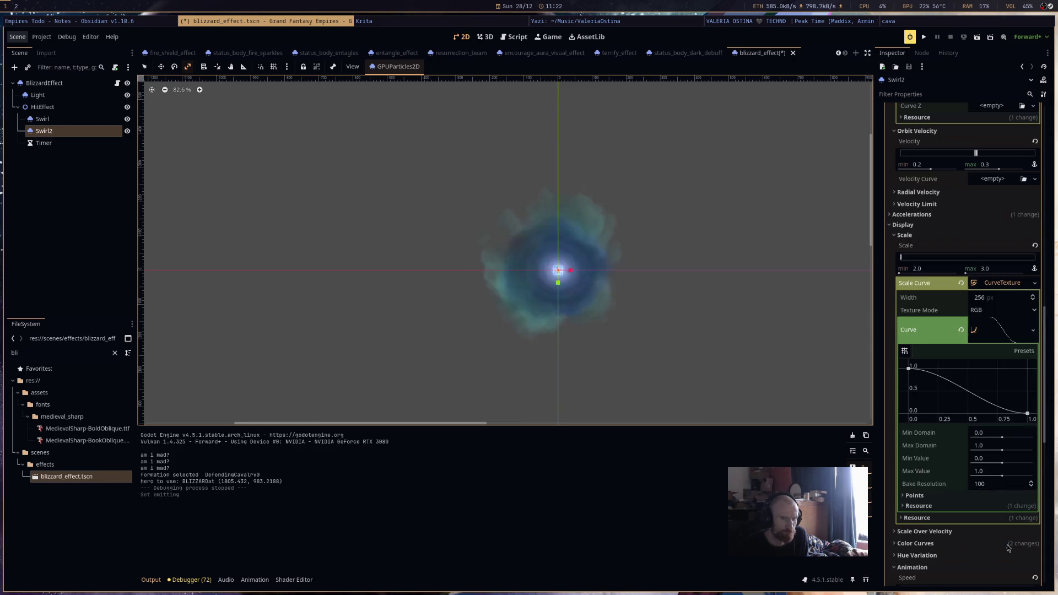
scroll(1007, 547, up, 15)
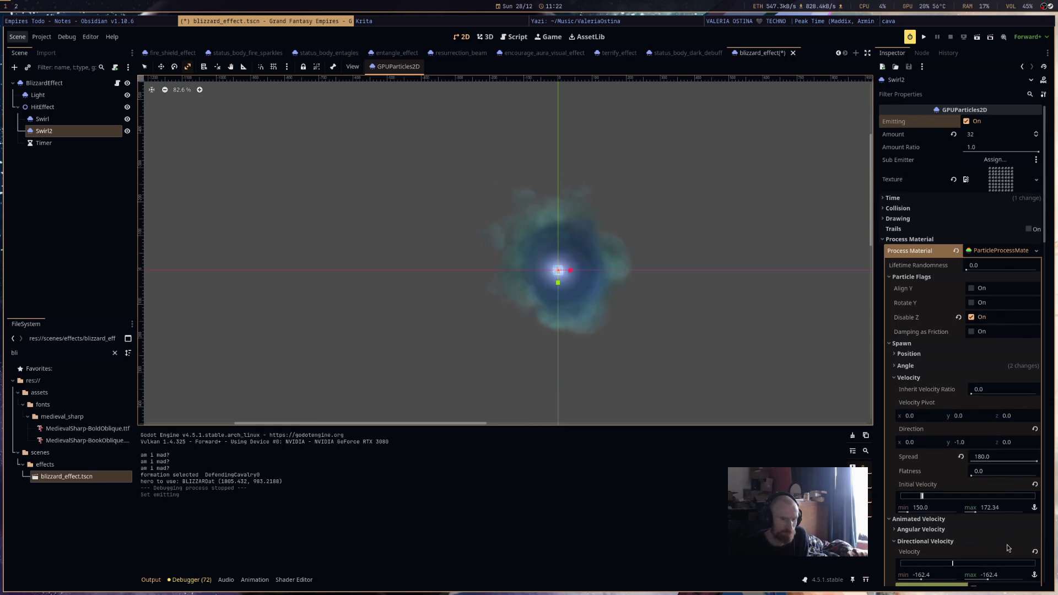
scroll(1007, 547, down, 5)
scroll(1007, 547, down, 3)
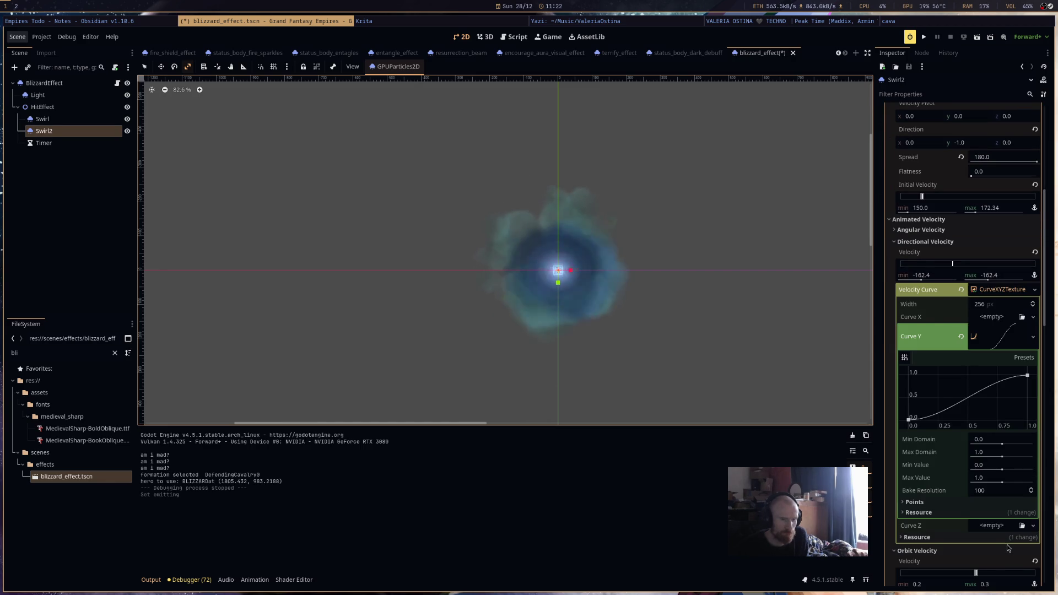
scroll(1007, 547, down, 8)
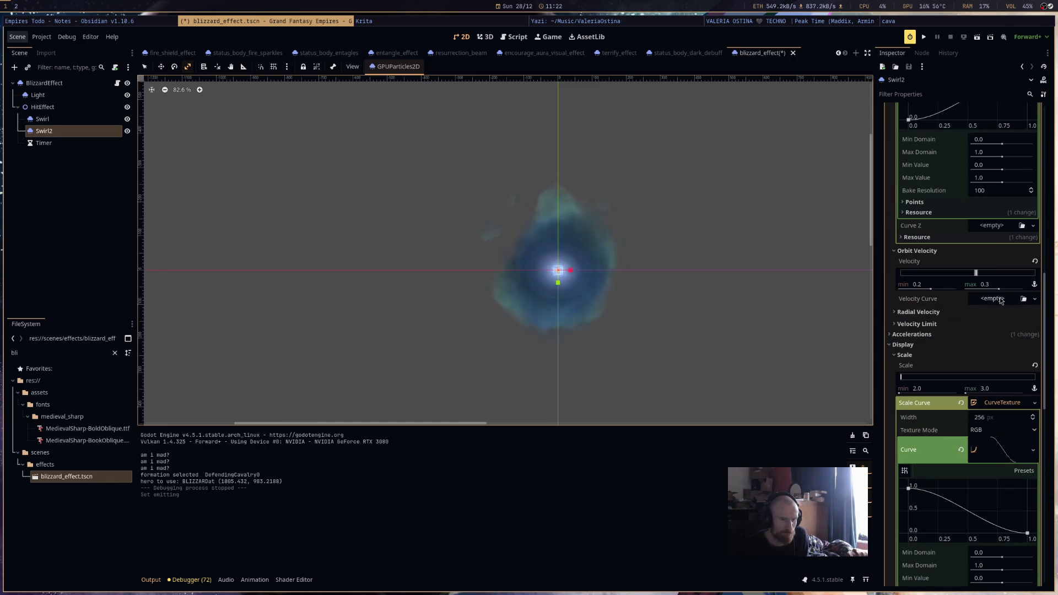
Widen Swirl2's orbit velocity to -0.579–0.981, save the scene and run the game.
drag(998, 290, 1003, 291)
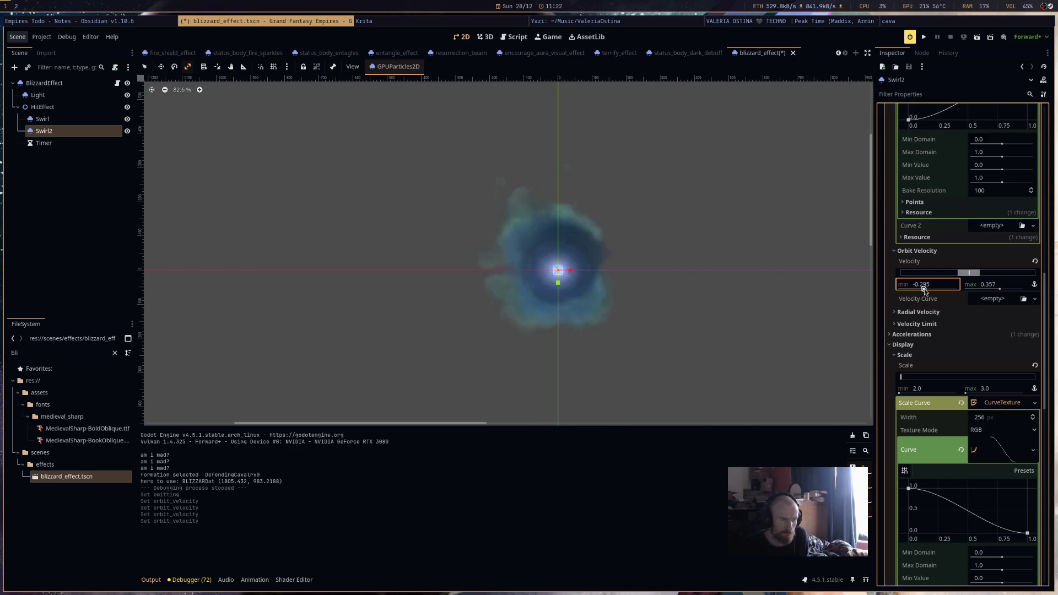
drag(921, 291, 1008, 290)
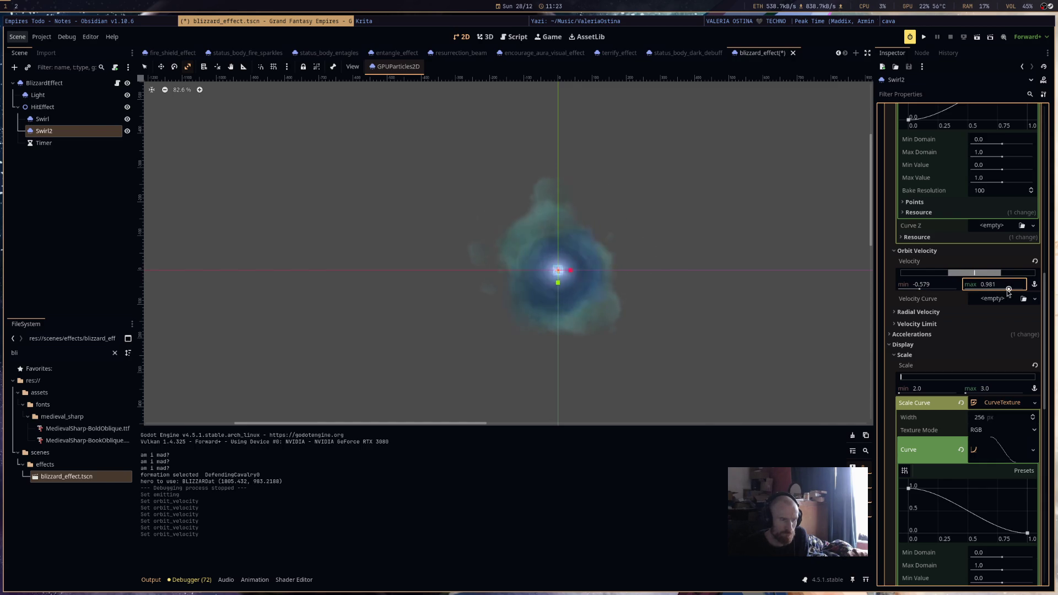
key(ctrl+s)
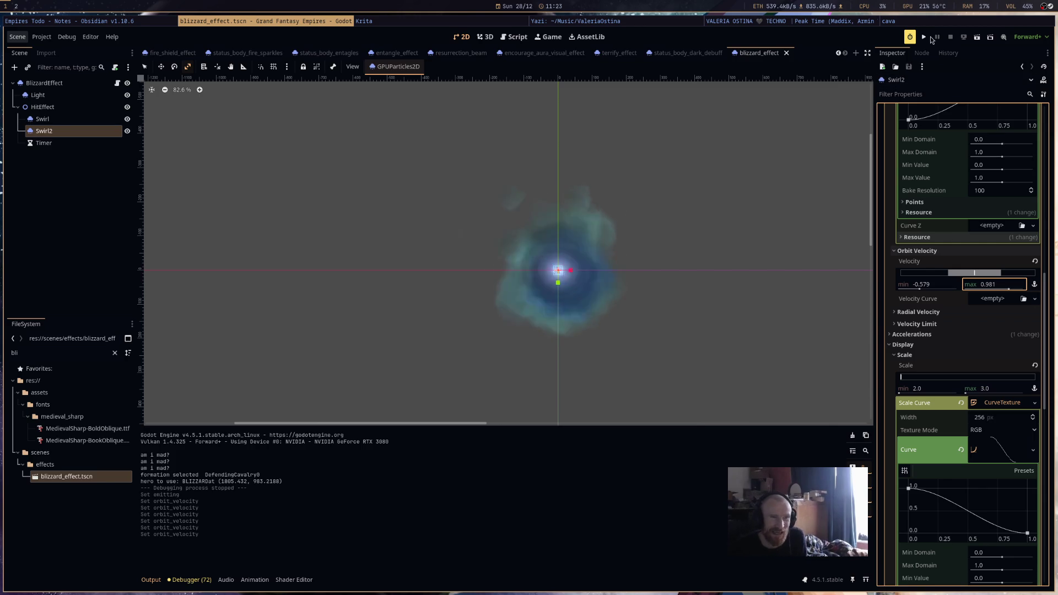
click(924, 37)
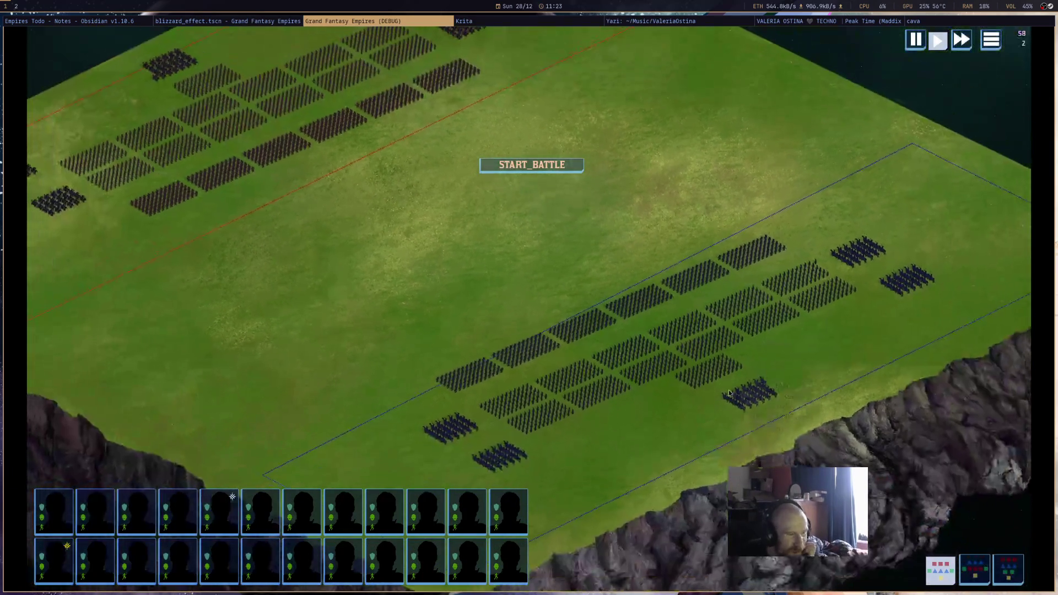
Cast the blizzard from the first lower-row formation onto the battlefield, then stop the run with F8.
click(737, 285)
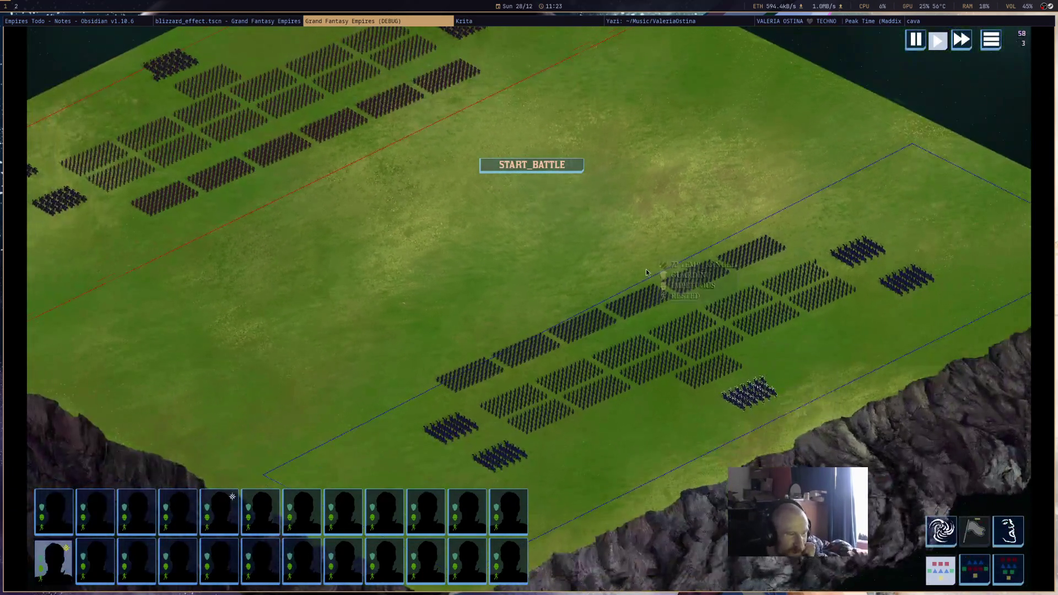
click(935, 534)
click(497, 220)
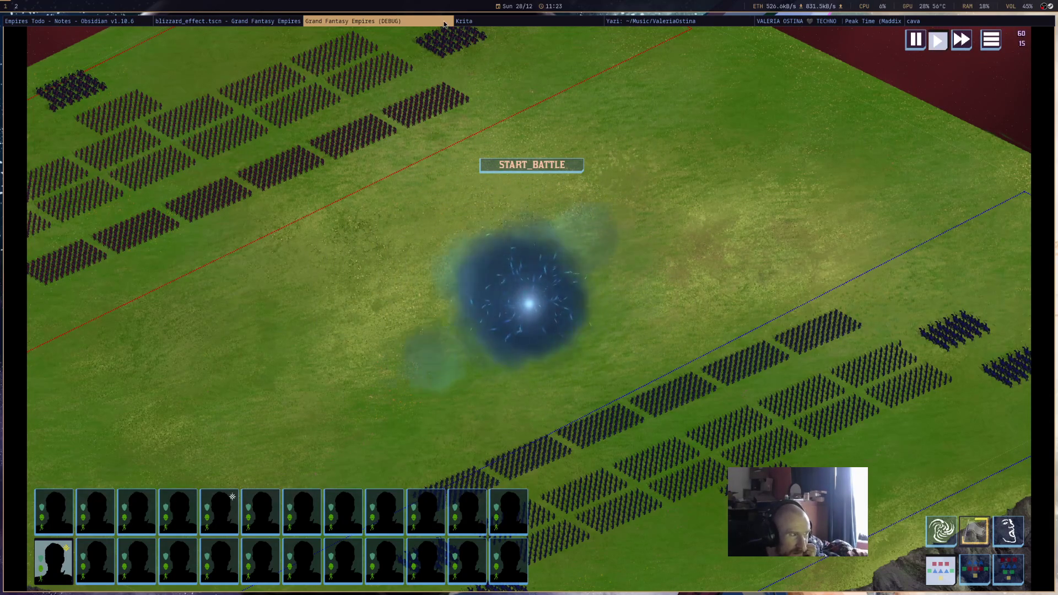
key(F8)
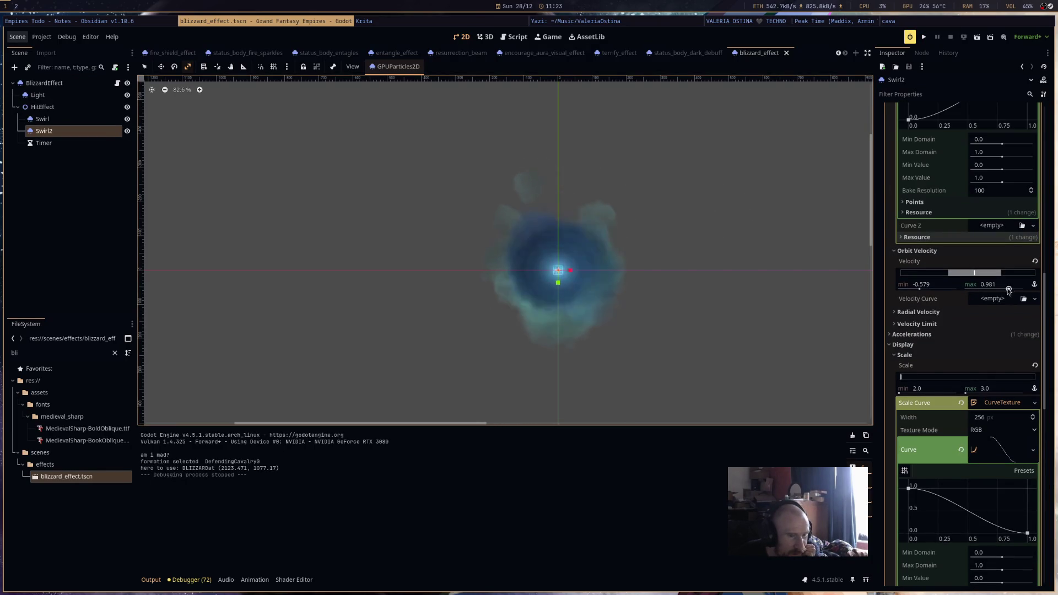
Narrow Swirl2's orbit velocity to 0.499–0.527, then enter '2lif' in the next field edited.
drag(921, 288, 938, 291)
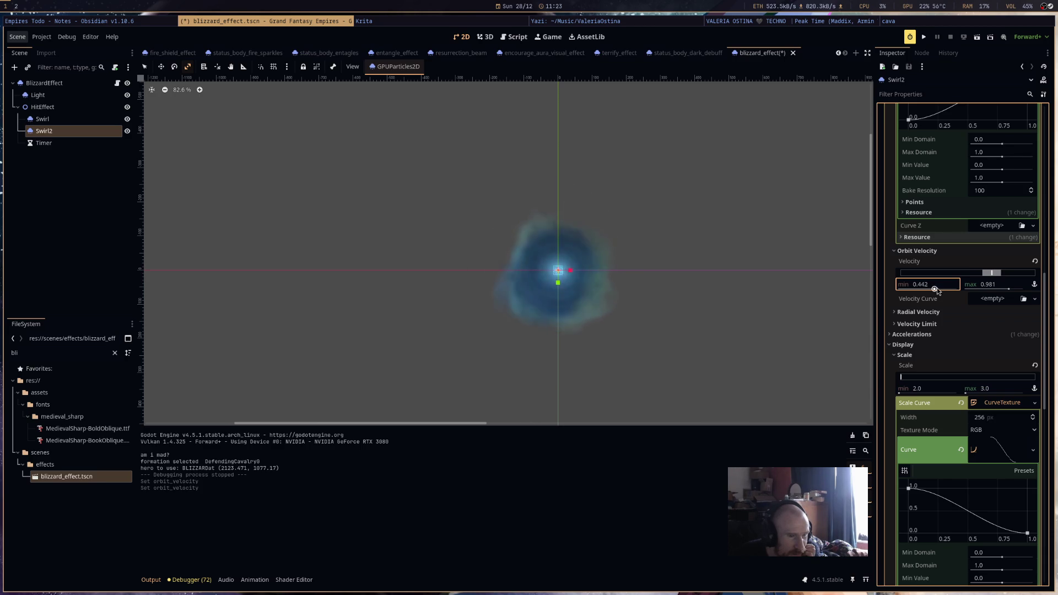
drag(1008, 289, 1003, 292)
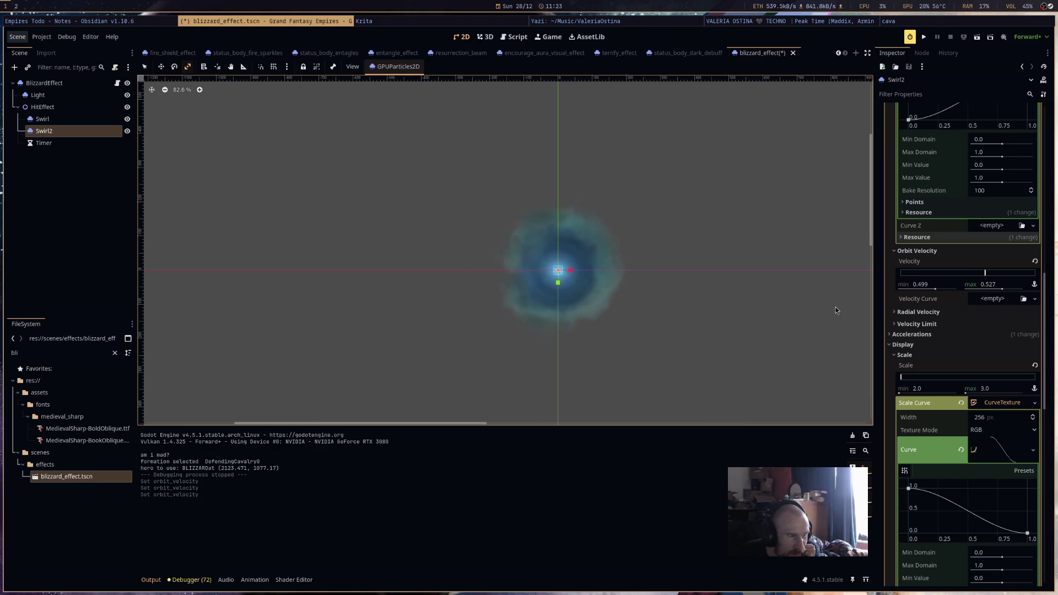
click(983, 392)
text(2)
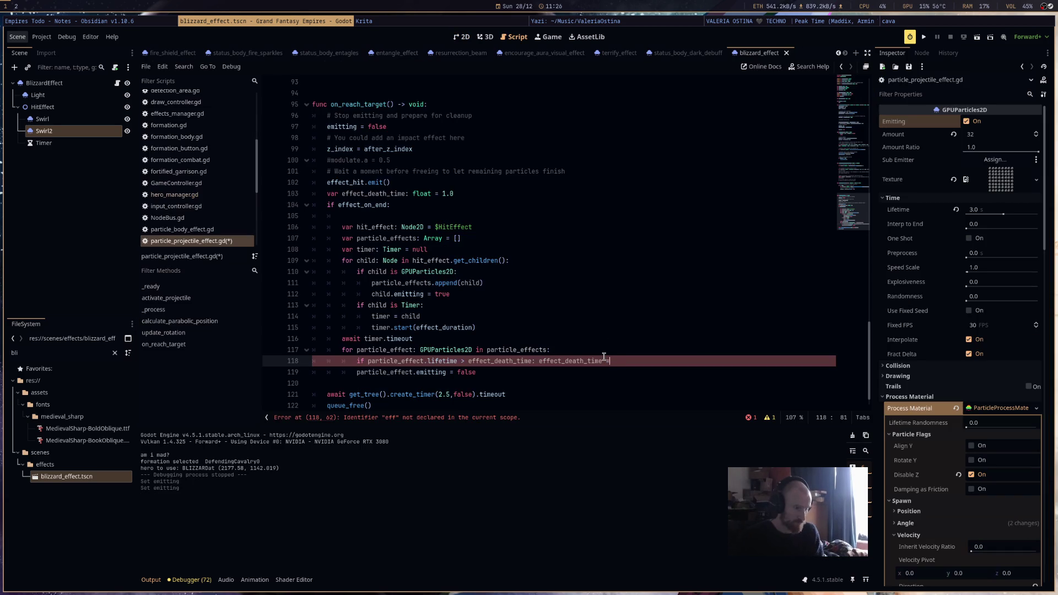
text(lifetime)
Assign effect_death_time = lifetime and replace the 2.5 timer delay with effect_death_time, then save.
key(Return)
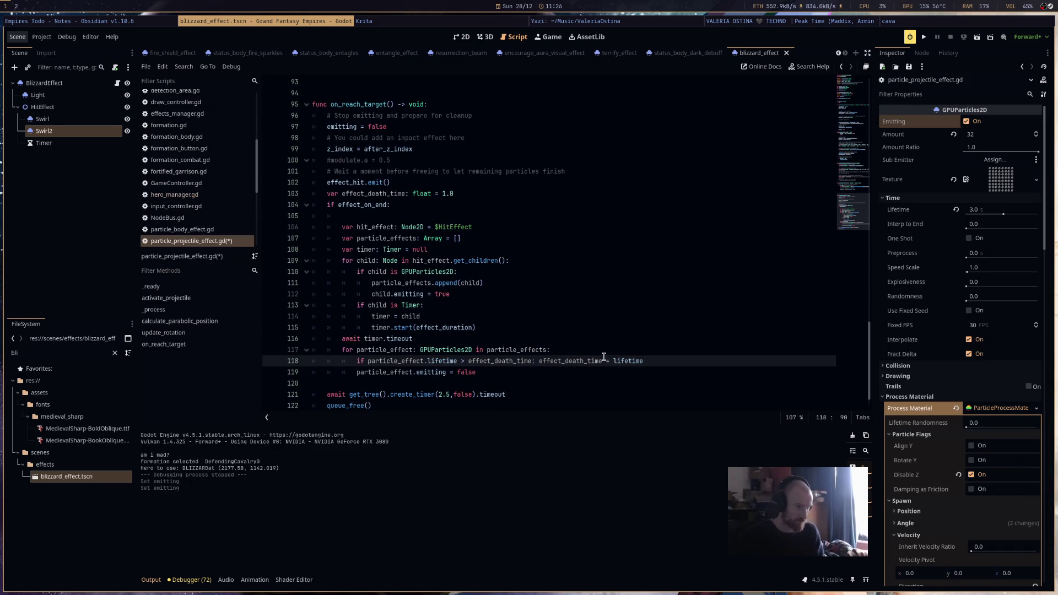
double_click(369, 193)
drag(437, 396, 445, 395)
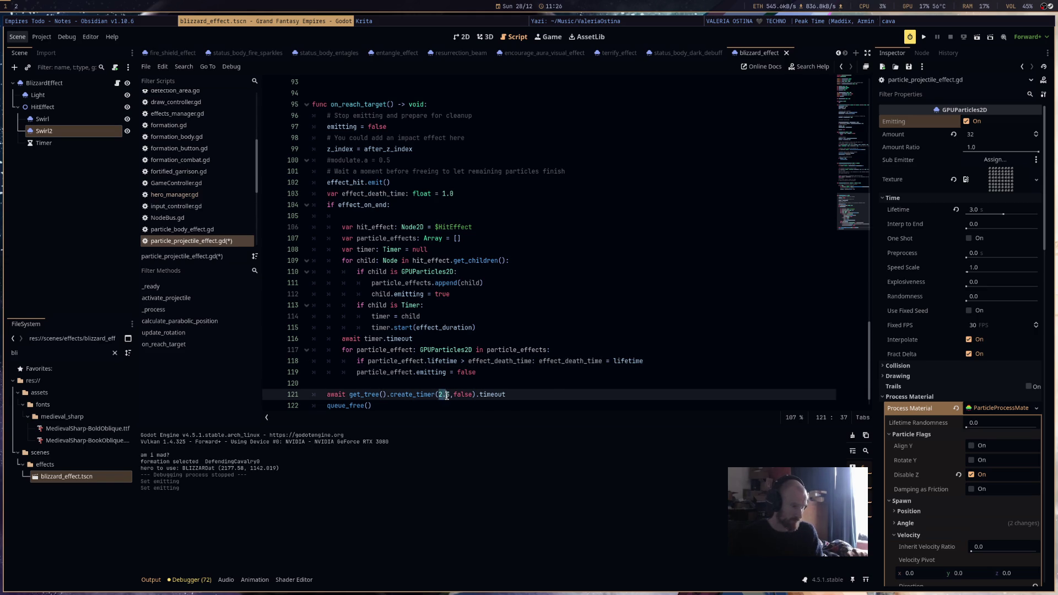
text(effect_death_time)
key(ctrl+s)
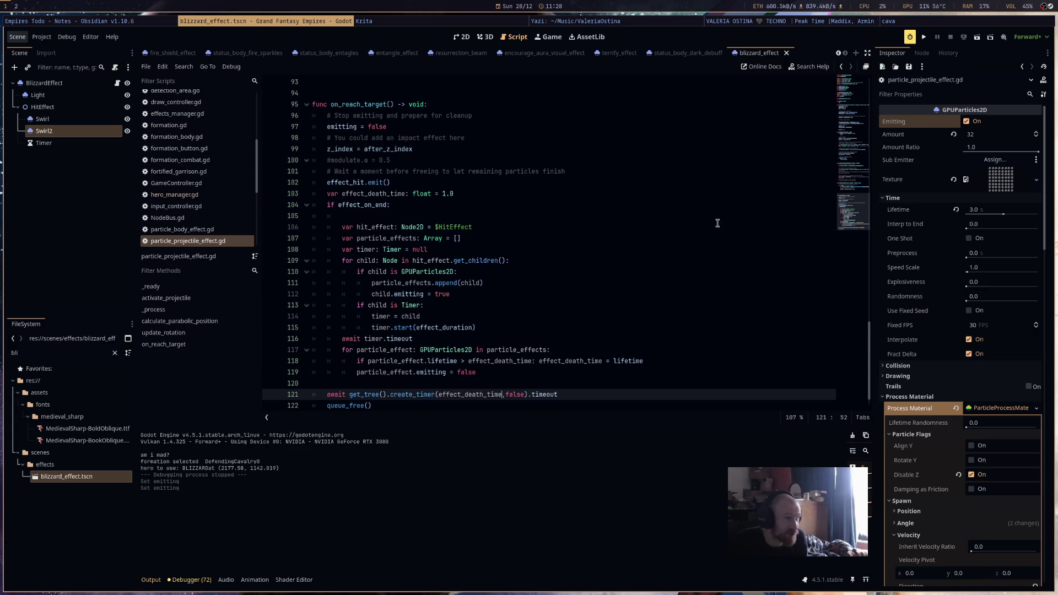
click(462, 37)
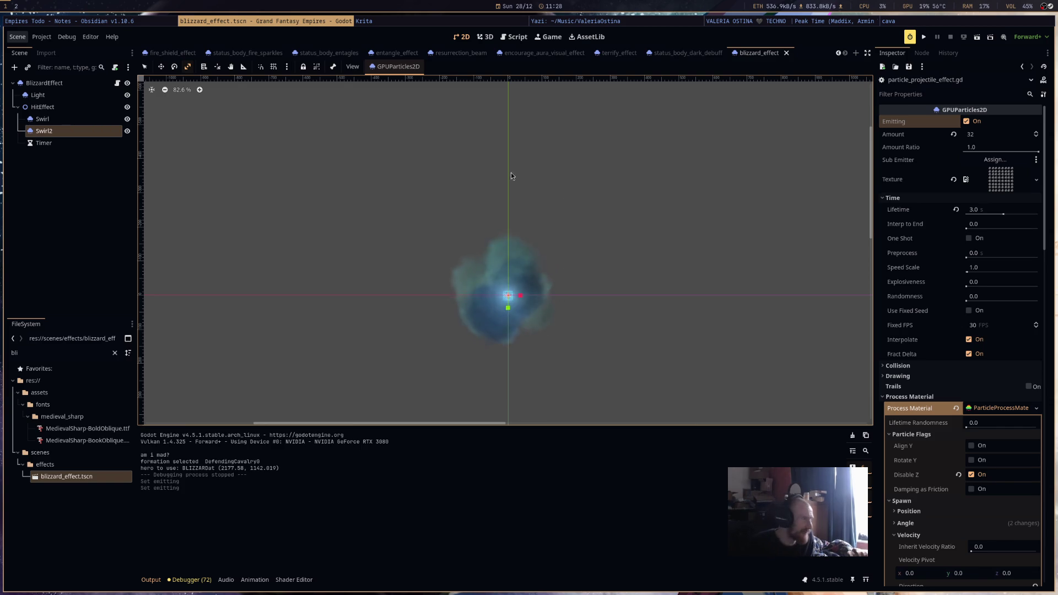
Raise Swirl2's initial velocity to a fixed 256.38 and run the game.
scroll(525, 355, up, 7)
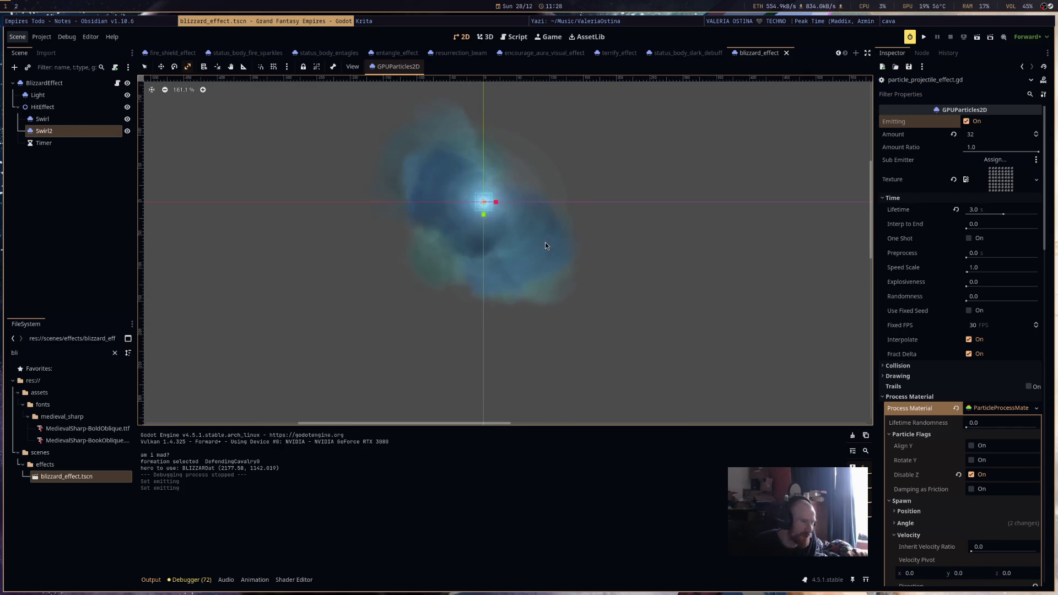
scroll(986, 432, down, 5)
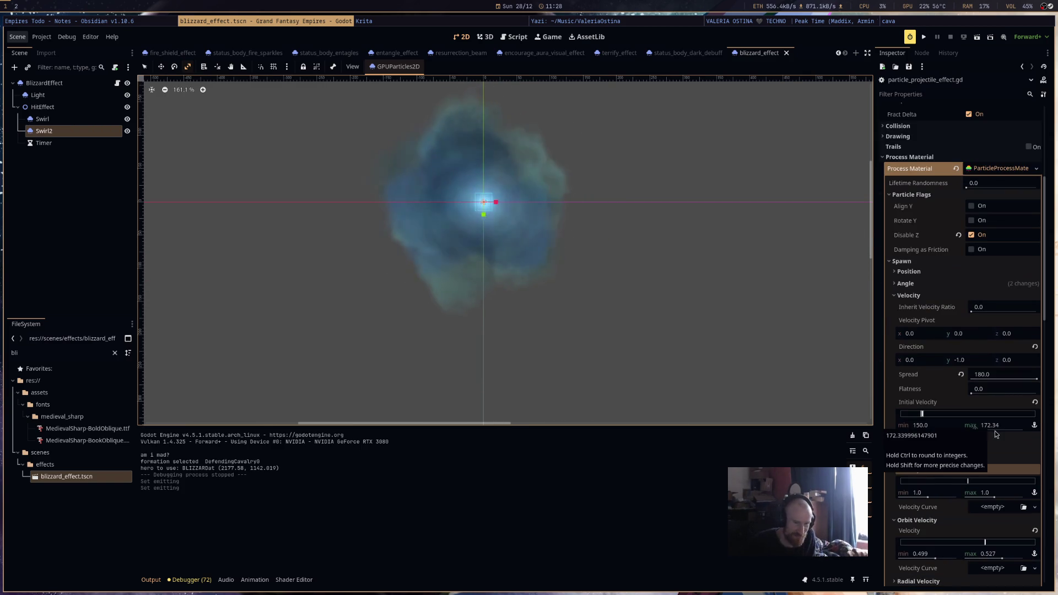
mouse_move(913, 429)
mouse_down()
mouse_move(947, 429)
mouse_move(917, 429)
mouse_up()
scroll(688, 259, down, 4)
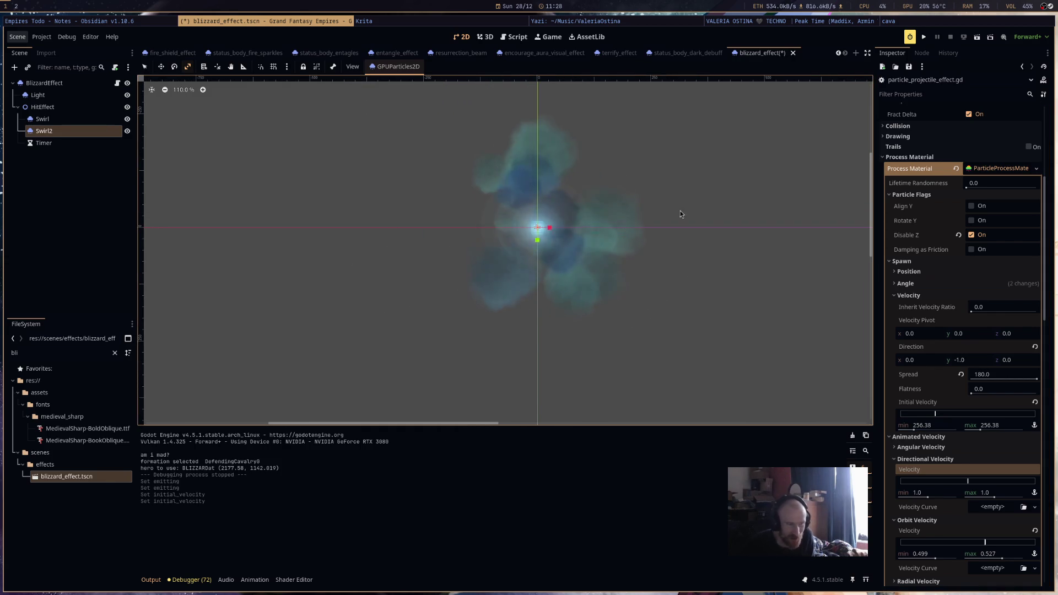
click(923, 37)
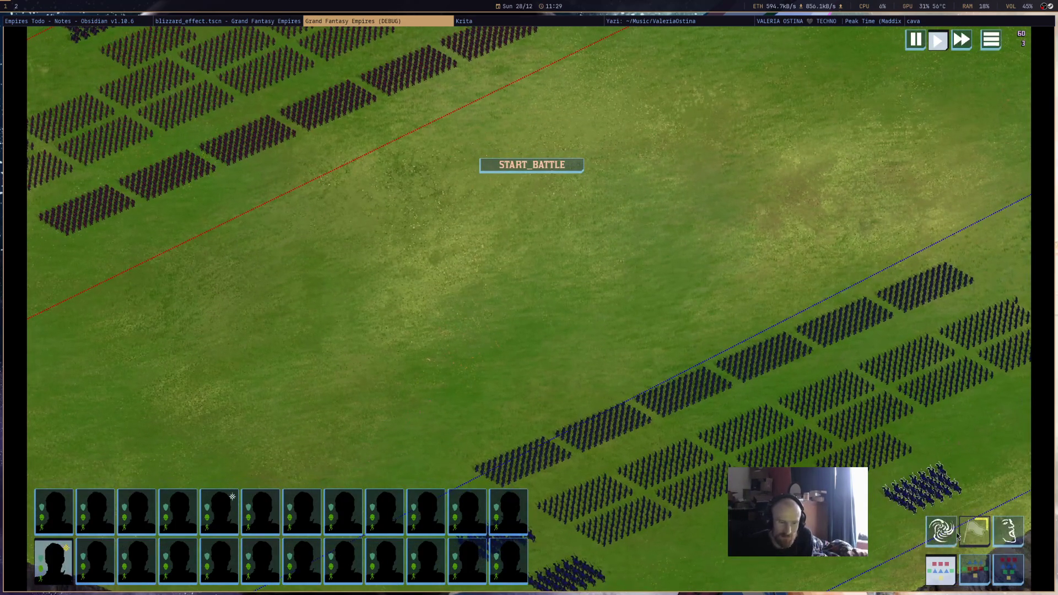
Cast the blizzard on the field, pan and zoom onto it, then close the game with Alt+F4.
right_click(577, 313)
click(578, 312)
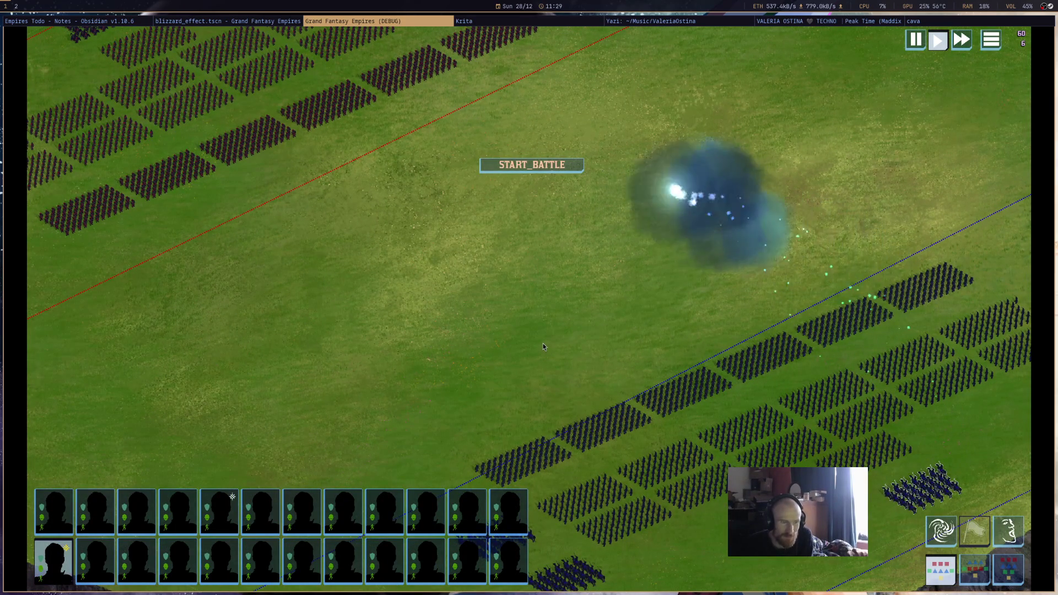
drag(567, 318, 713, 401)
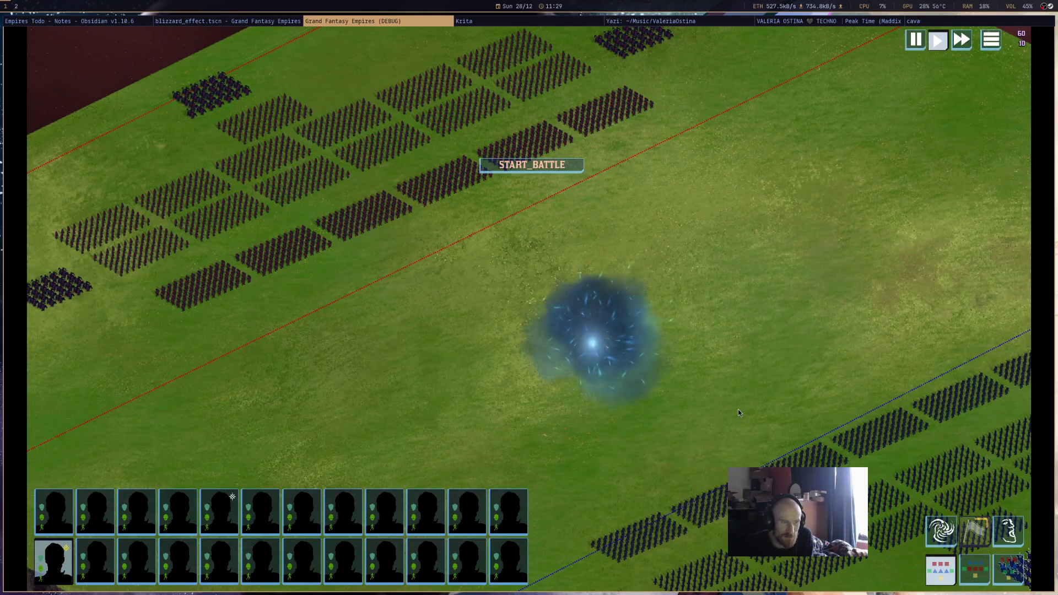
scroll(661, 372, up, 2)
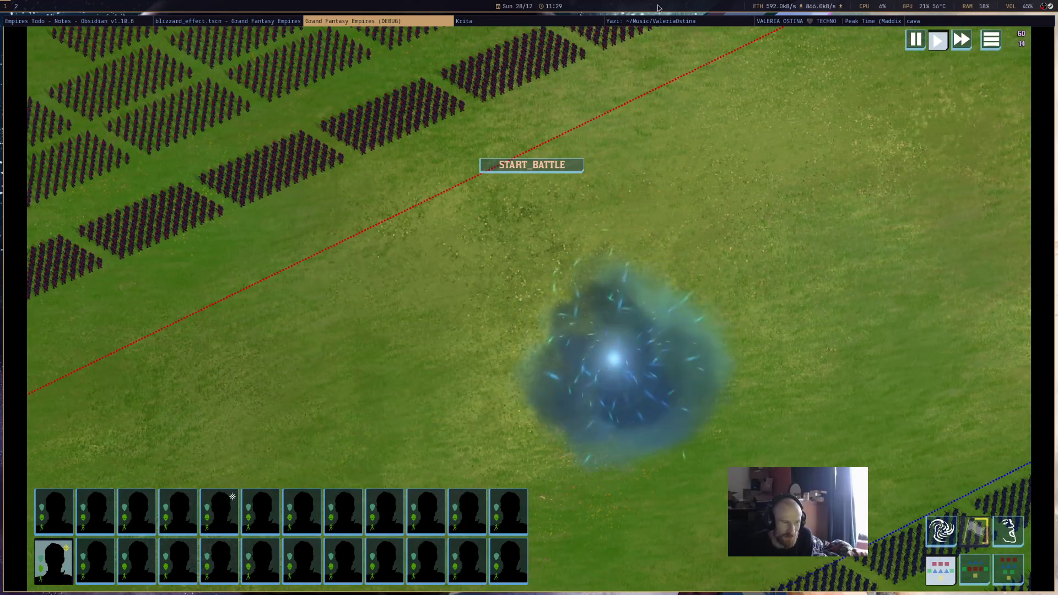
key(alt+F4)
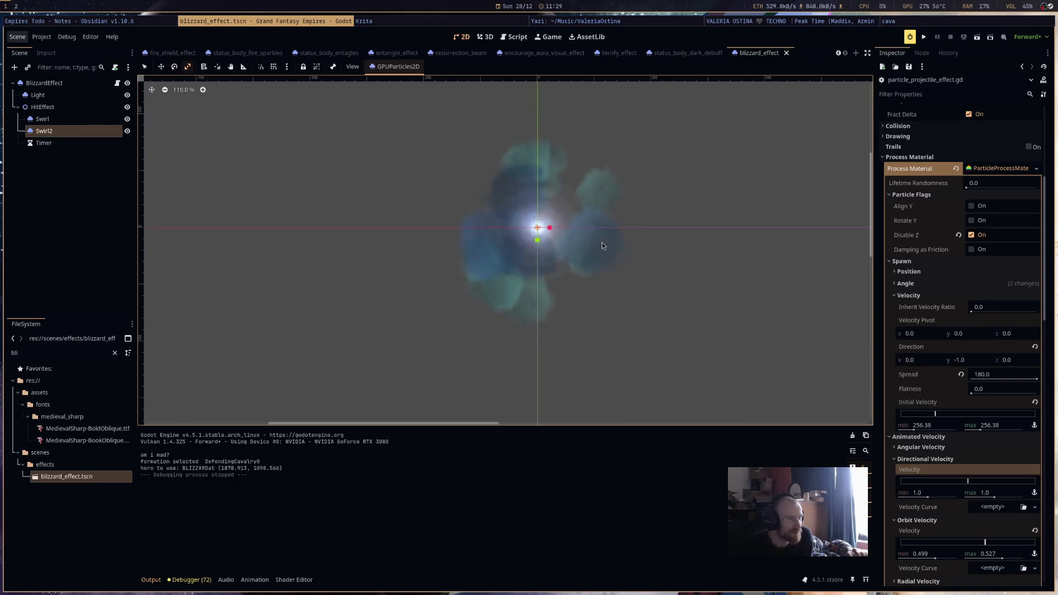
Set the Swirl node's Amount to 1, keep the node at the delete prompt, and save.
click(42, 118)
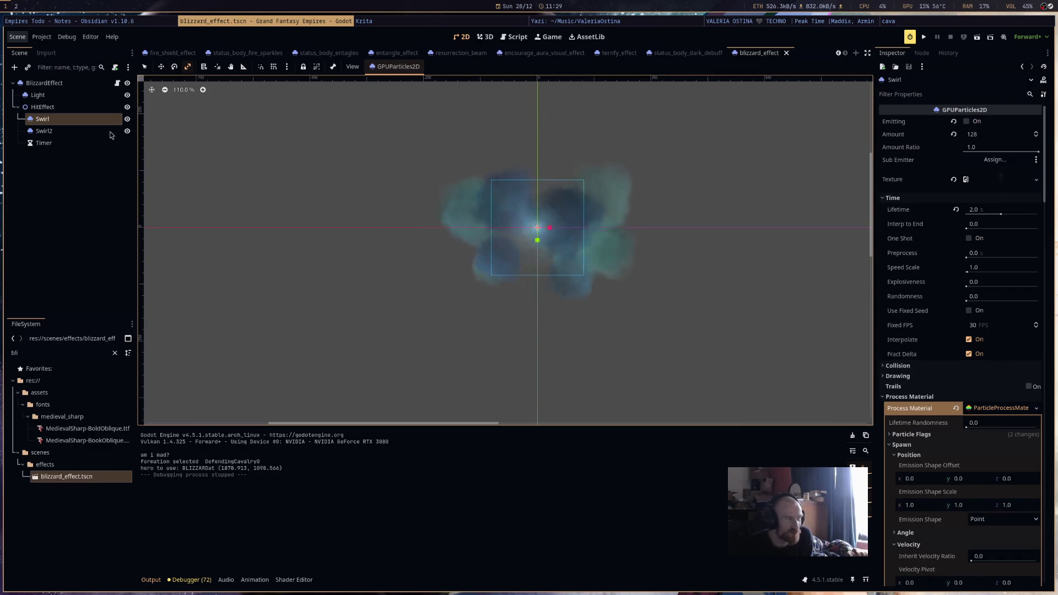
scroll(984, 447, down, 5)
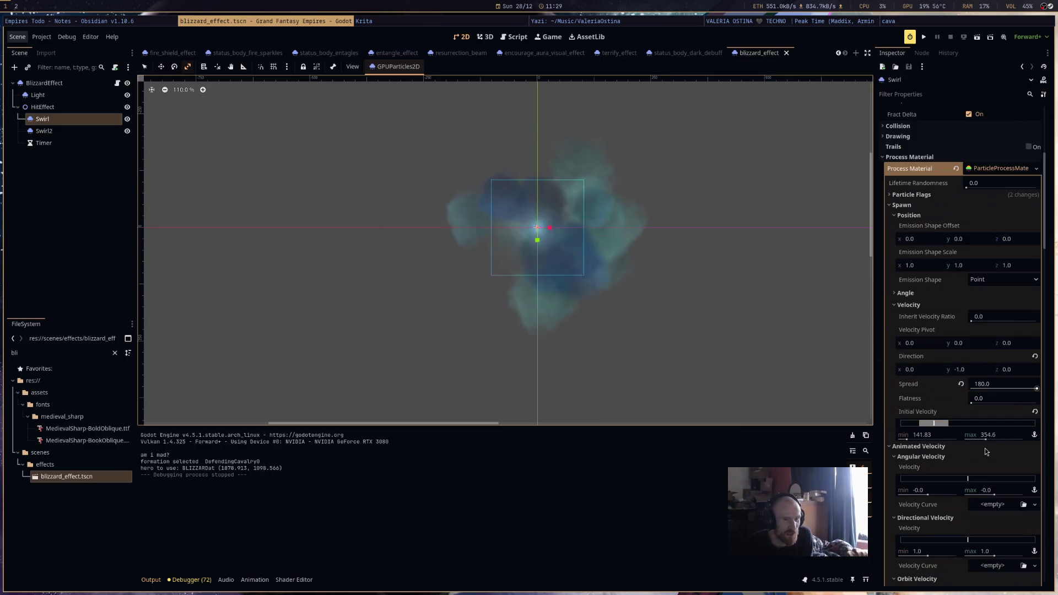
scroll(983, 448, up, 6)
click(980, 135)
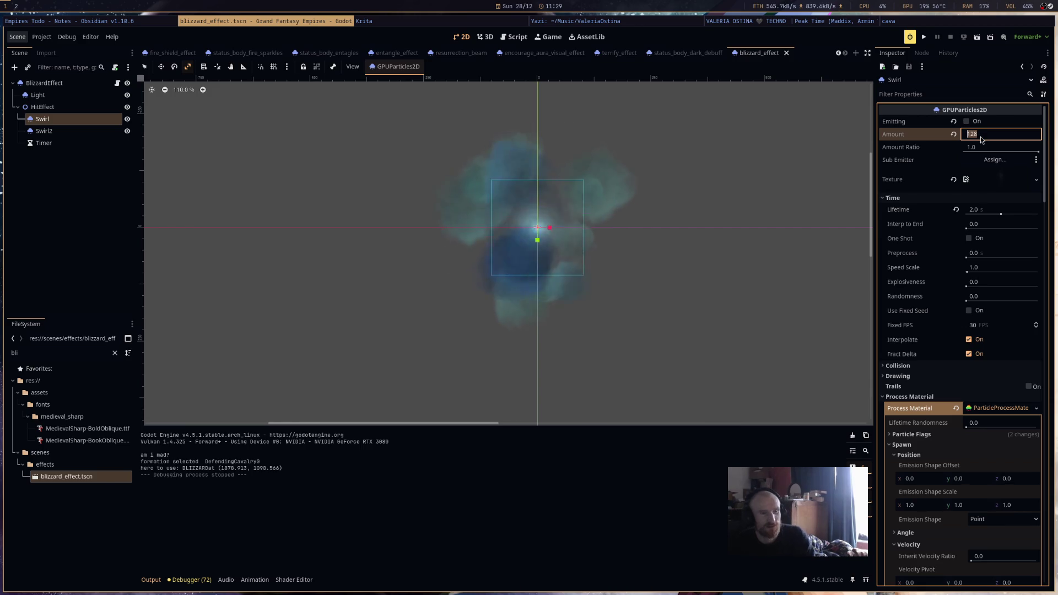
text(1)
key(Delete)
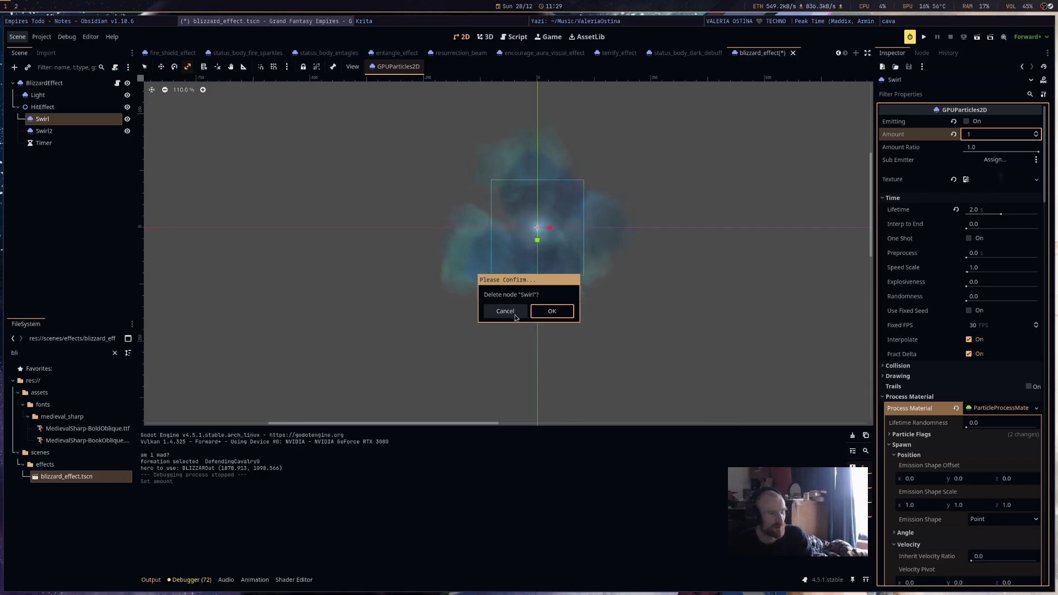
click(520, 316)
key(ctrl+s)
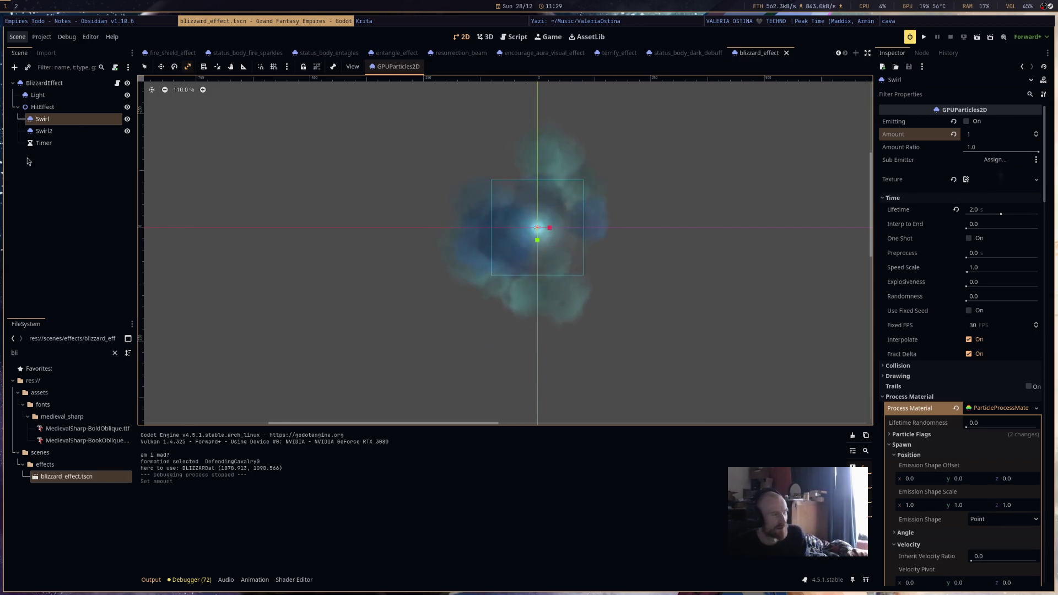
Select Swirl2, then open BlizzardEffect's attached particle_projectile_effect.gd script.
click(74, 131)
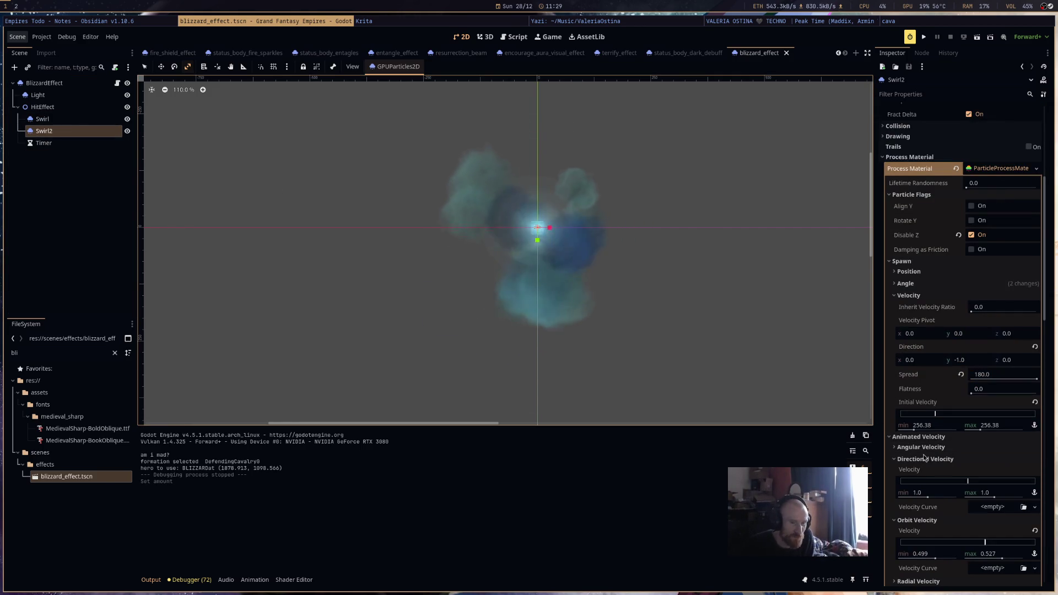
scroll(959, 468, down, 4)
scroll(960, 471, down, 2)
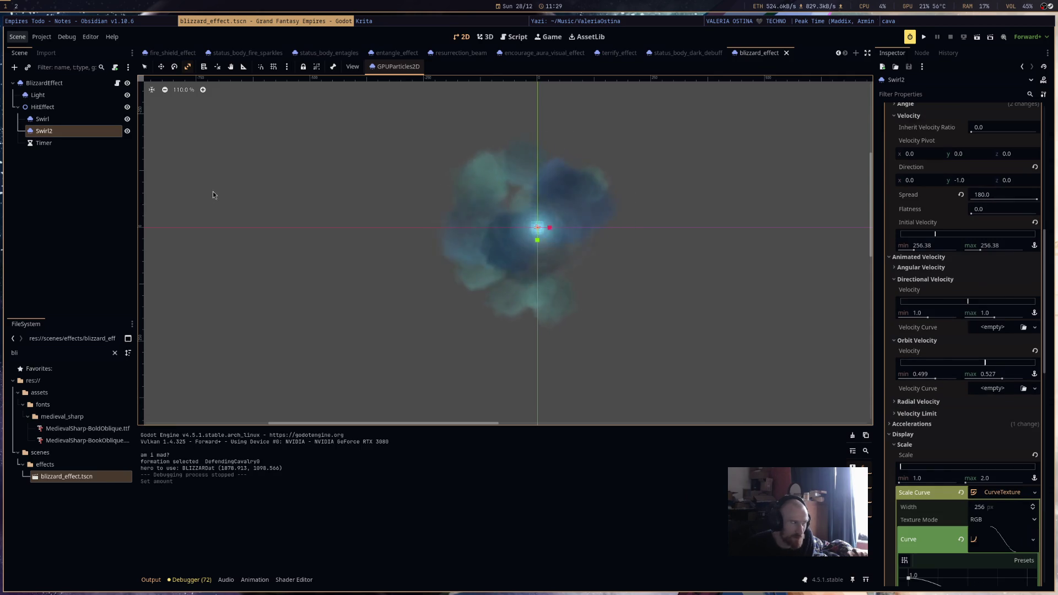
click(117, 84)
click(117, 84)
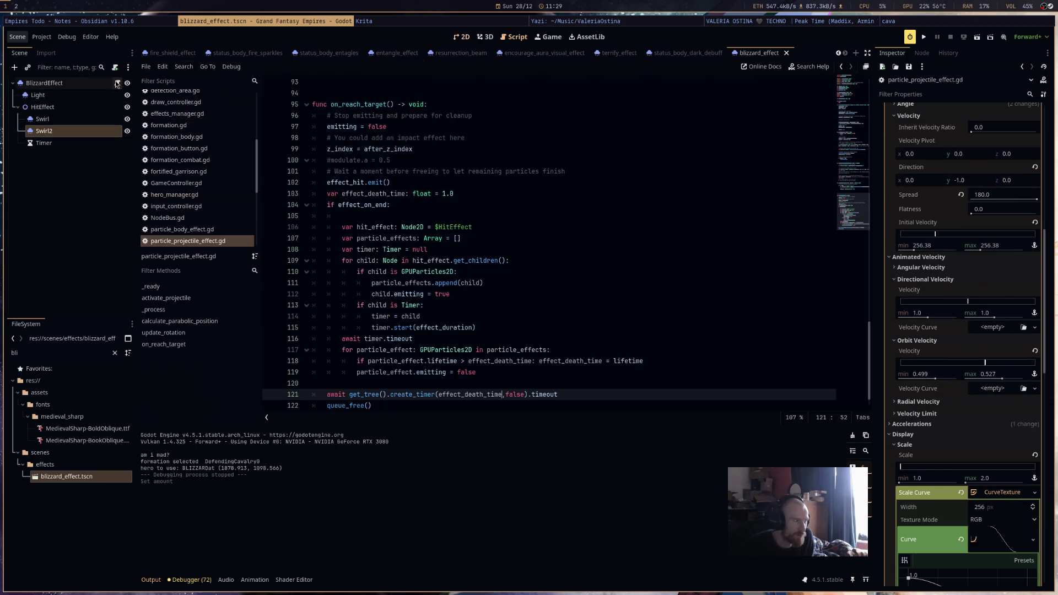
scroll(558, 275, up, 5)
scroll(559, 331, down, 5)
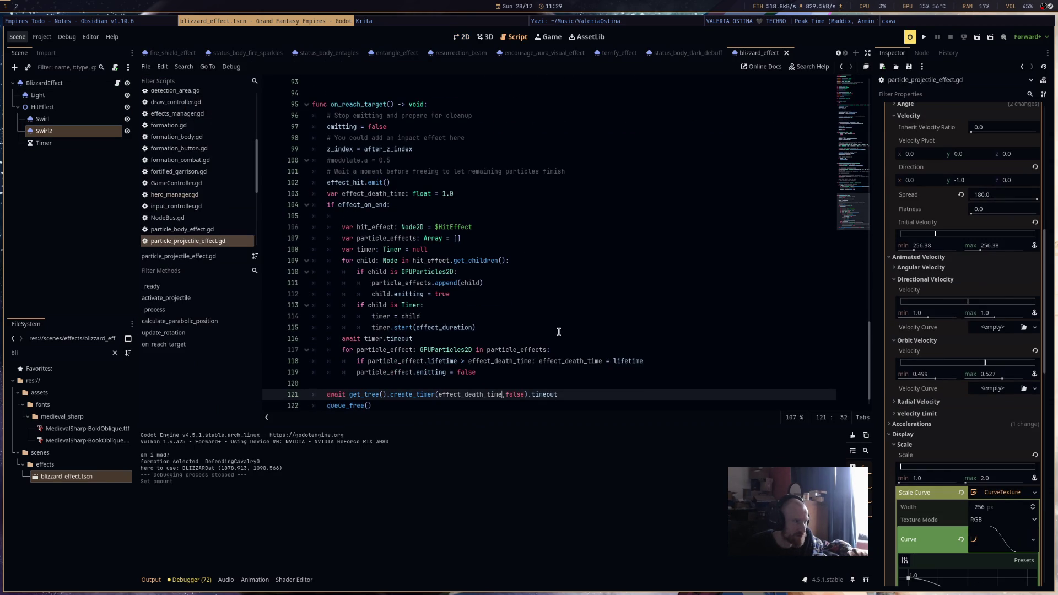
scroll(557, 304, up, 14)
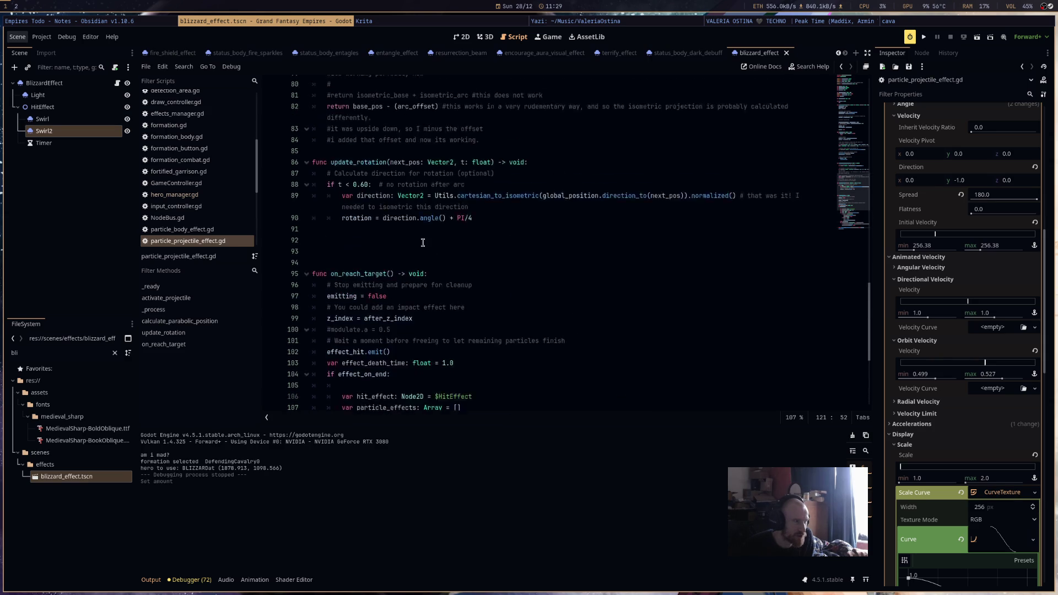
Review the script, selecting the hit-effect particle loop and the pass line in _ready.
scroll(529, 298, down, 15)
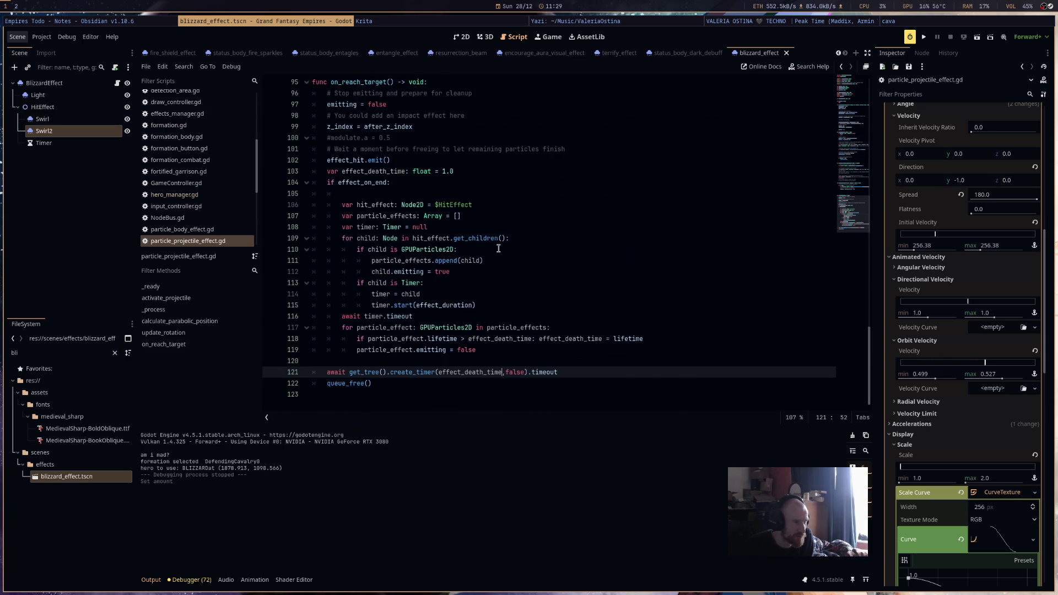
drag(498, 248, 294, 241)
key(shift+Up)
key(shift+Up)
key(shift+Up)
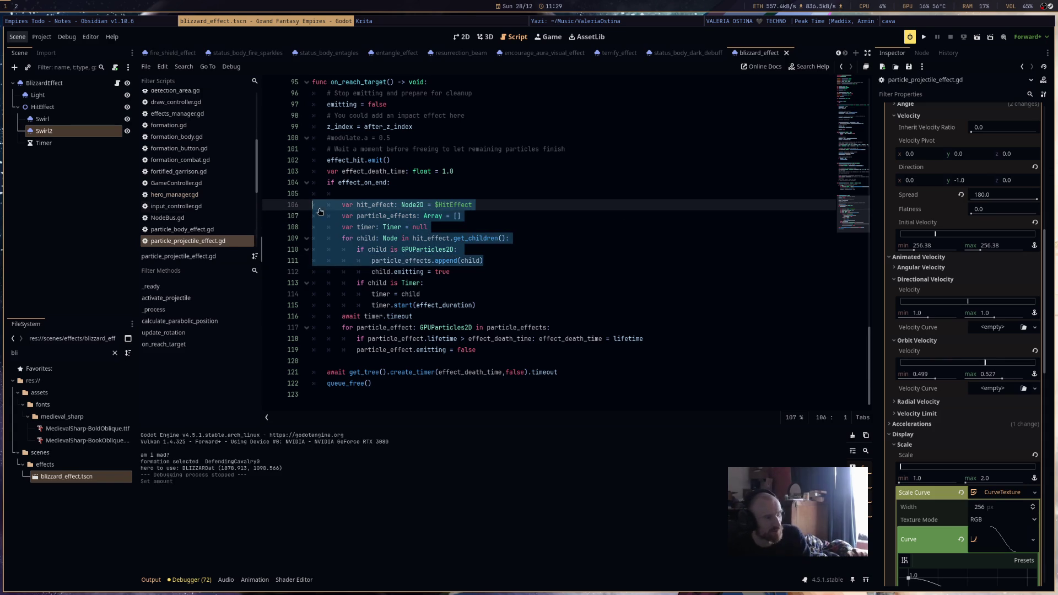
scroll(696, 234, up, 14)
scroll(696, 234, up, 15)
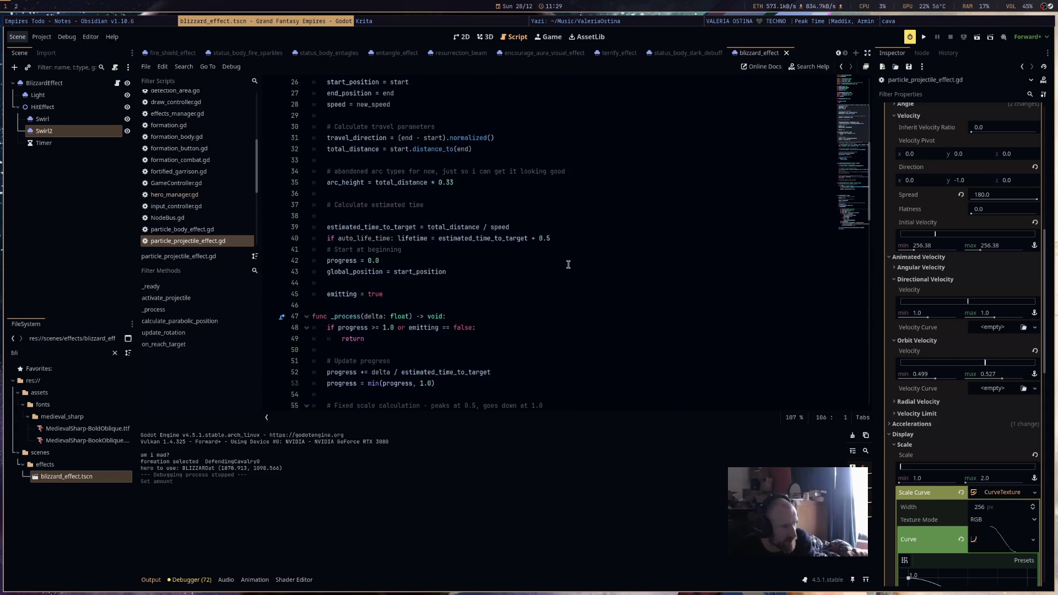
drag(342, 282, 284, 279)
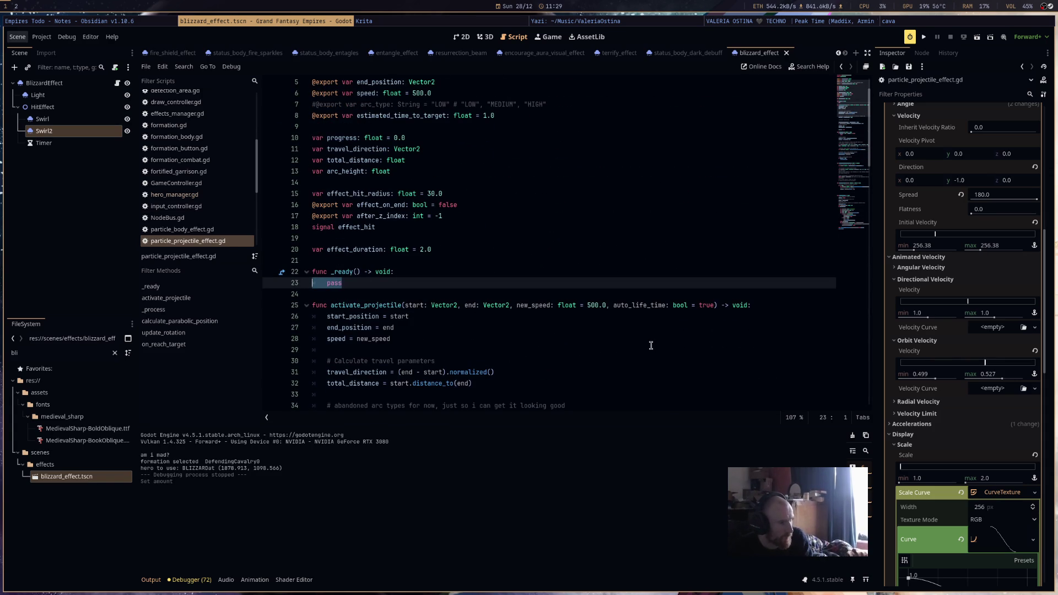
Turn off Swirl2's Emitting, save the blizzard scene, and run the game.
click(105, 119)
click(114, 132)
click(898, 122)
key(ctrl+s)
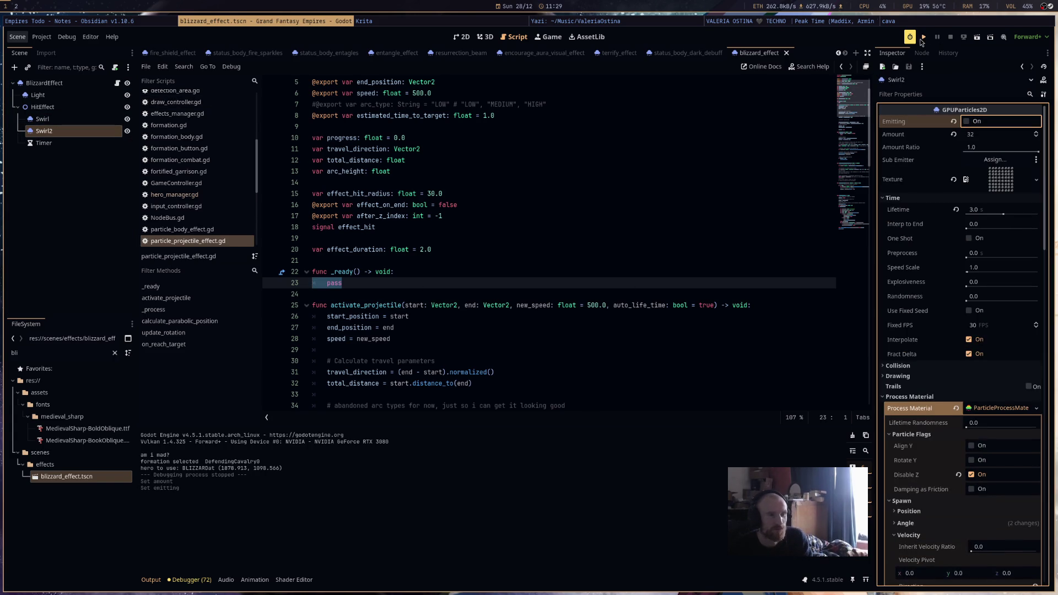
click(920, 39)
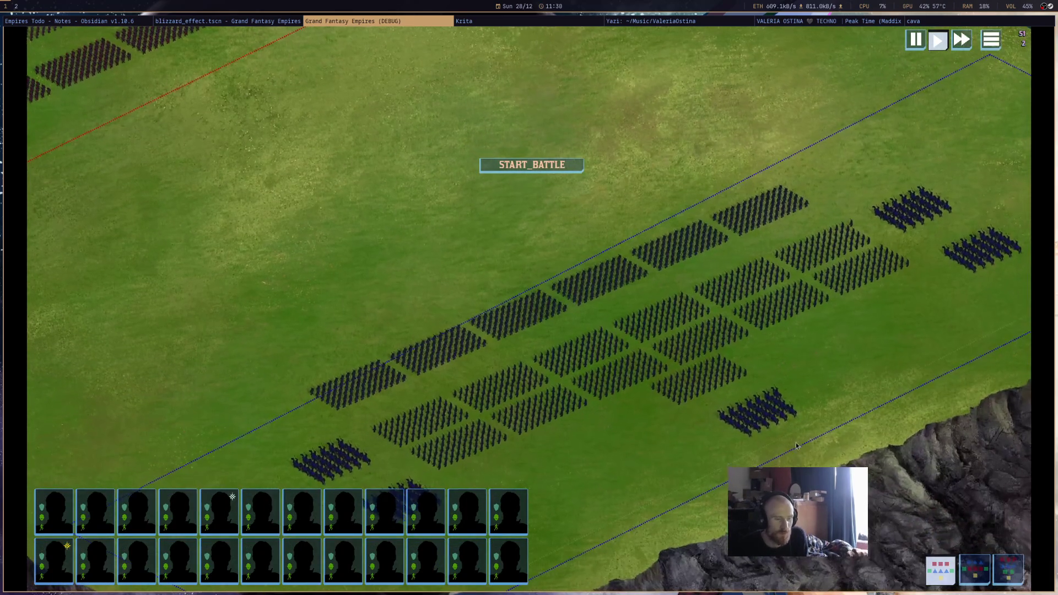
Cast a hero's third spell on the enemy army and pan the camera to follow it.
click(788, 414)
click(1011, 538)
click(732, 297)
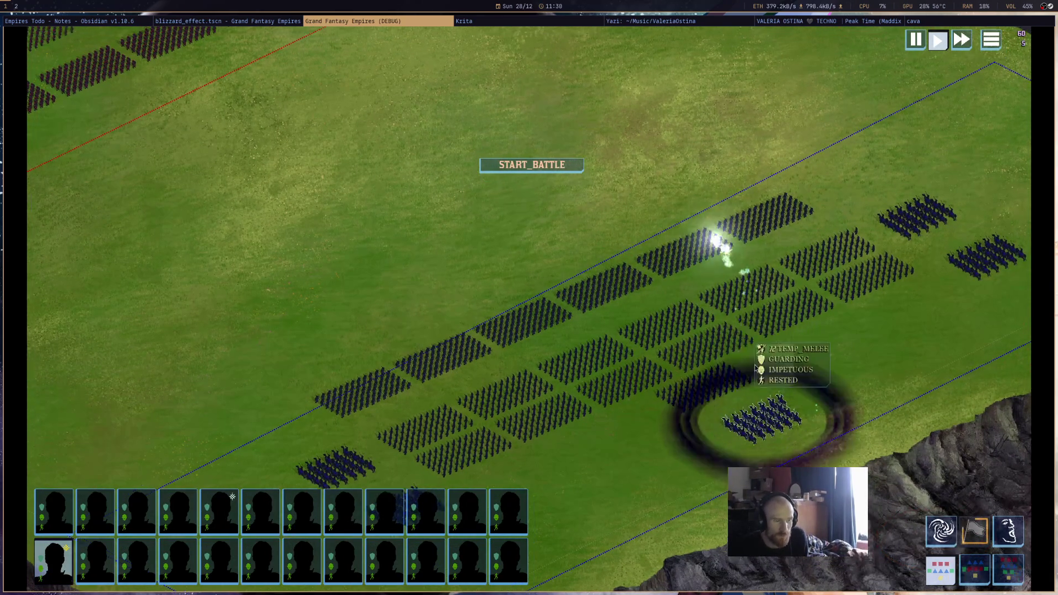
drag(738, 349, 797, 410)
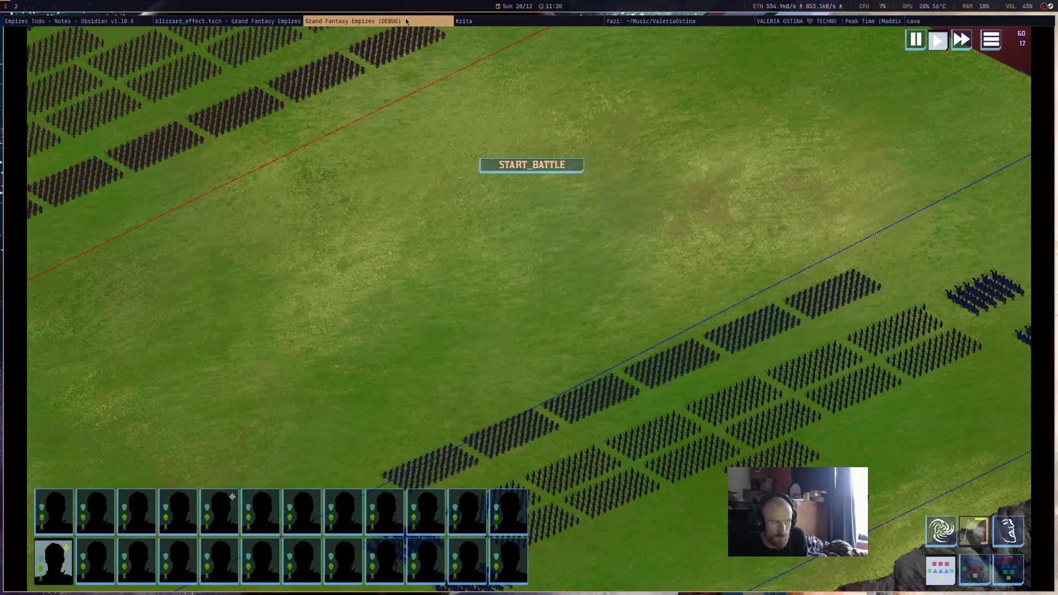
Close the game window with Super+Q and return to the Godot editor.
key(super+q)
click(598, 21)
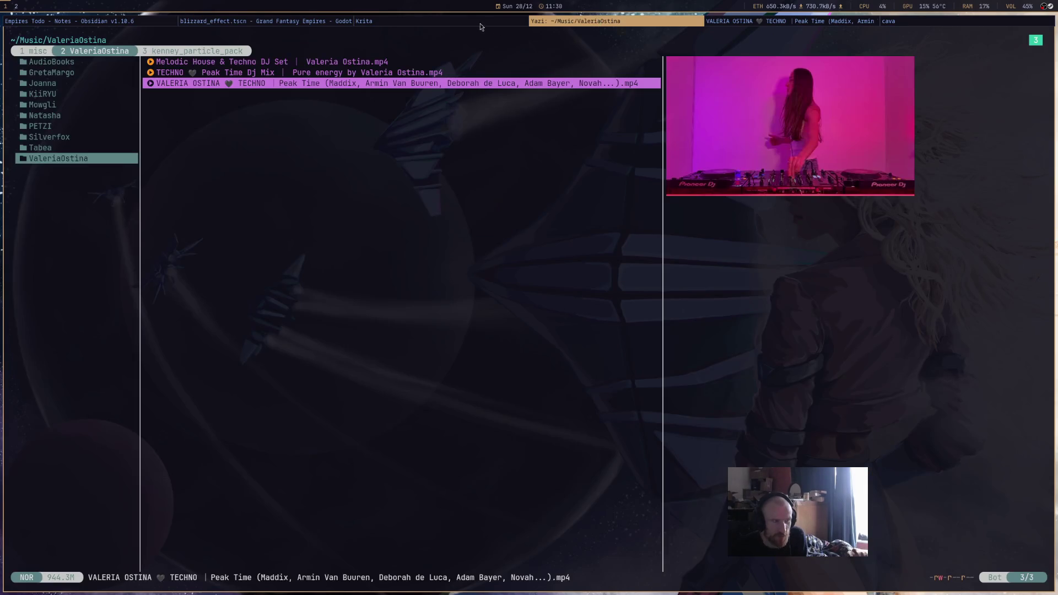
click(363, 21)
click(324, 22)
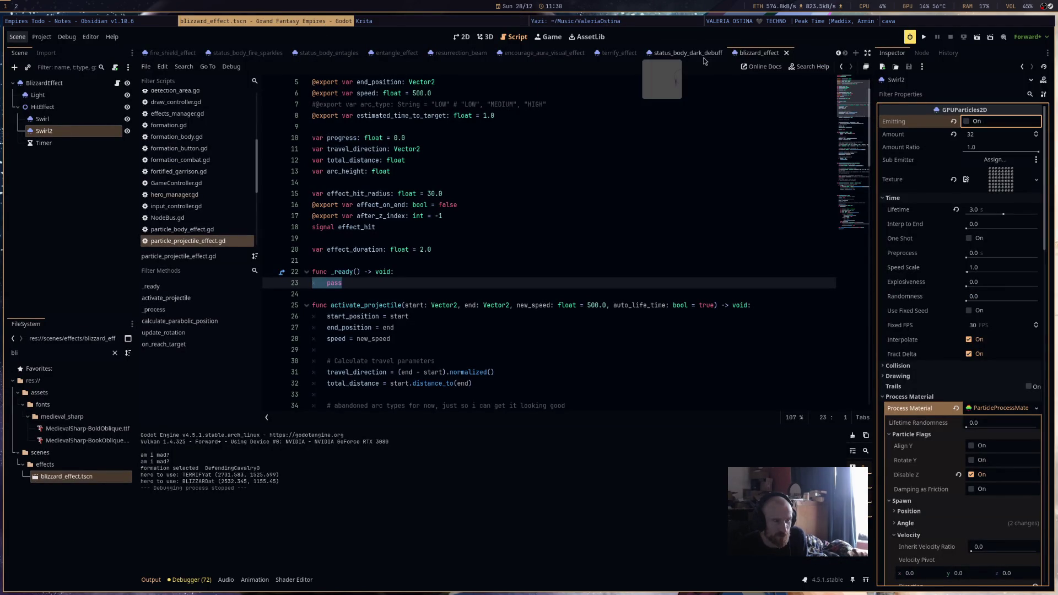
Return to the blizzard_effect scene in the 2D view and turn Swirl2's Emitting back on.
click(687, 54)
click(757, 54)
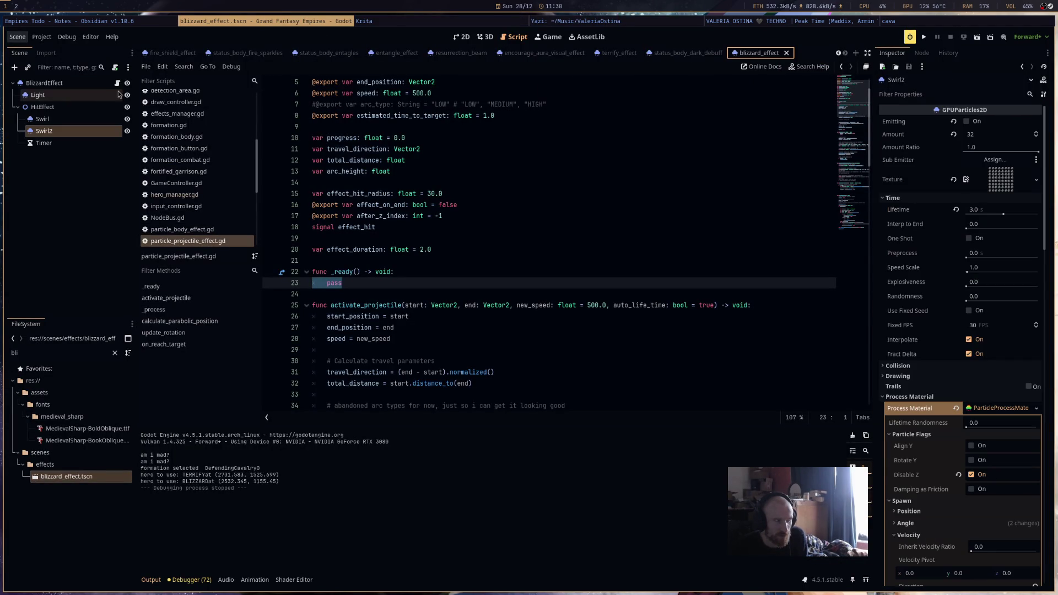
click(469, 37)
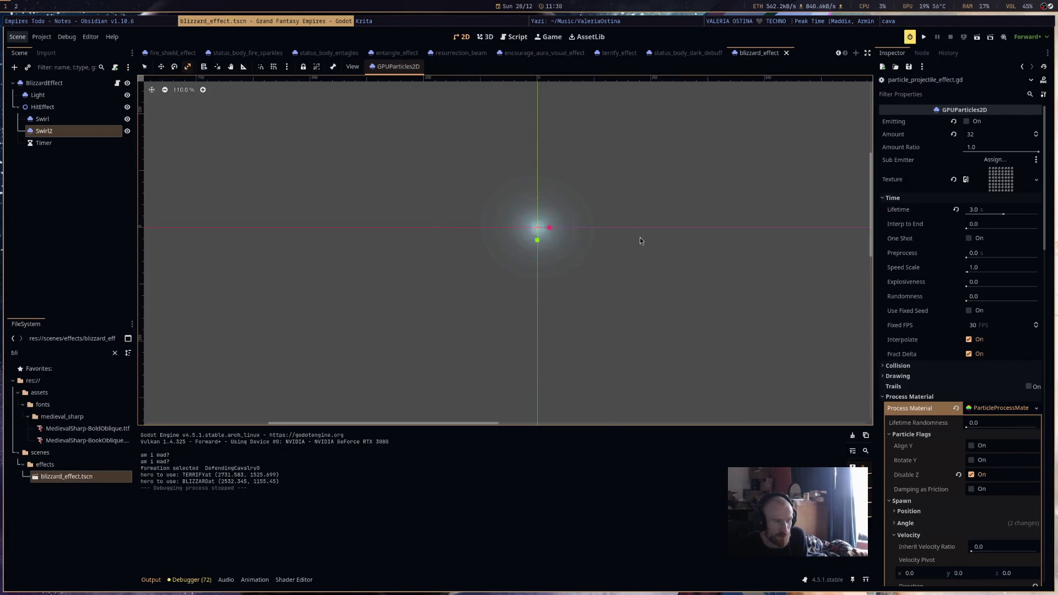
click(979, 121)
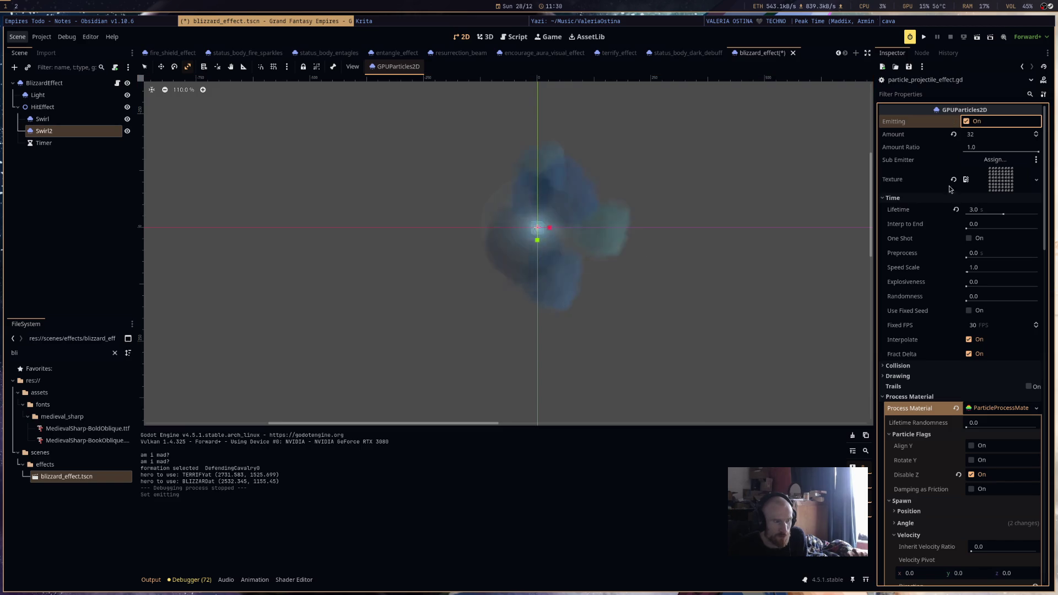
scroll(955, 435, down, 5)
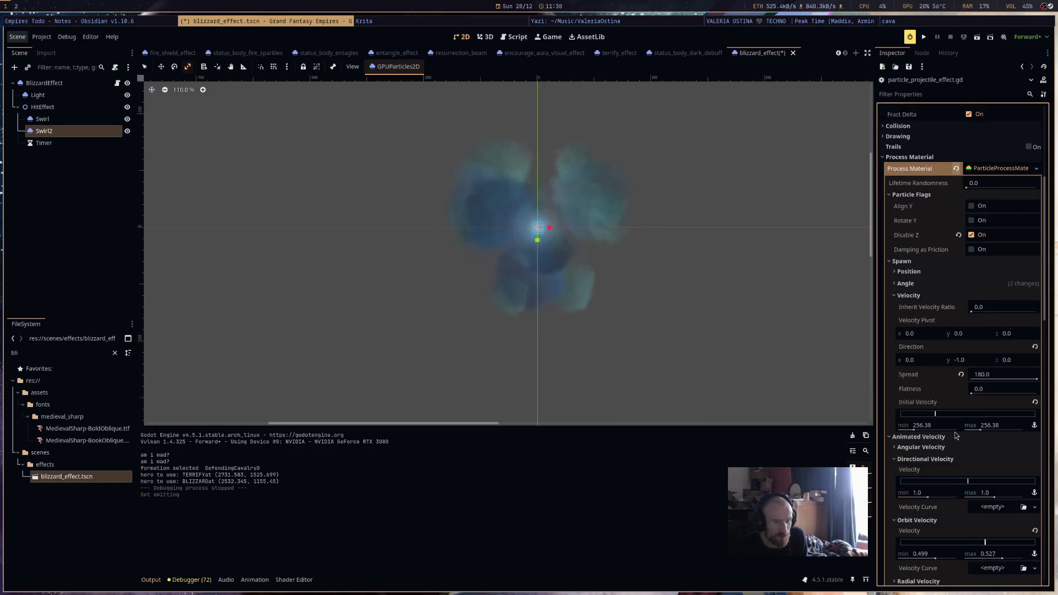
scroll(955, 435, down, 6)
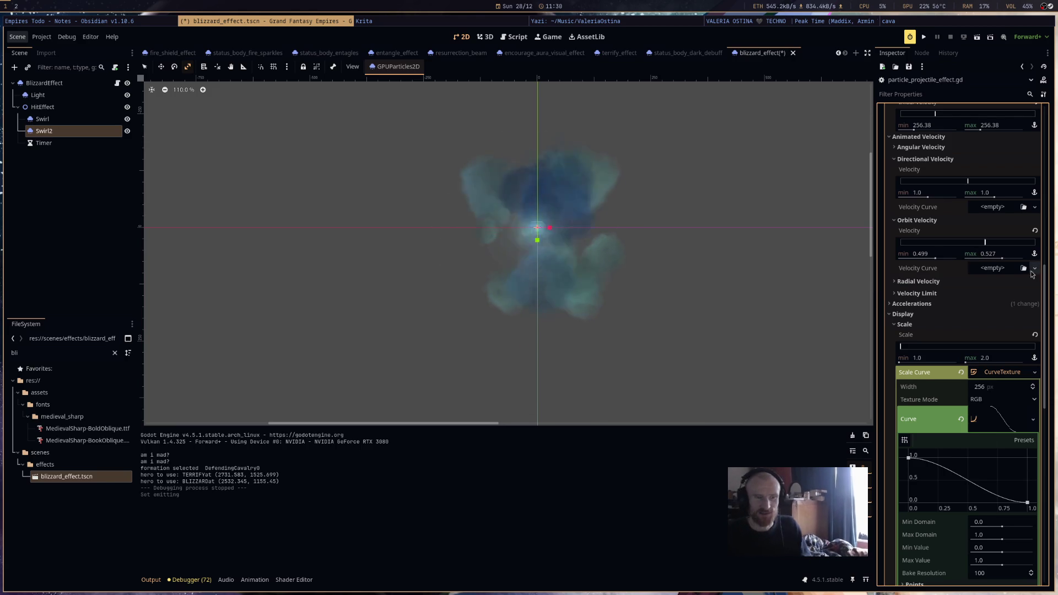
Reset Swirl2's orbit velocity to zero, save the scene, and run the game with F5.
click(1035, 230)
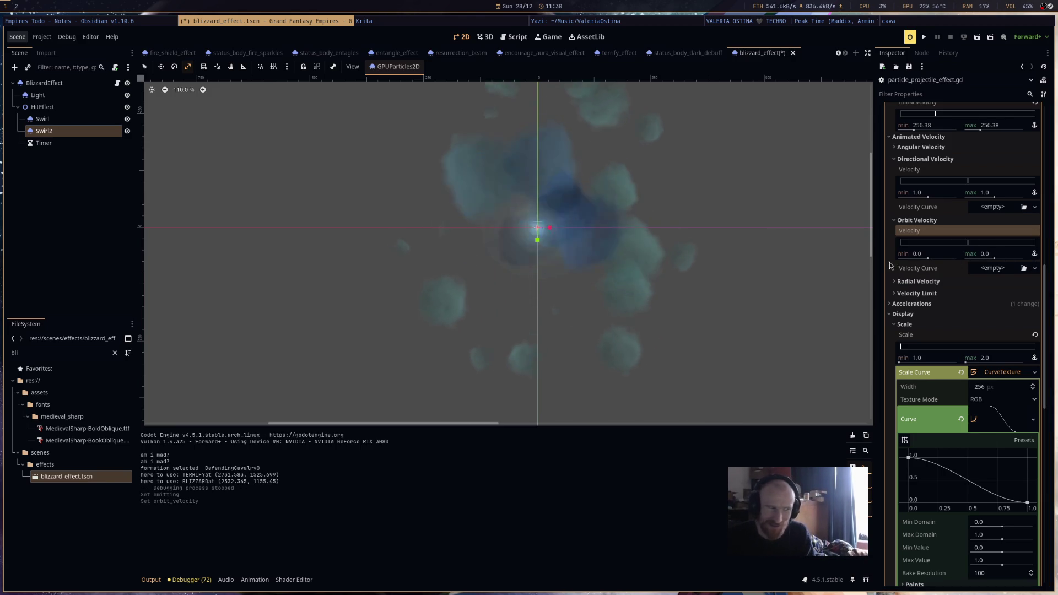
key(ctrl+s)
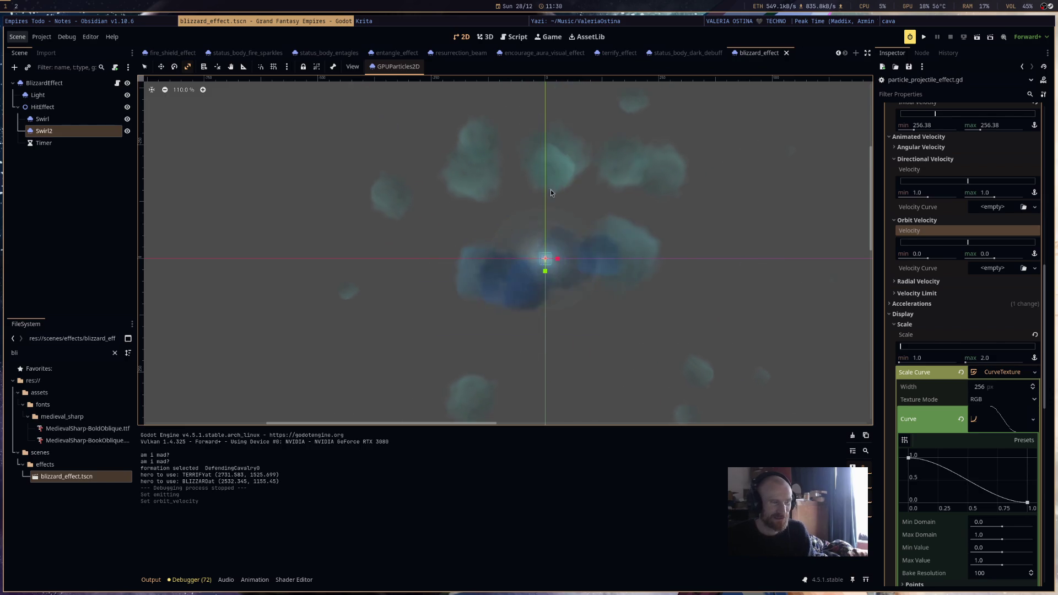
scroll(1006, 347, up, 5)
scroll(1006, 347, up, 3)
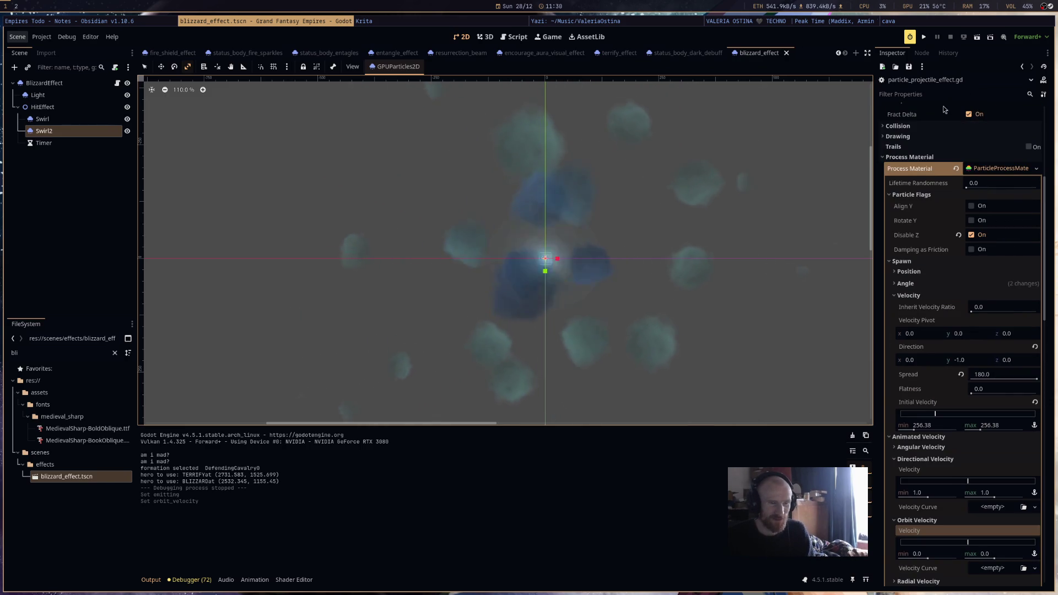
key(ctrl+s)
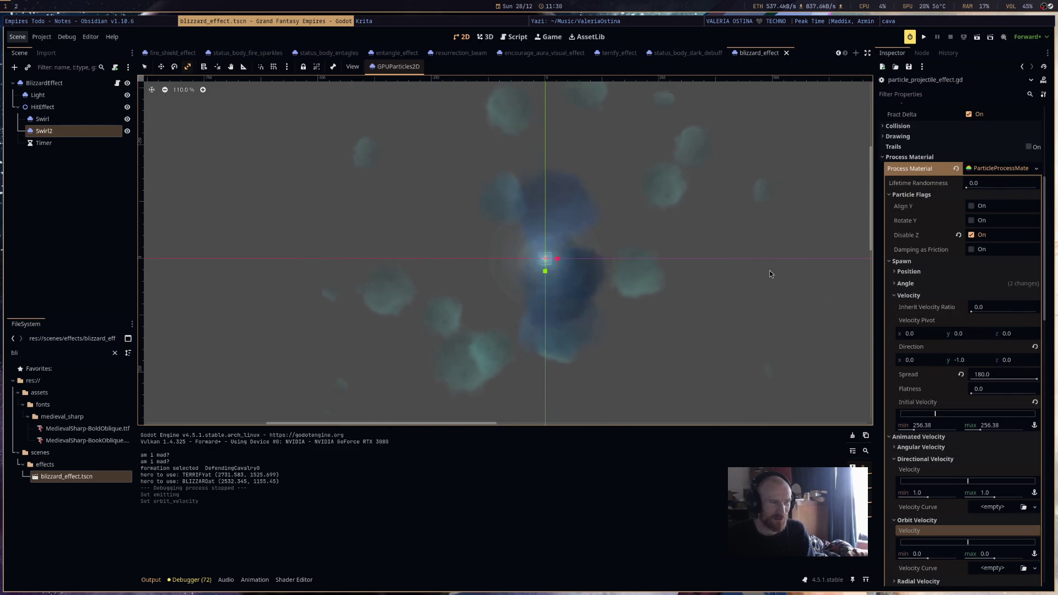
scroll(683, 243, down, 1)
scroll(683, 243, left, 1)
key(F5)
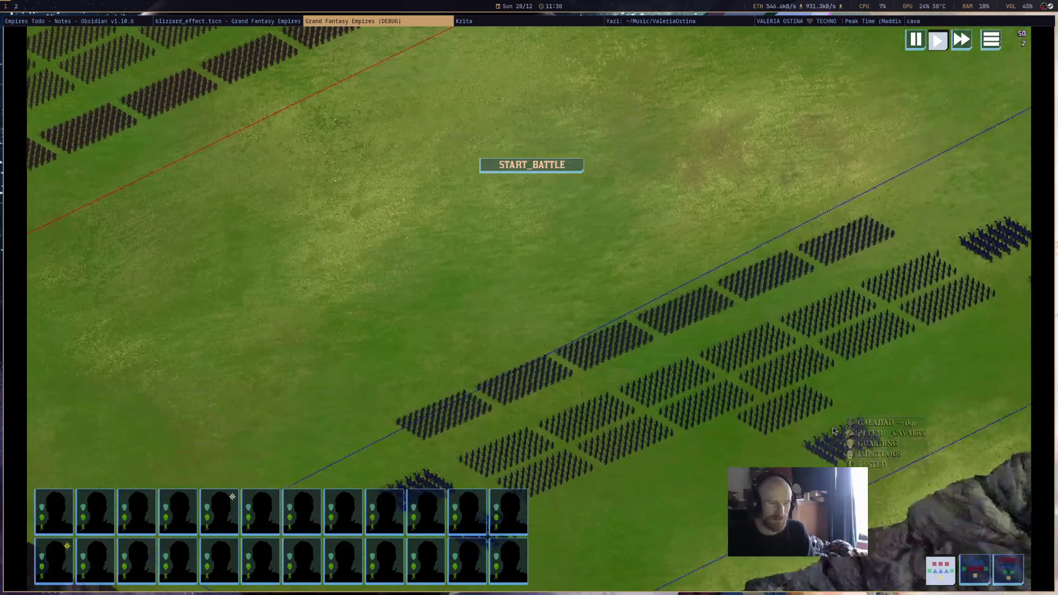
Select the cavalry hero, pan to the red armies to watch the zero-orbit blizzard, then close the game.
click(834, 430)
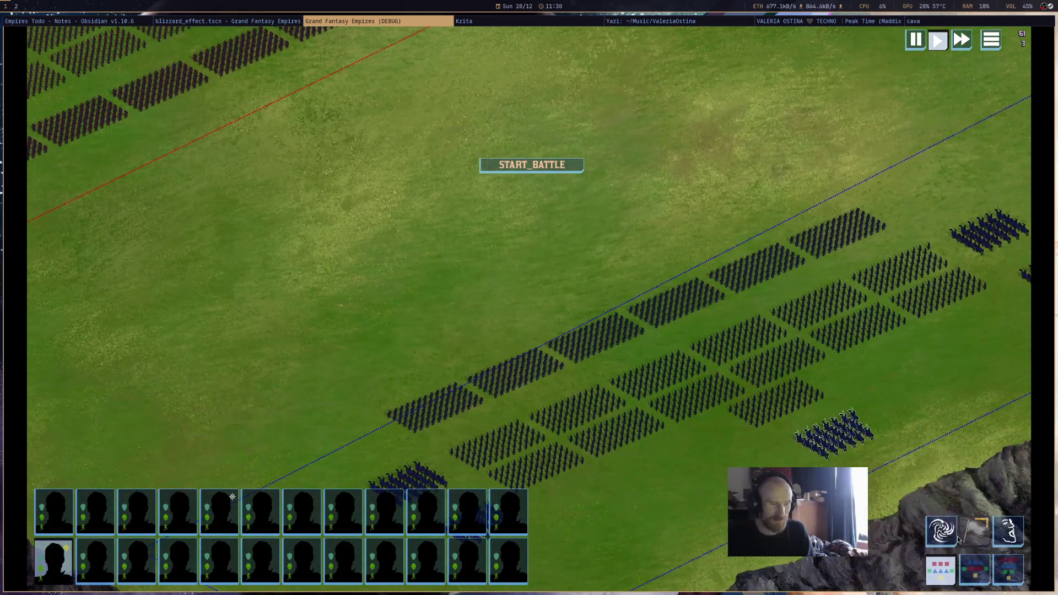
drag(616, 356, 745, 448)
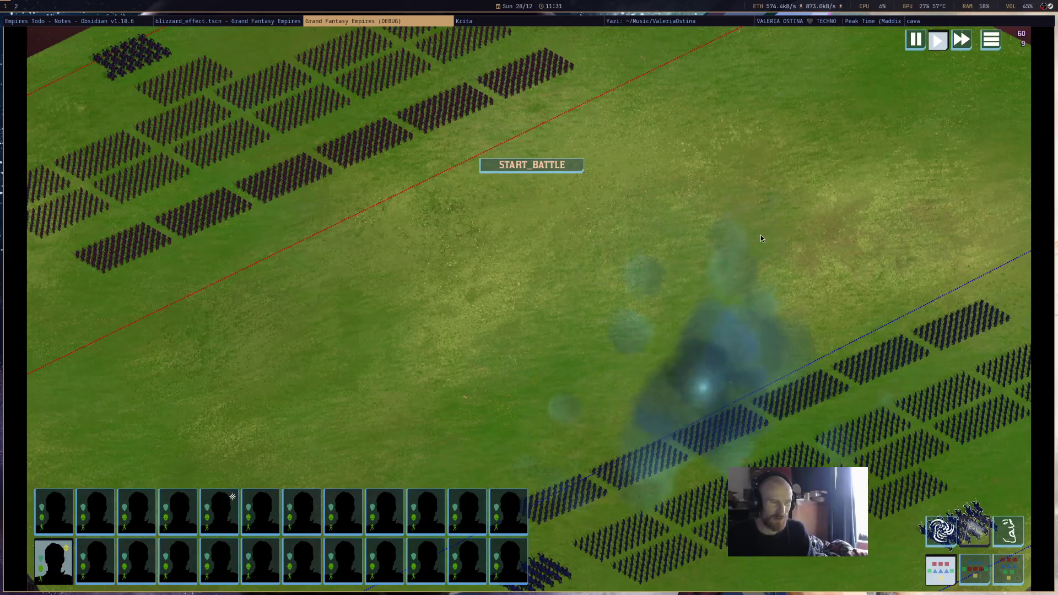
middle_click(434, 24)
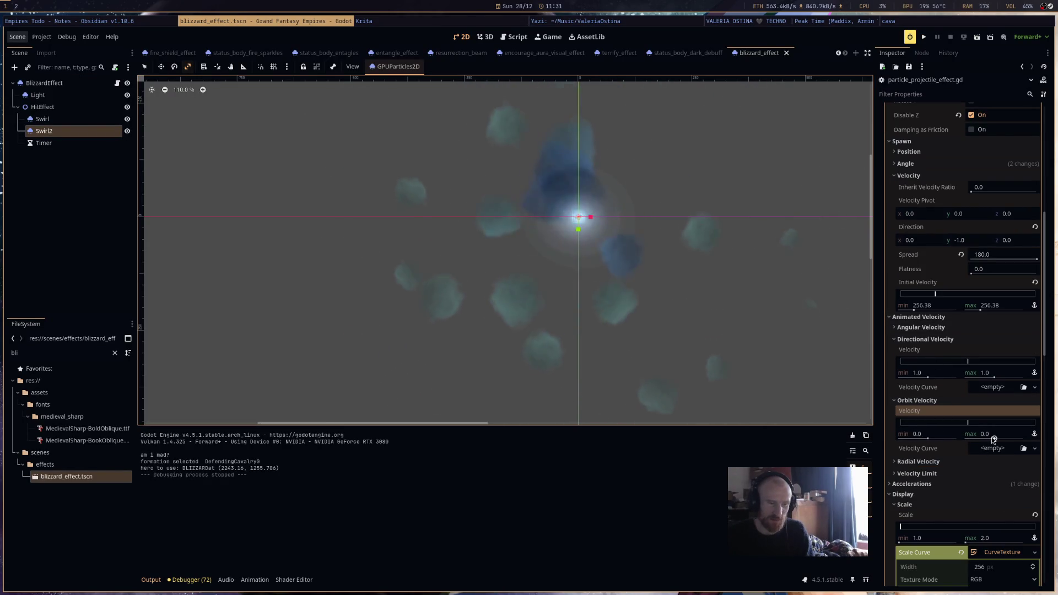
Set Swirl2's Orbit Velocity range to 0.369–1.163, save, and run the project.
drag(994, 439, 1010, 439)
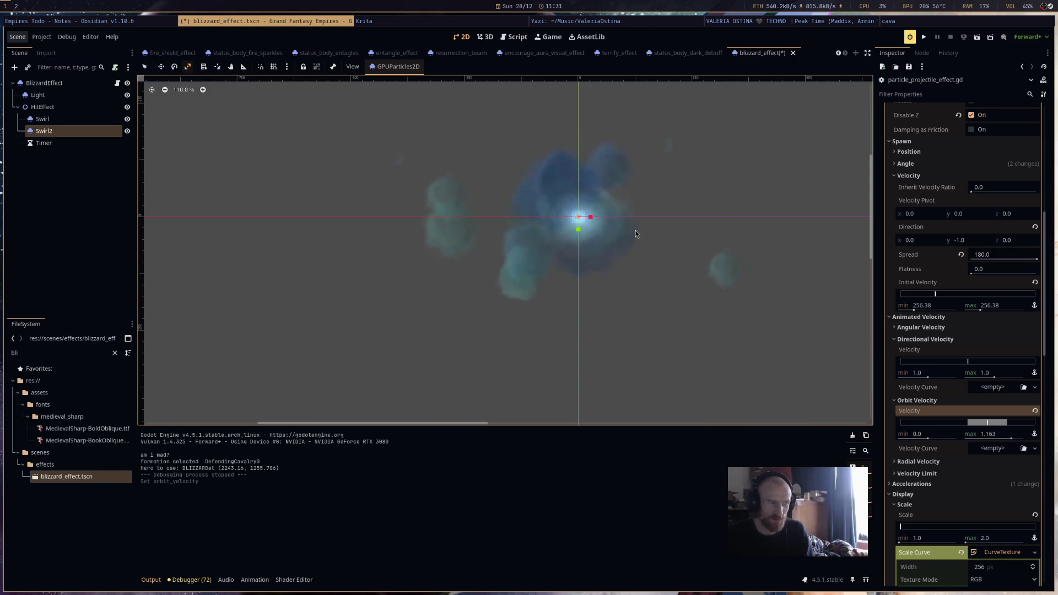
key(ctrl+s)
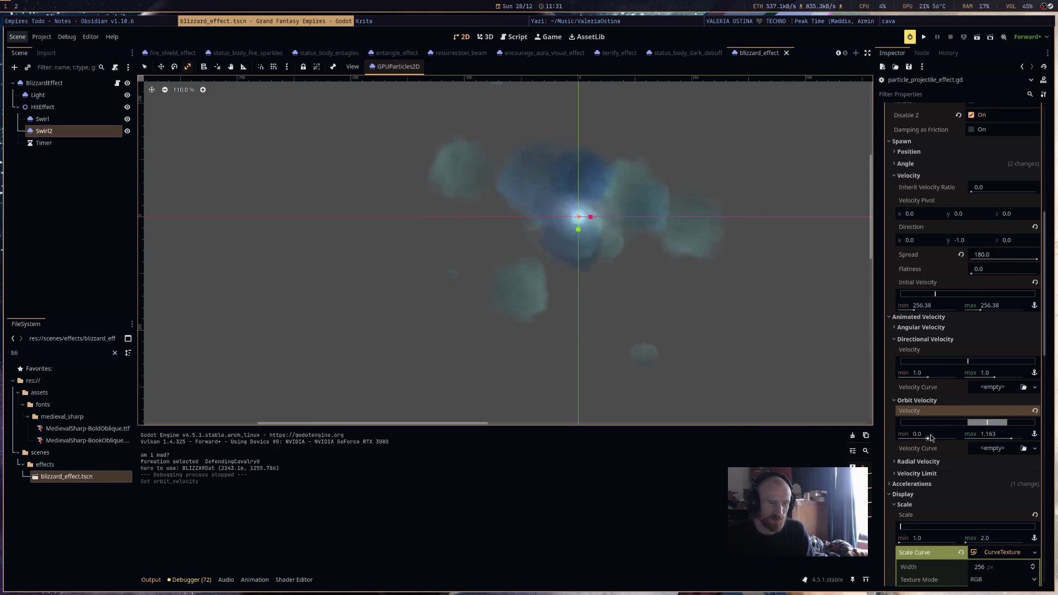
drag(930, 439, 947, 439)
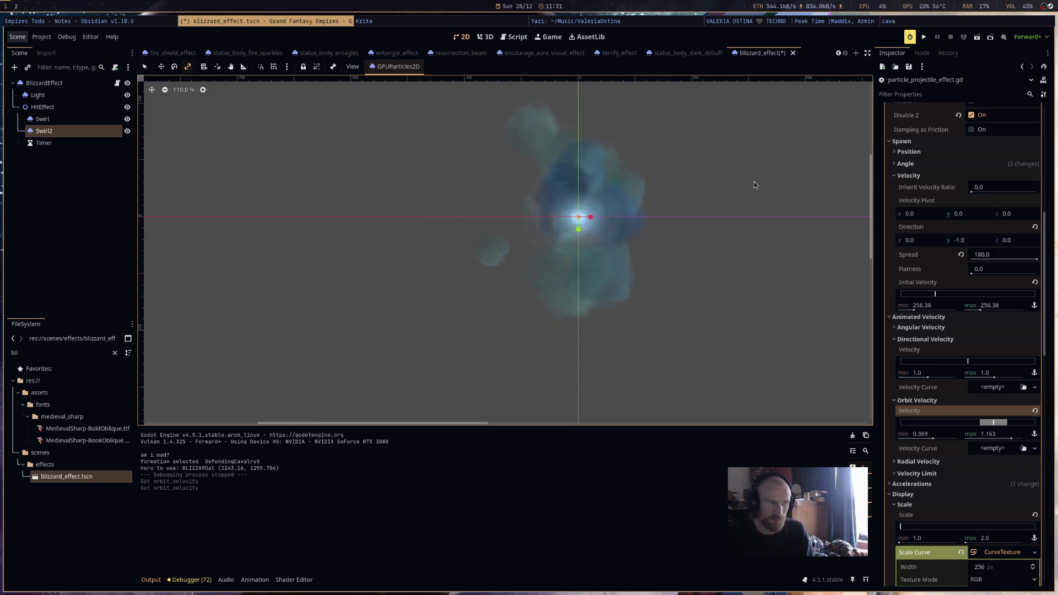
click(925, 39)
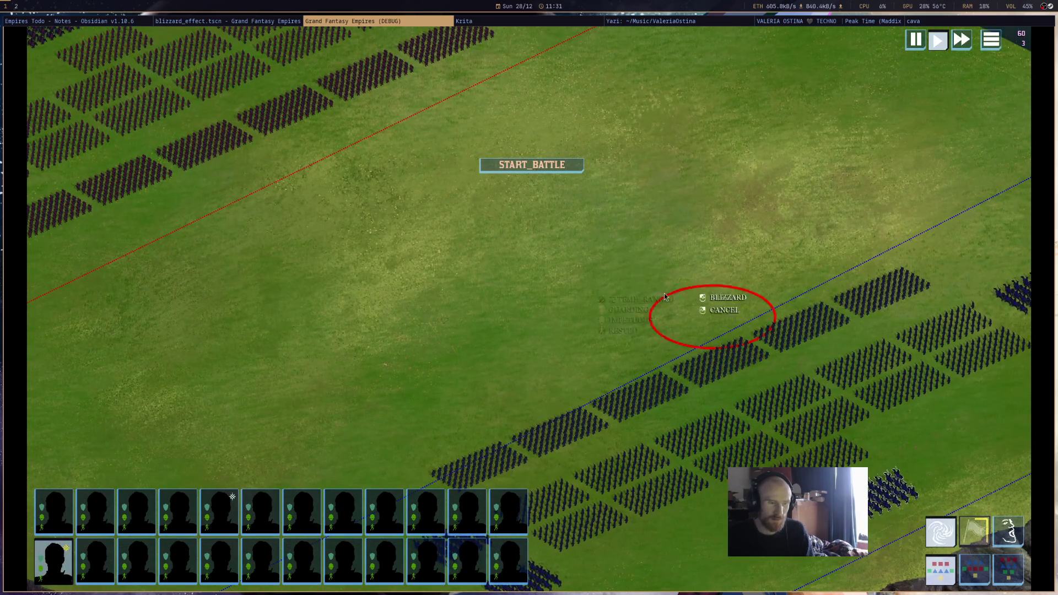
Cast the blizzard on the target area, watch the orbiting cloud, then close the game.
click(727, 297)
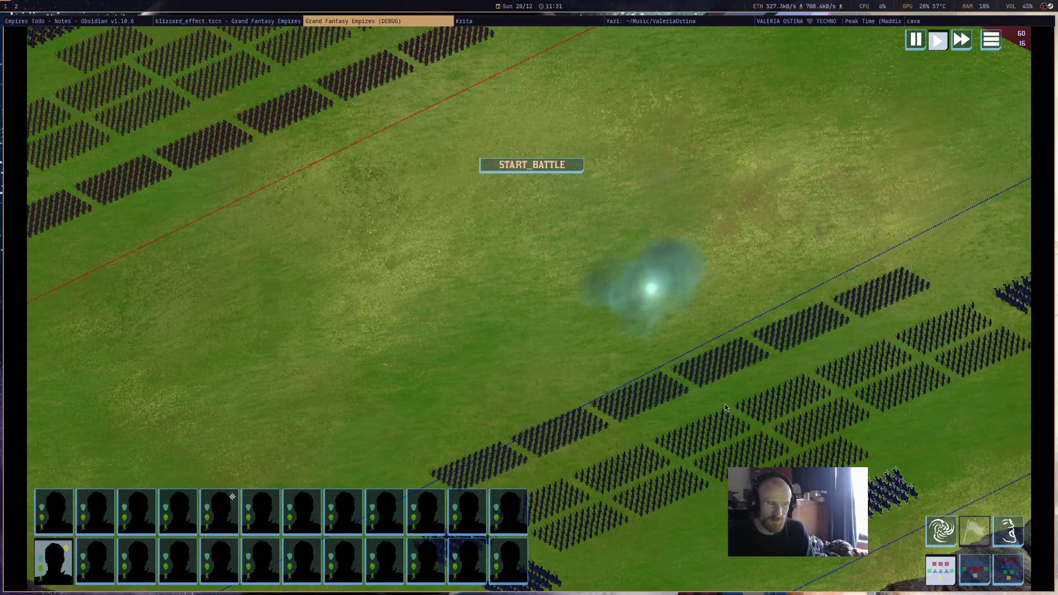
middle_click(439, 24)
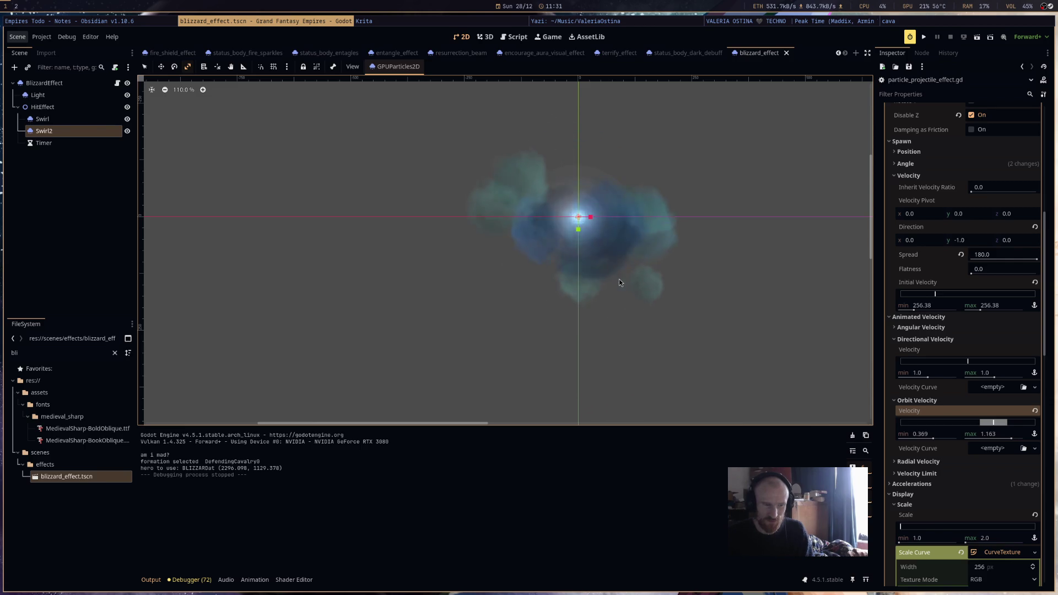
Reset Swirl2's Orbit Velocity to zero and set Initial Velocity to 2–3.
click(1035, 411)
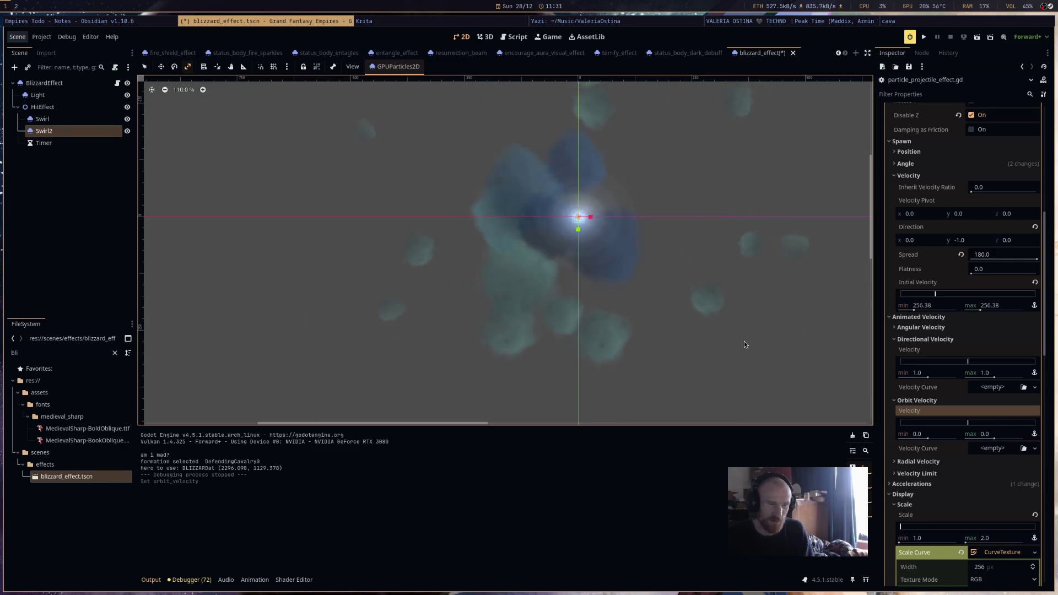
click(933, 307)
text(2)
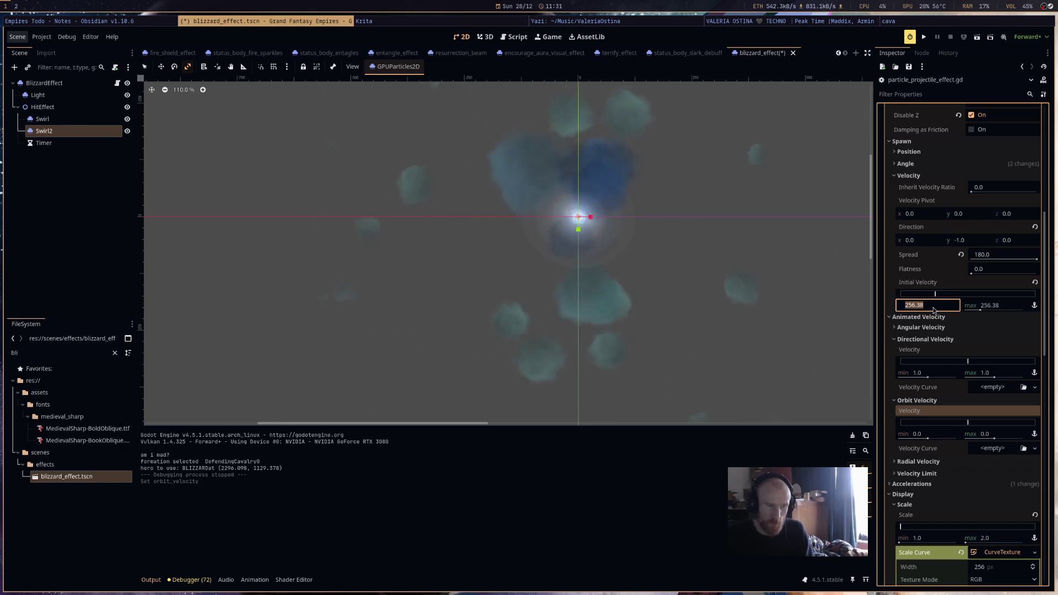
click(997, 306)
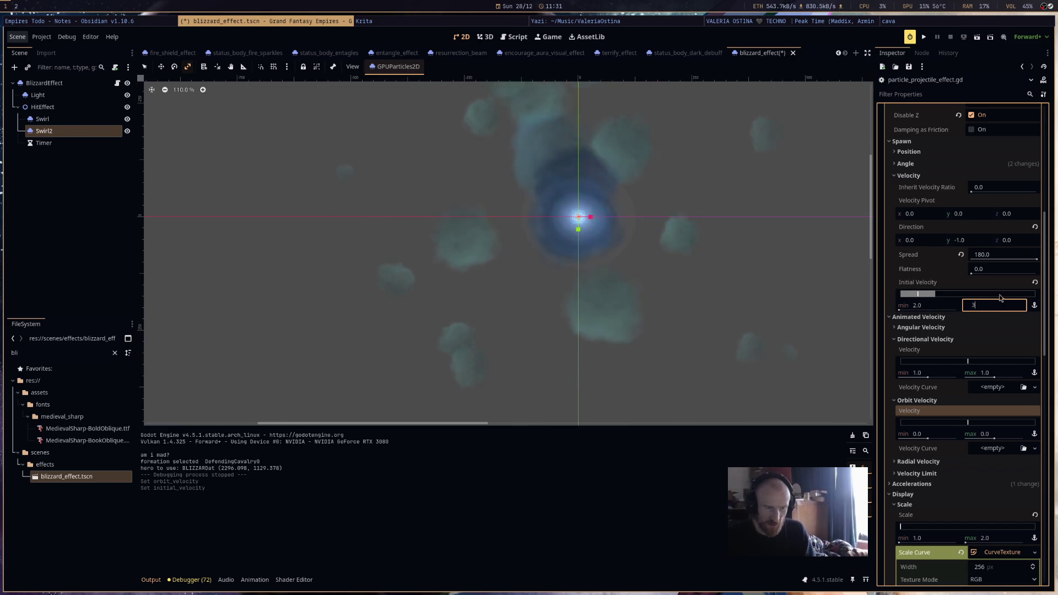
text(3)
key(Return)
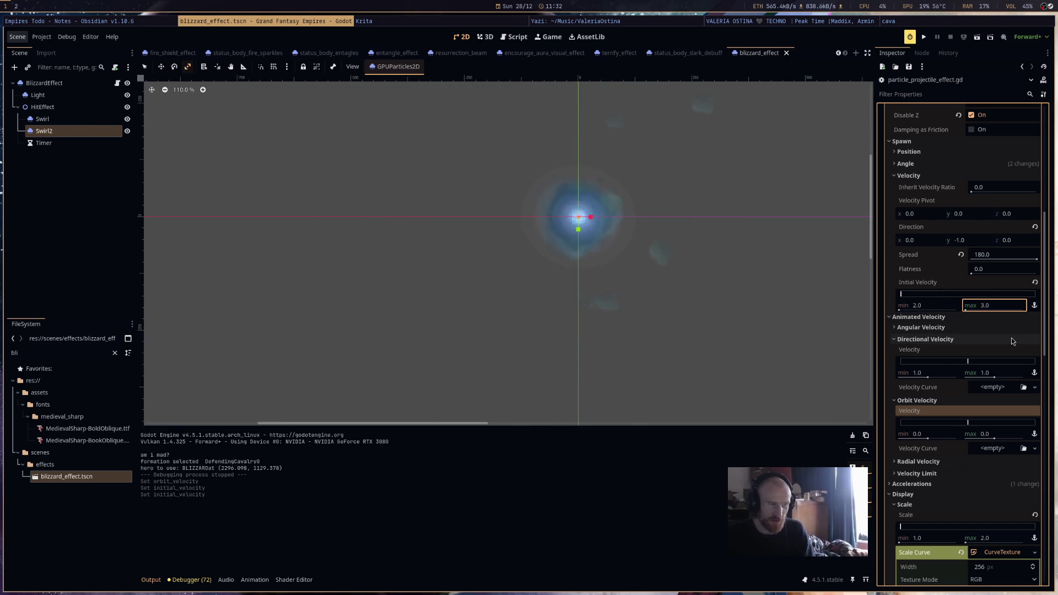
Raise the Angle curve's starting point to 0.51.
scroll(1005, 343, up, 4)
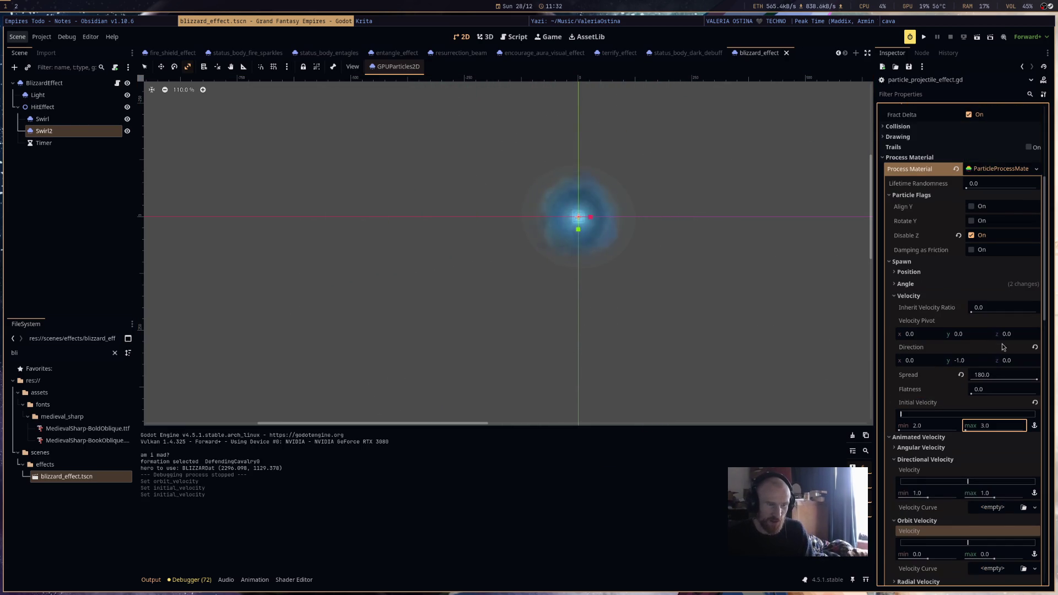
click(940, 285)
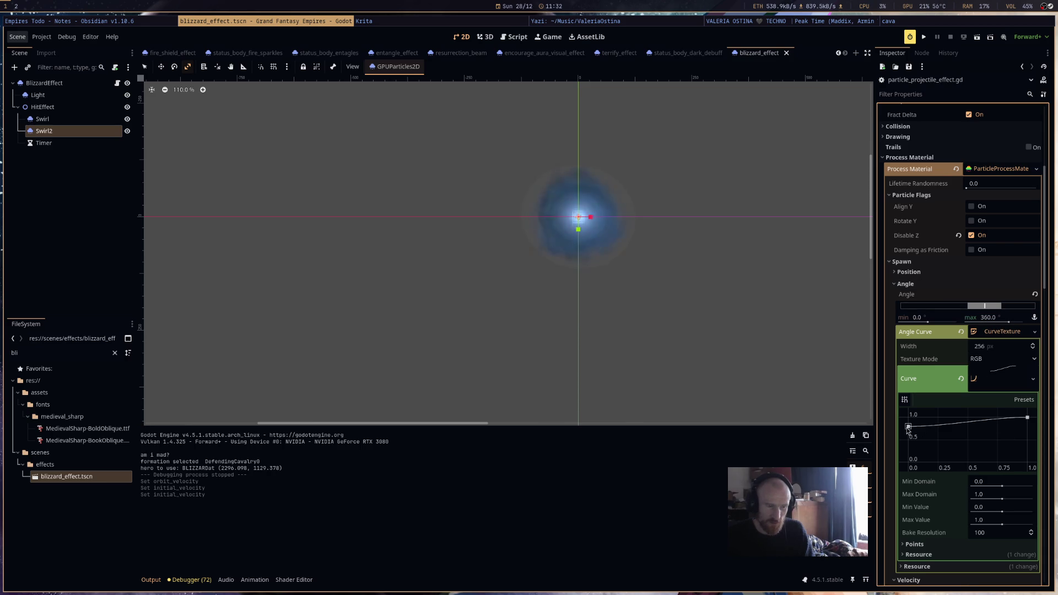
drag(907, 457, 903, 442)
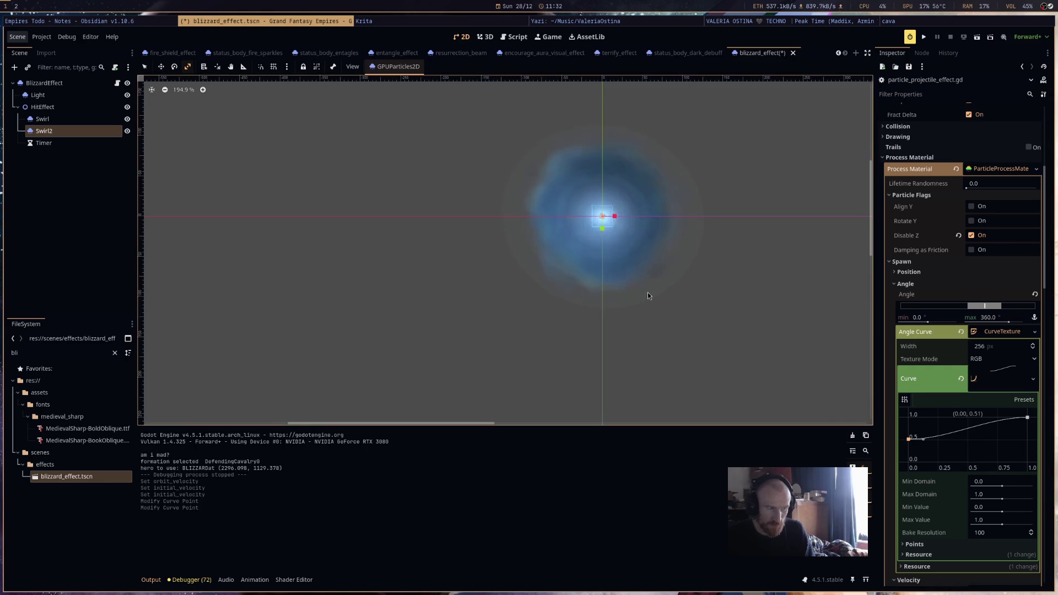
scroll(602, 198, up, 4)
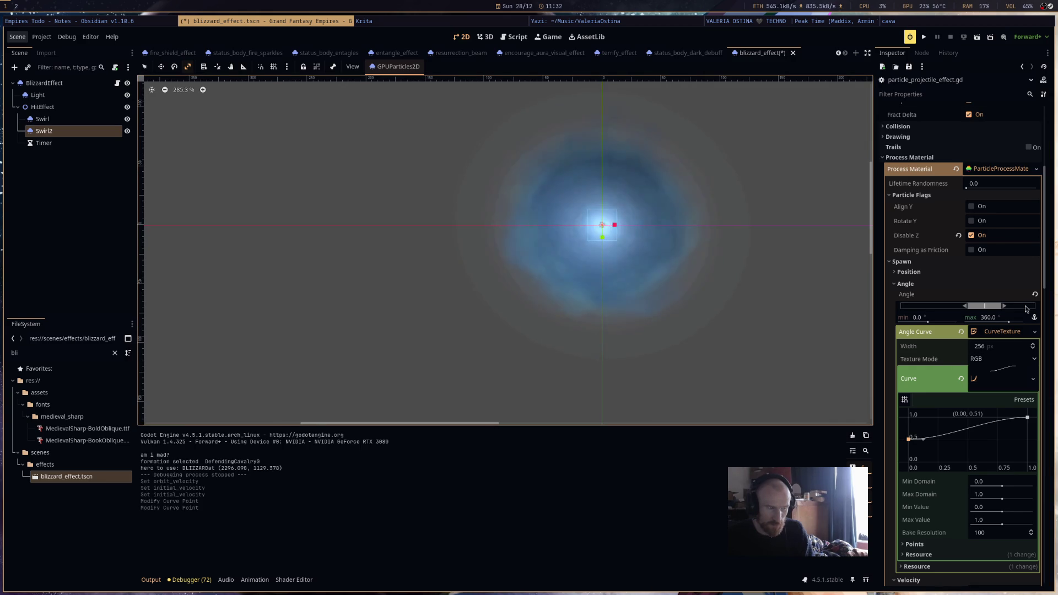
scroll(1002, 339, down, 10)
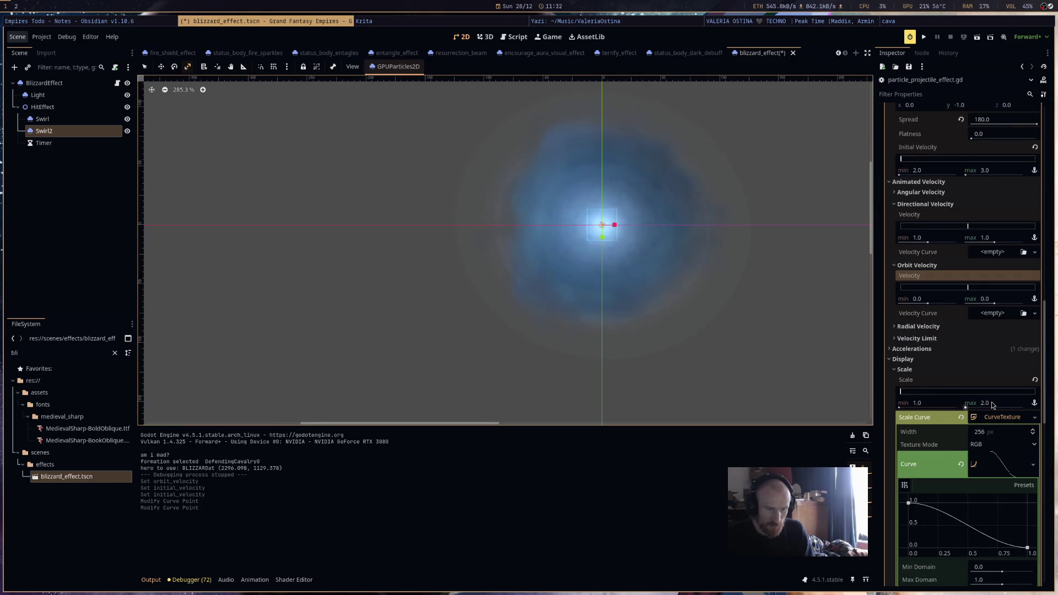
Reshape the Scale curve to start at zero and peak early, set maximum scale to 5.0, and save.
mouse_move(909, 503)
mouse_down()
mouse_move(935, 529)
mouse_move(980, 503)
mouse_up()
click(925, 503)
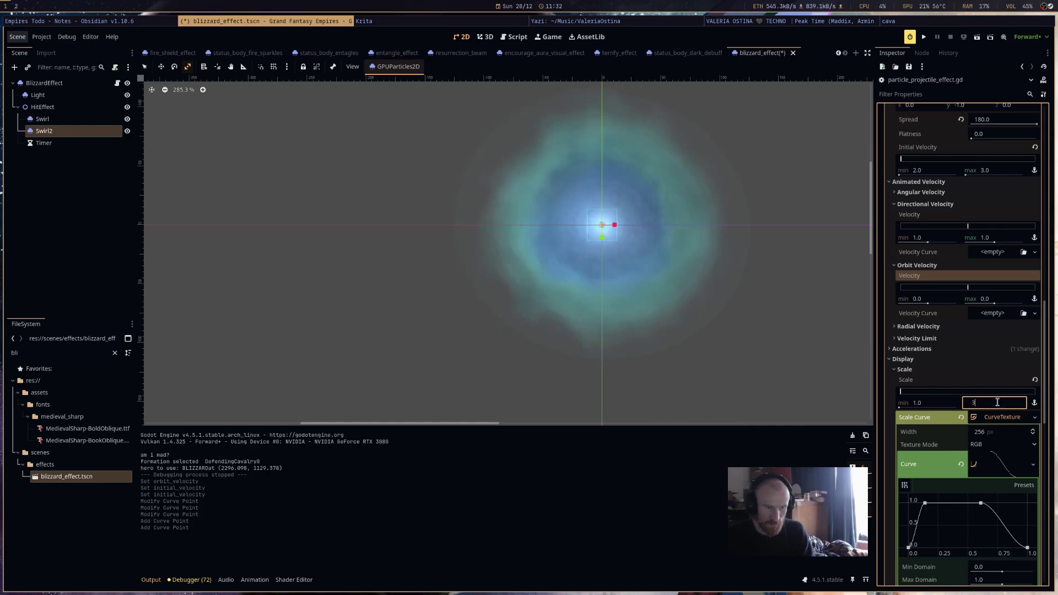
key(BackSpace)
text(5)
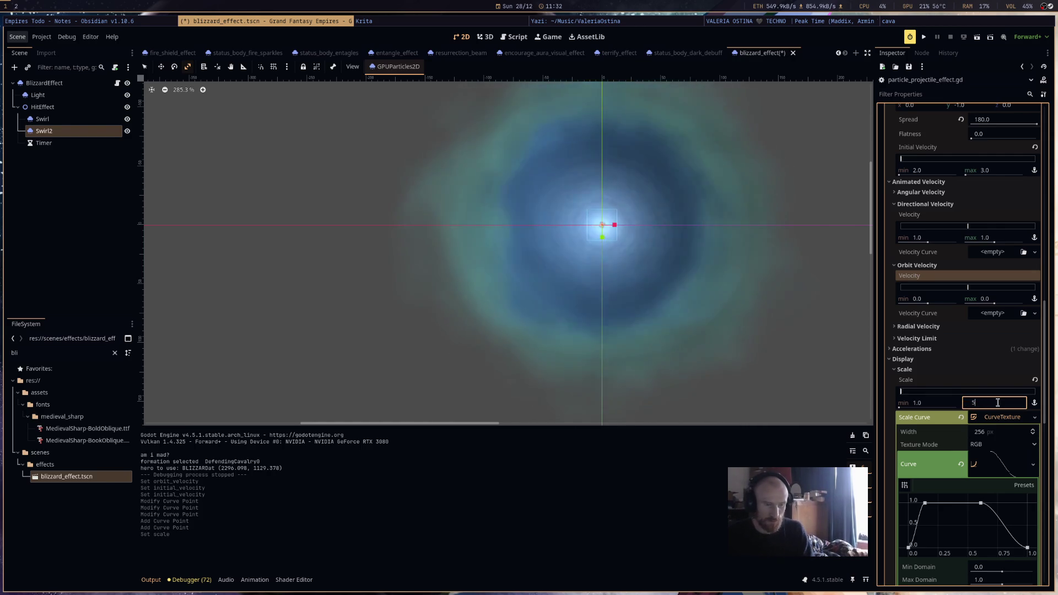
key(Return)
scroll(679, 318, down, 4)
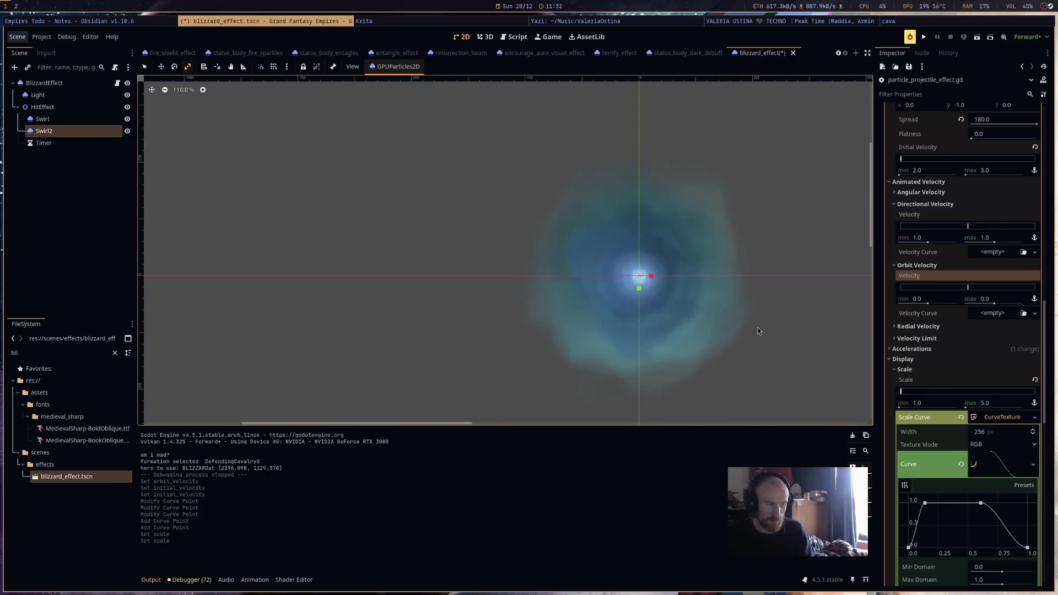
key(ctrl+s)
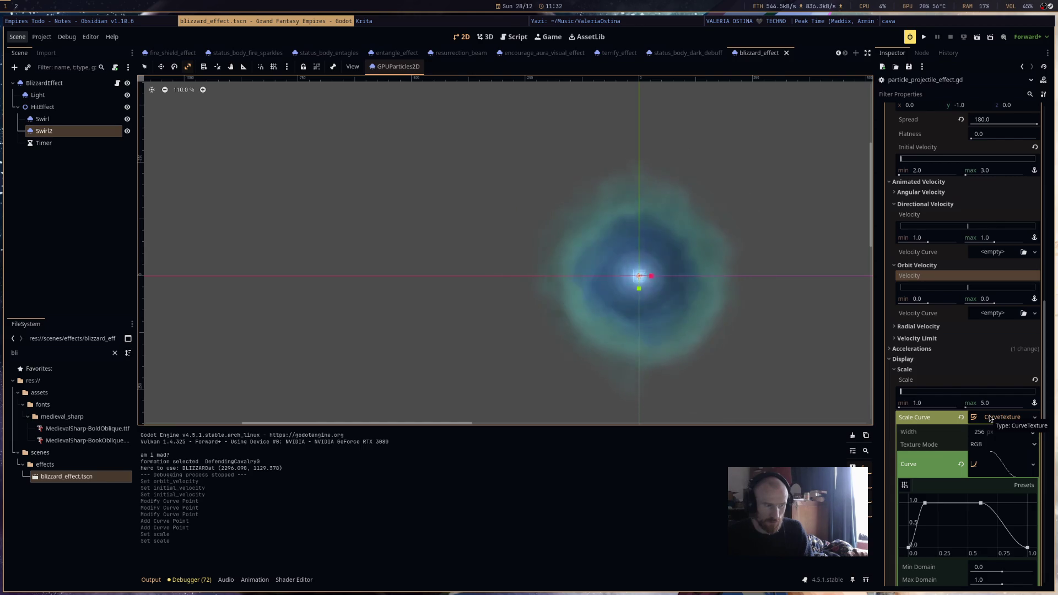
Begin changing Swirl2's particle Amount to 3.
scroll(990, 417, down, 7)
scroll(989, 416, up, 4)
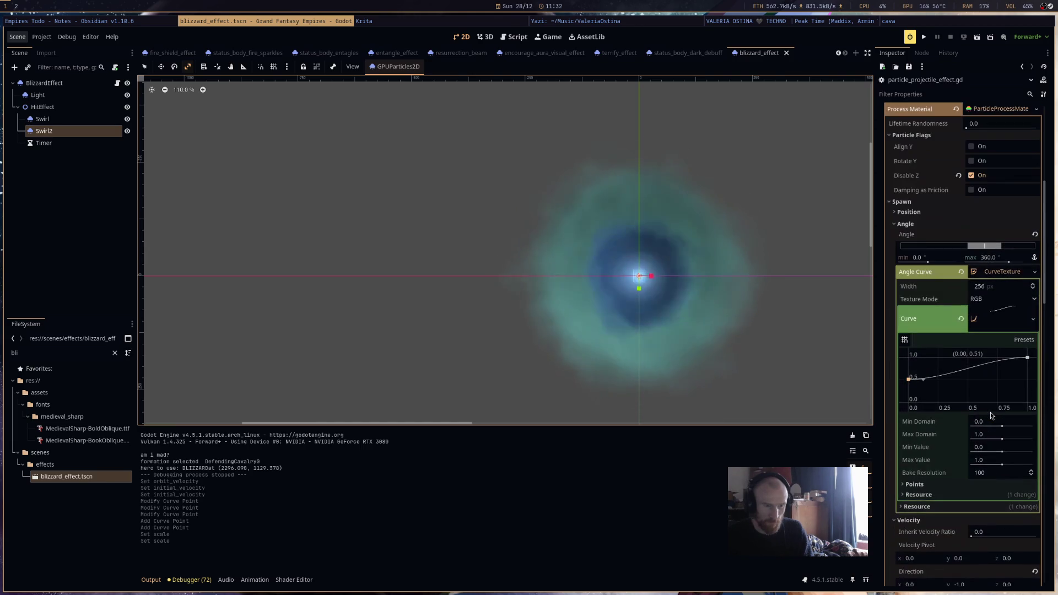
scroll(990, 416, up, 2)
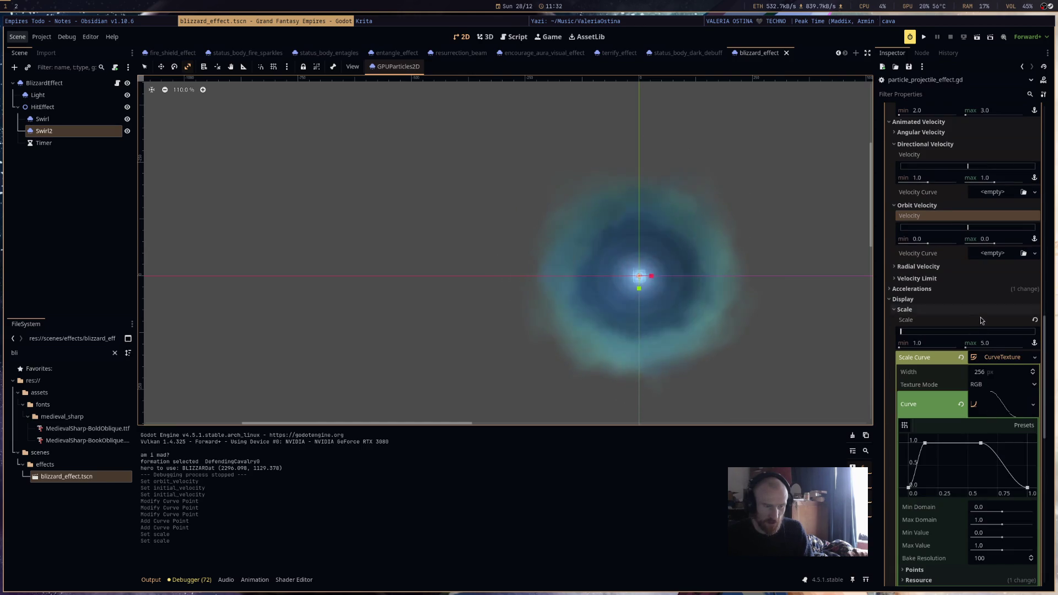
scroll(979, 331, down, 4)
scroll(992, 397, down, 4)
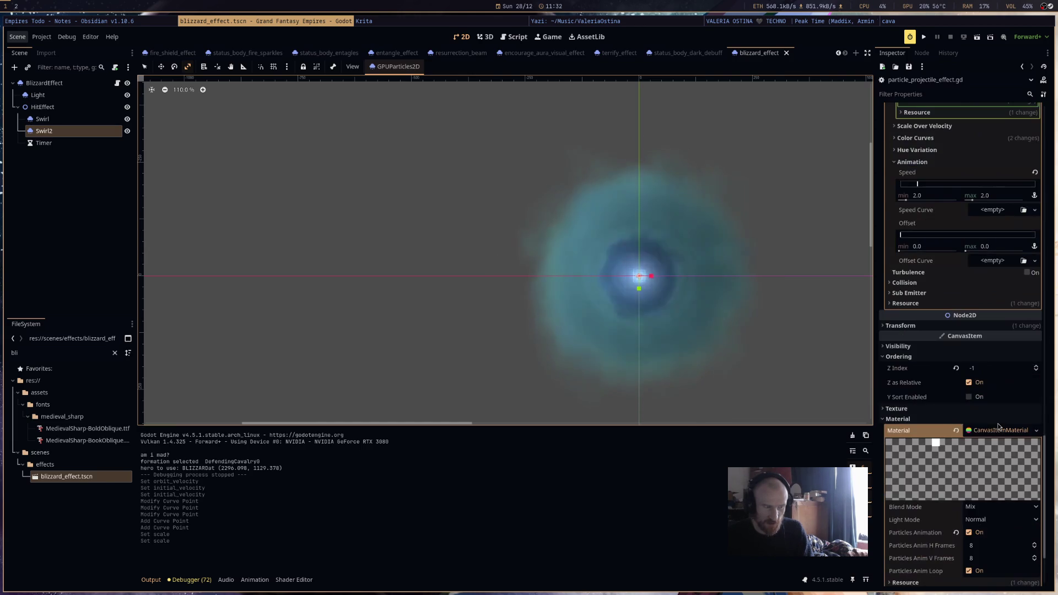
scroll(997, 423, up, 12)
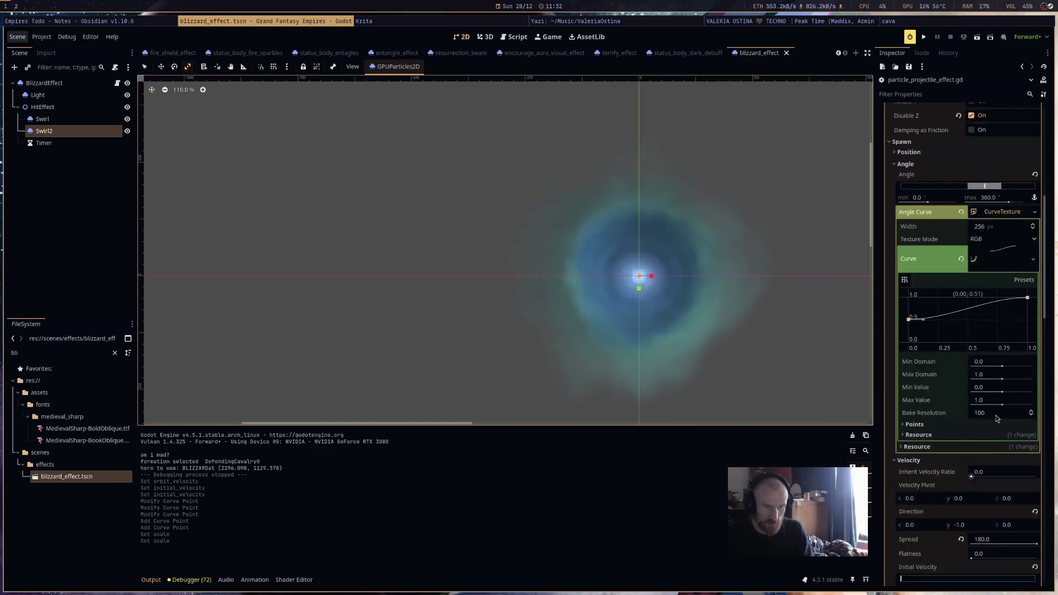
click(982, 135)
text(3)
Commit Swirl2's Amount of 3 and a Lifetime of 1.0, then save the scene.
key(Return)
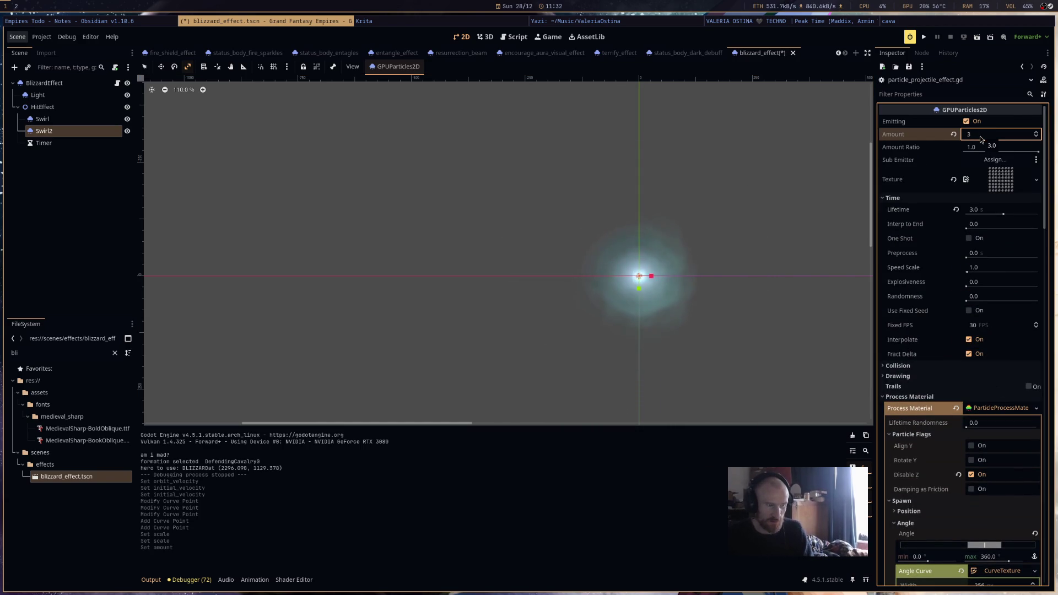
scroll(714, 310, up, 5)
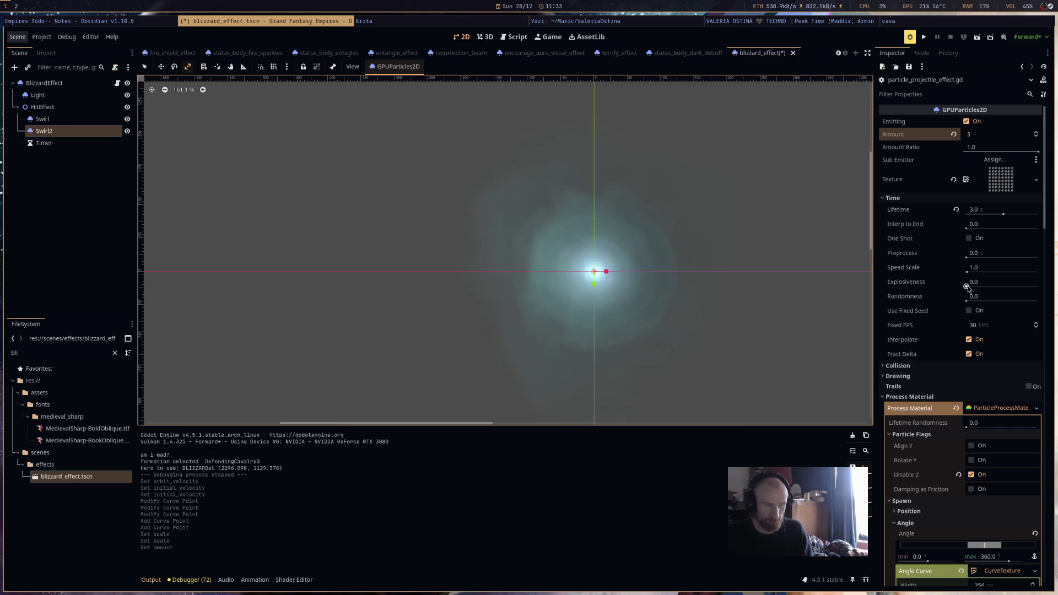
click(995, 209)
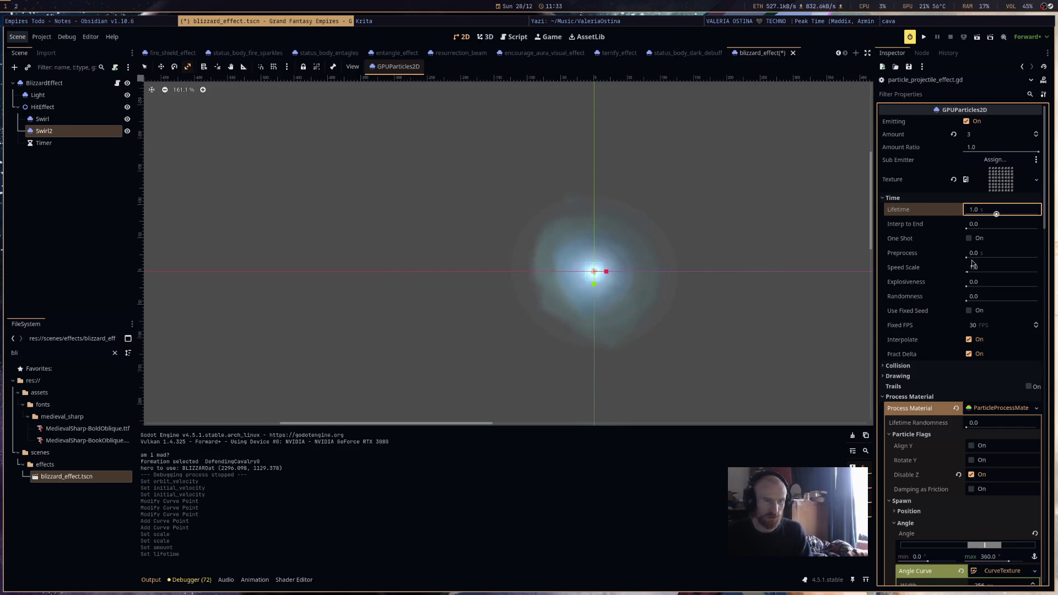
key(Return)
scroll(937, 338, down, 5)
key(ctrl+s)
Remove the extra Scale curve point, set minimum scale to 4.5, and save.
scroll(958, 375, down, 10)
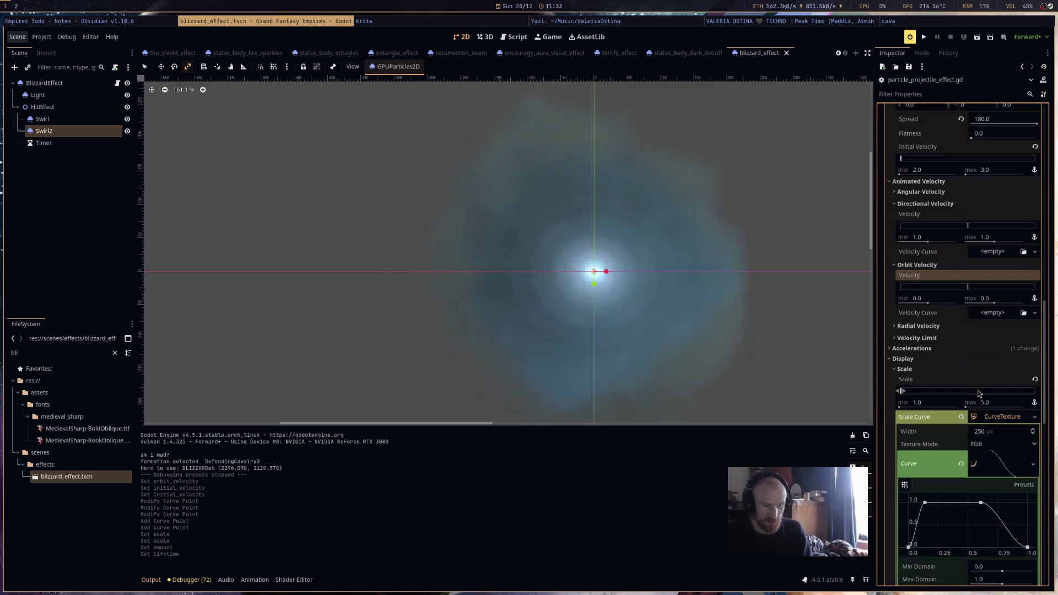
scroll(969, 418, down, 5)
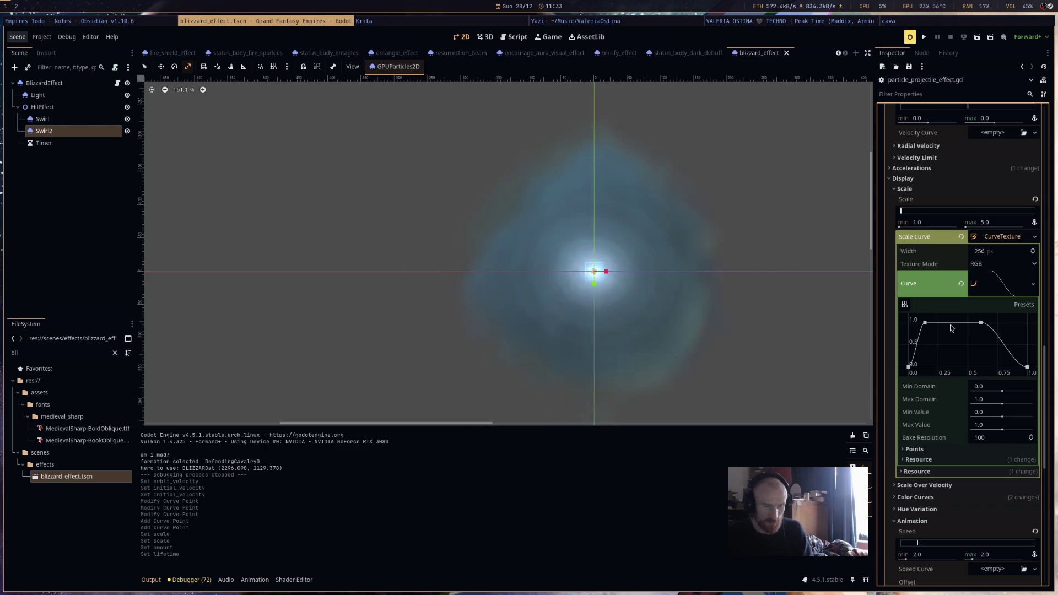
right_click(925, 322)
click(942, 224)
text(5)
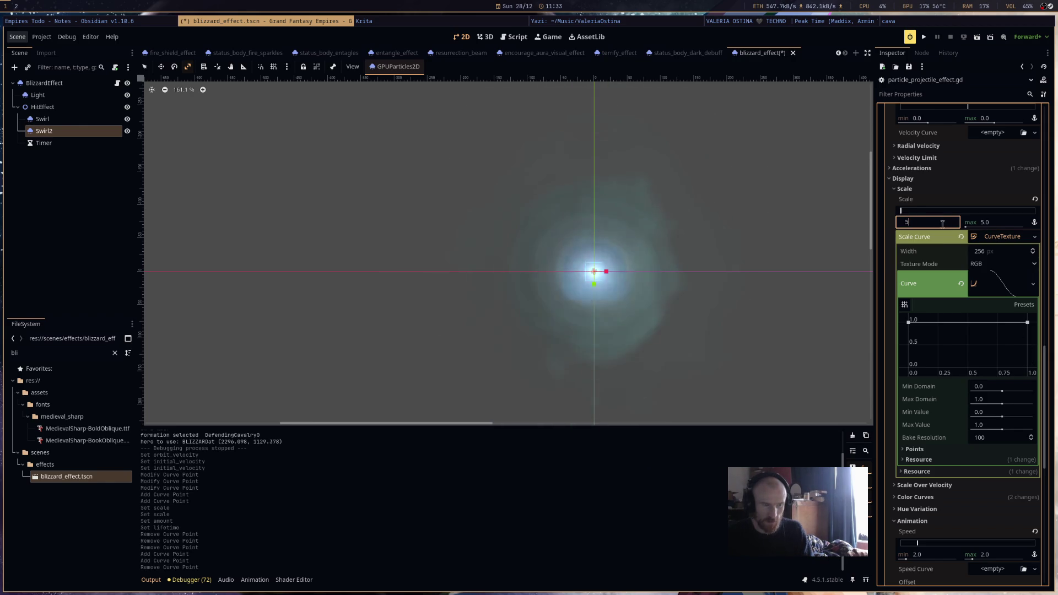
text(4.5)
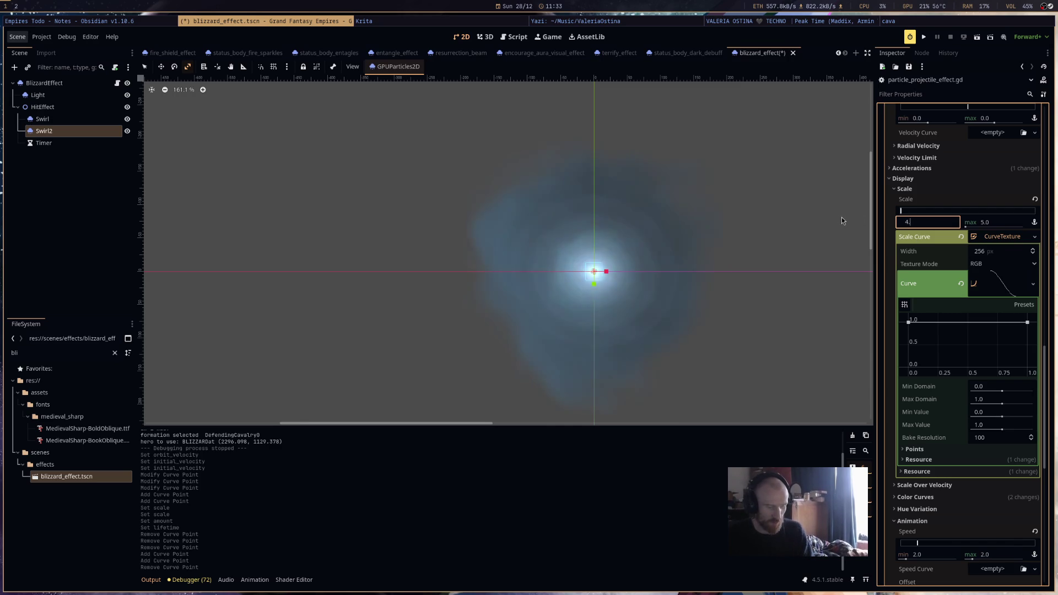
key(Return)
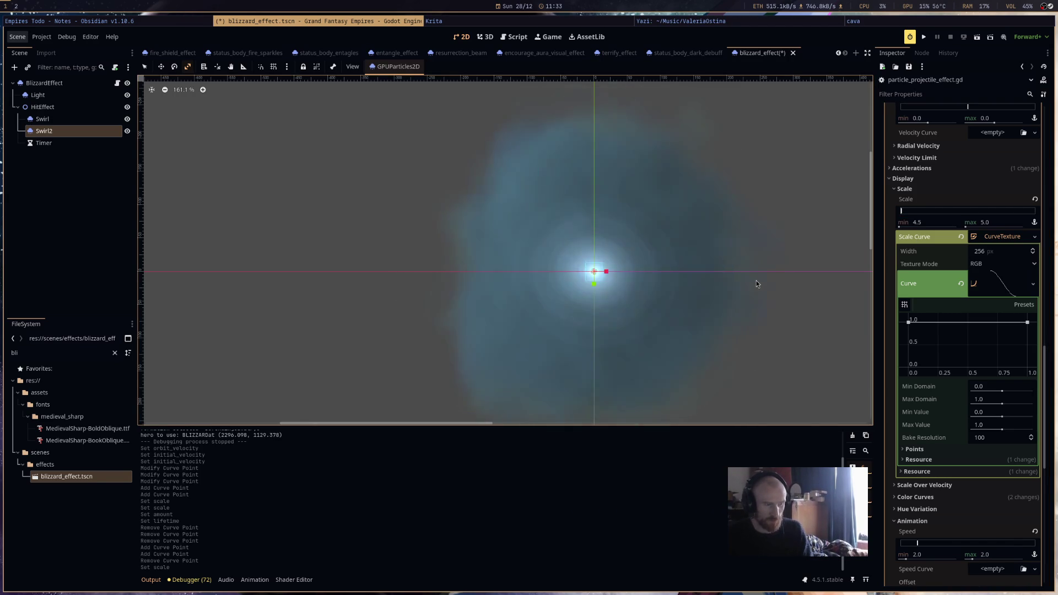
key(ctrl+s)
scroll(1001, 314, up, 4)
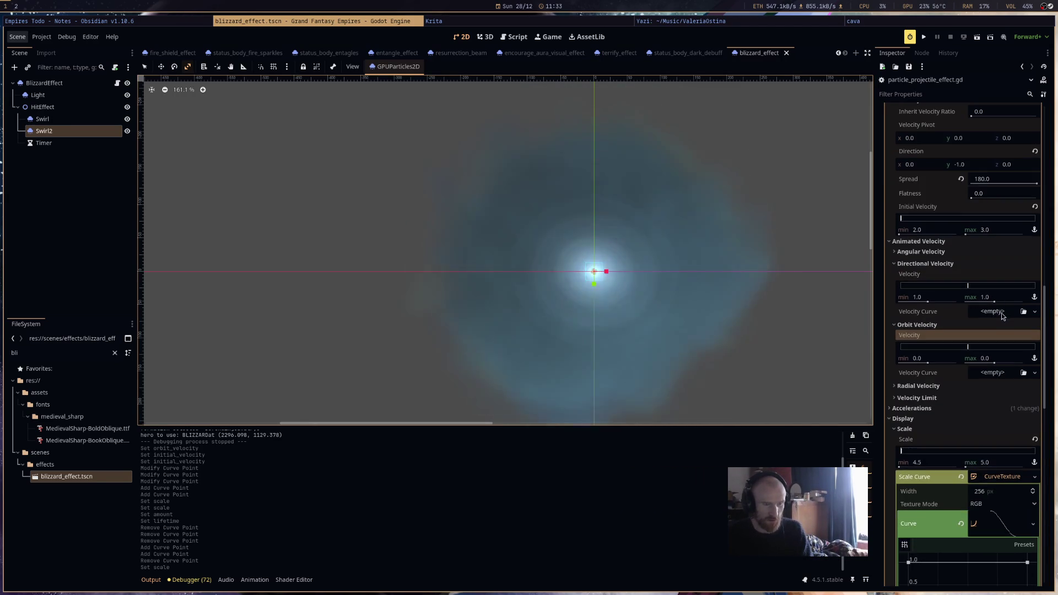
Change Swirl2's CanvasItem Material Blend Mode from Mix to Add and save.
scroll(986, 352, down, 10)
click(970, 406)
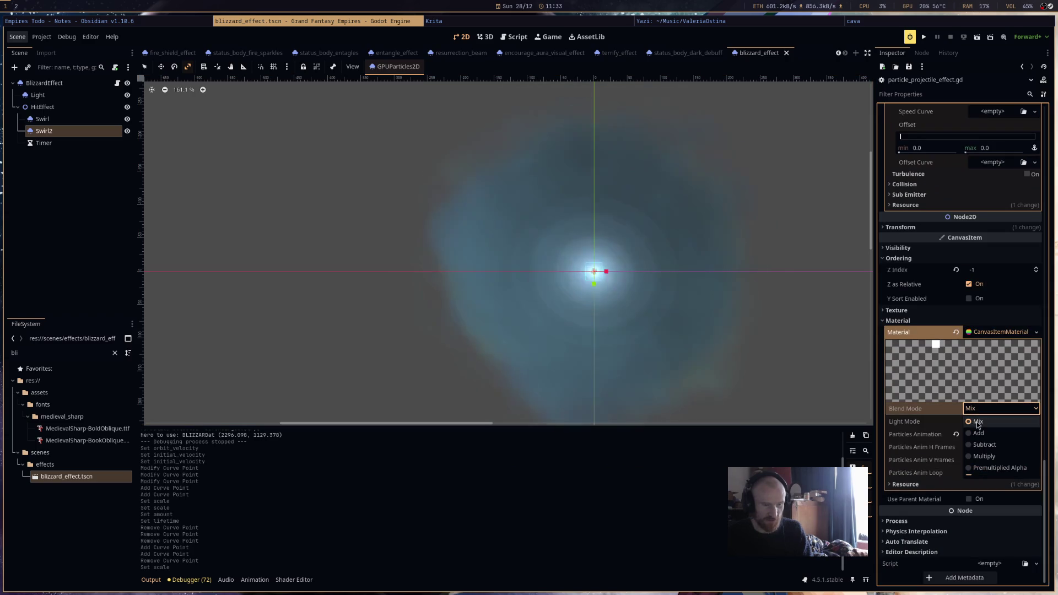
click(978, 431)
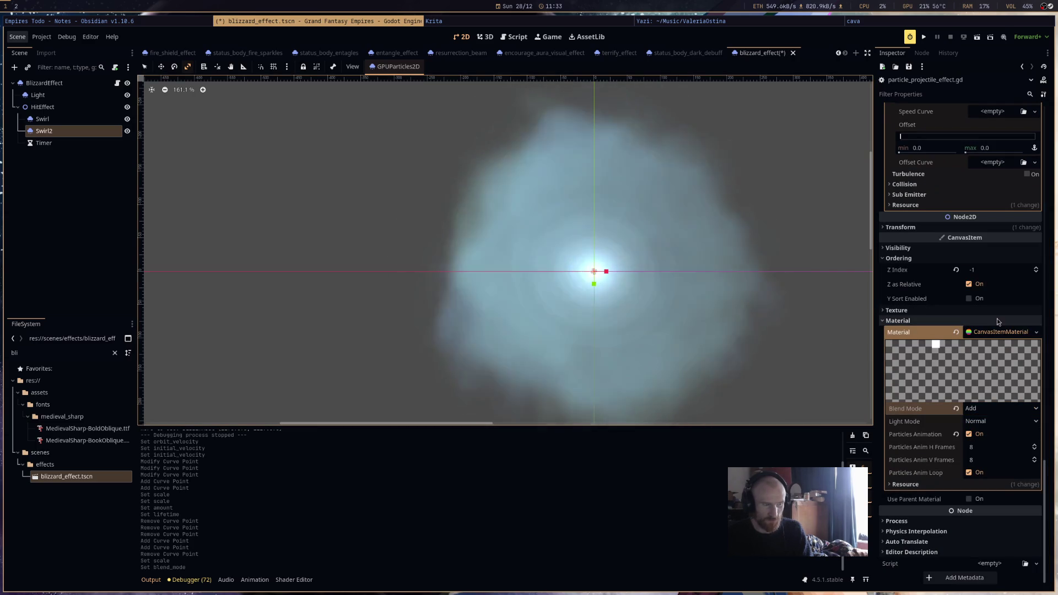
scroll(998, 322, up, 10)
key(ctrl+s)
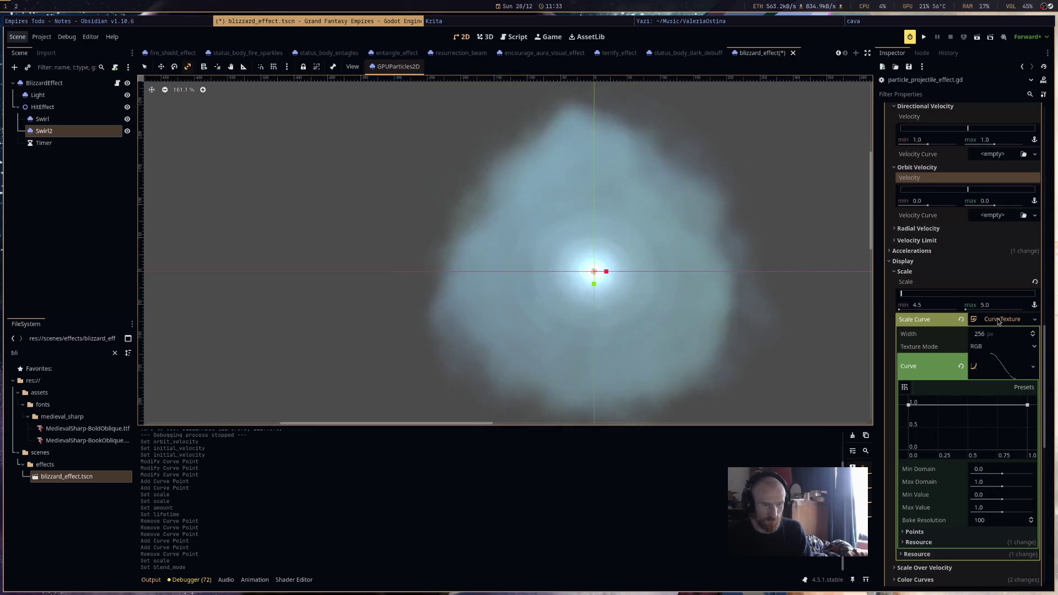
Review the Swirl2 Inspector settings, then switch over to the Yazi file manager.
scroll(997, 320, up, 8)
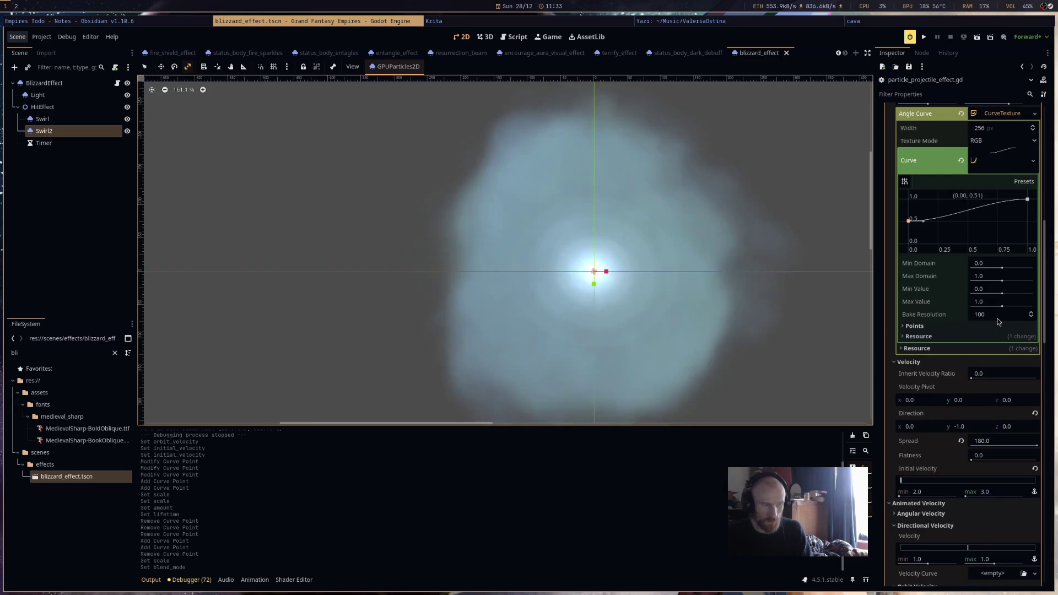
scroll(997, 319, down, 8)
scroll(716, 322, down, 5)
scroll(637, 258, up, 3)
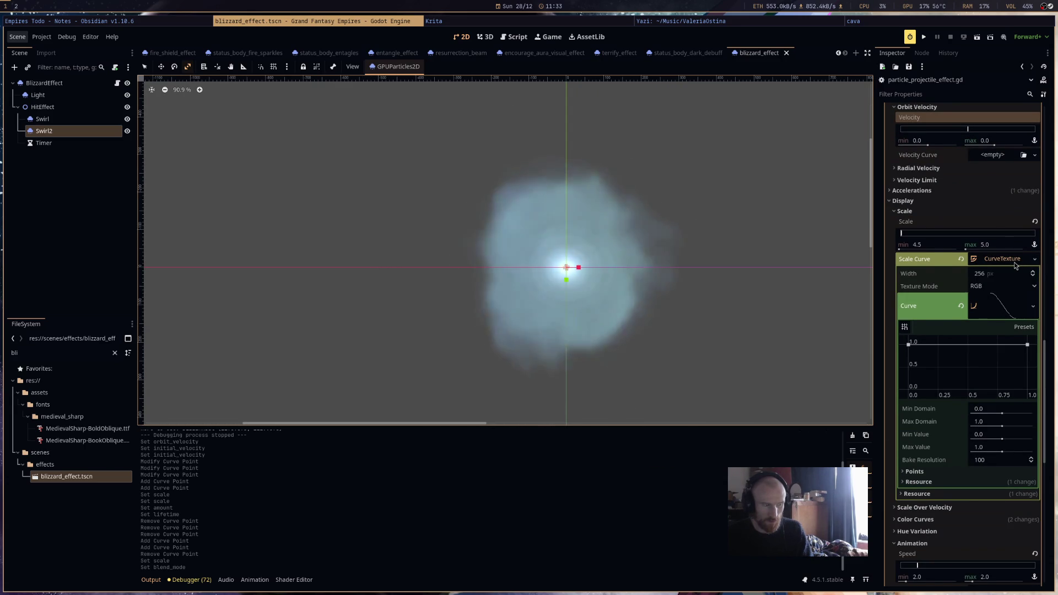
scroll(1017, 282, up, 2)
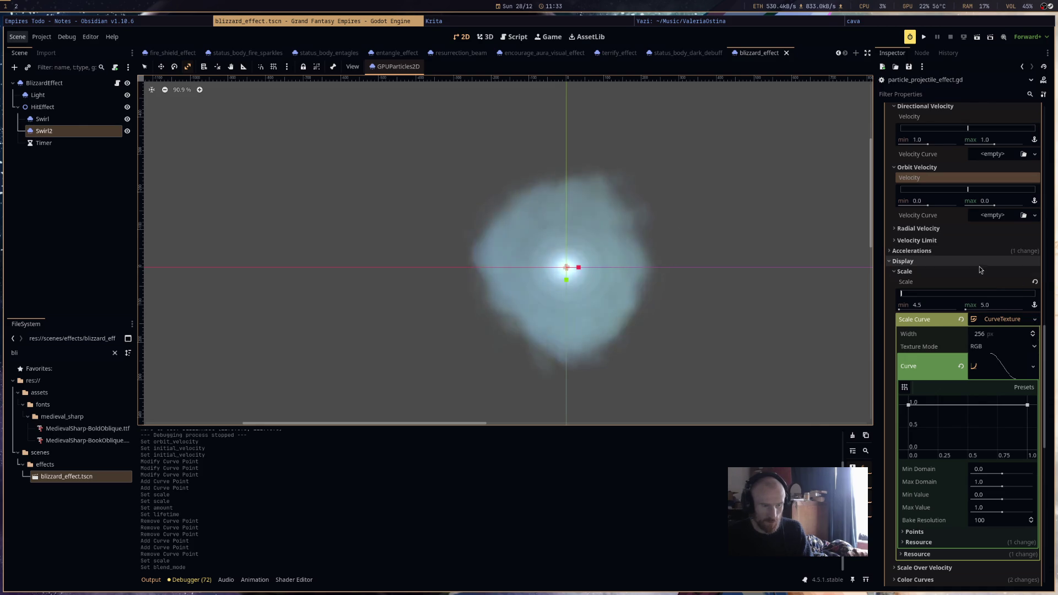
scroll(971, 300, down, 8)
scroll(967, 330, up, 15)
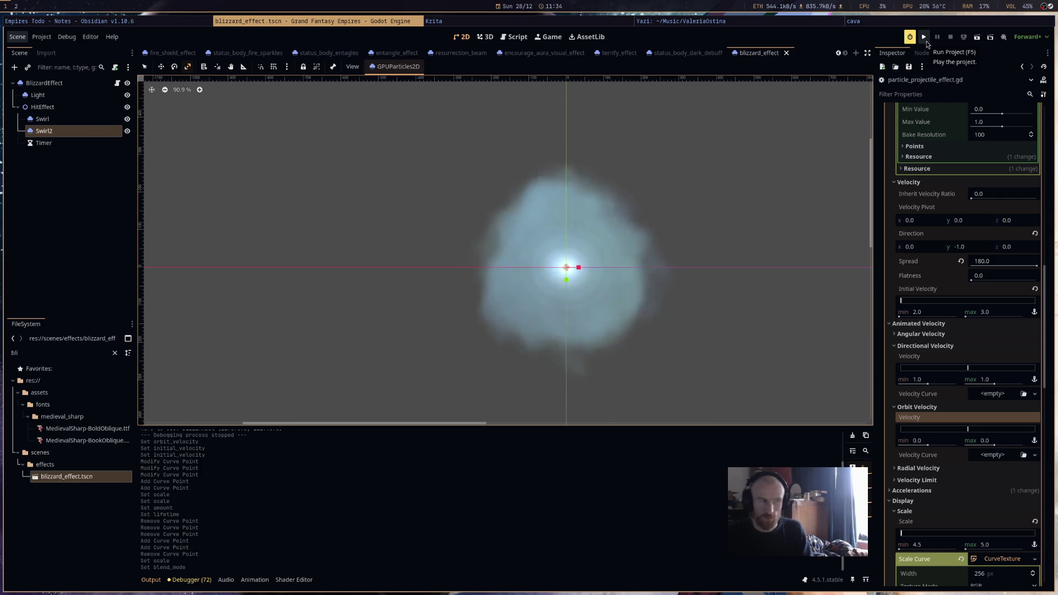
key(super+Right)
key(super+Right)
Play the New Year's Eve Afterparty Mix from a mix folder in Music, then return to Godot.
key(h)
key(k)
key(k)
key(k)
key(k)
key(k)
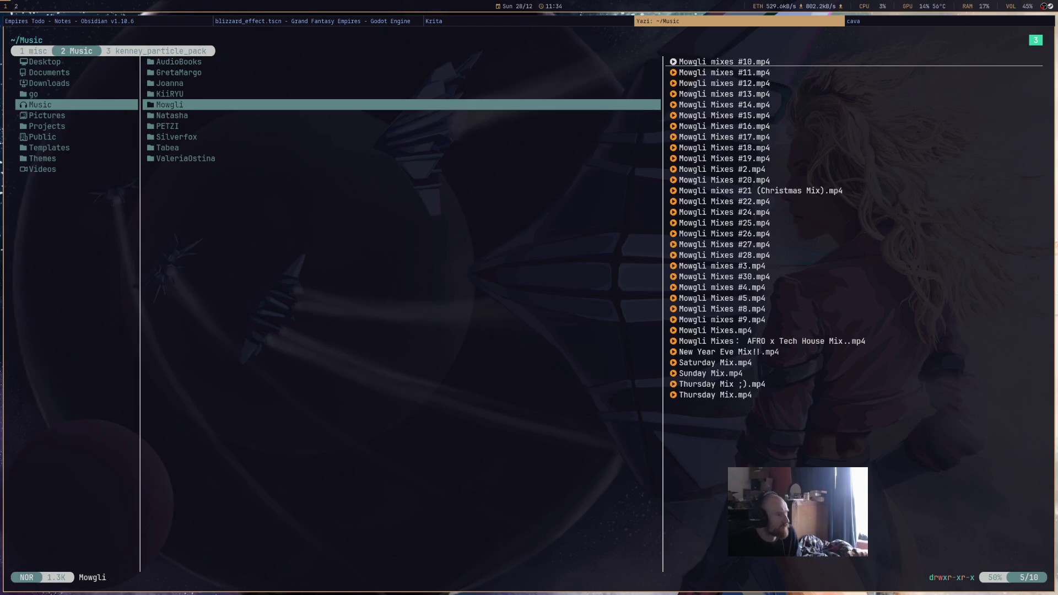
key(l)
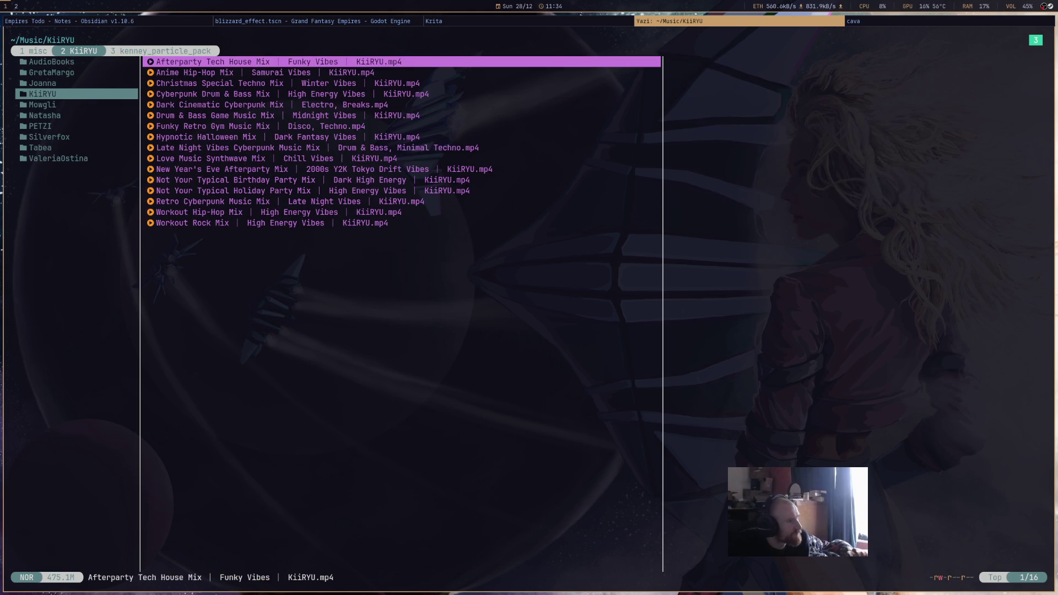
key(j)
key(j)
key(j)
key(j)
key(j)
key(j)
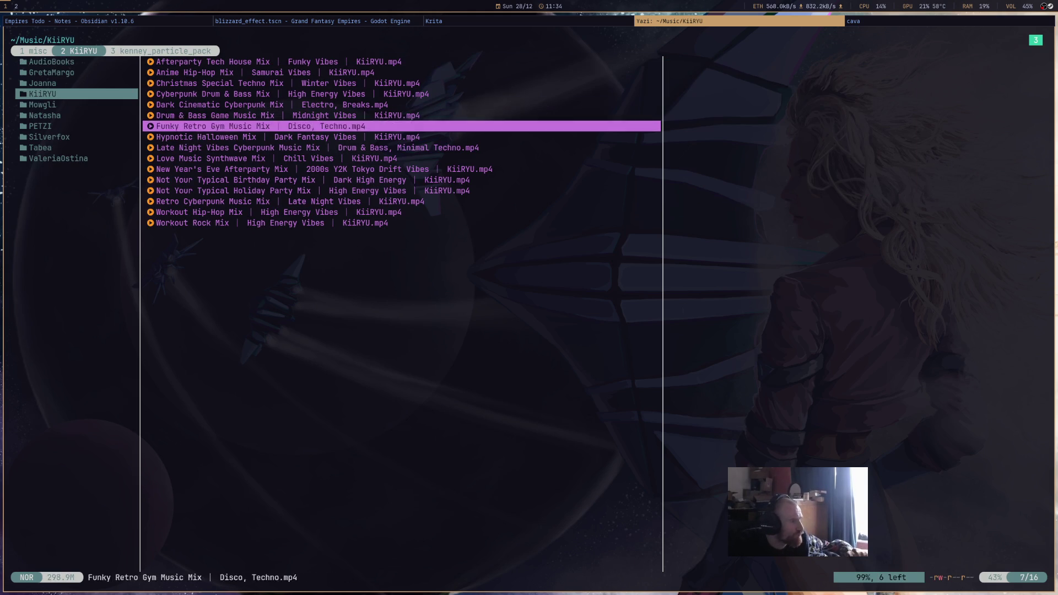
key(j)
key(j)
key(j)
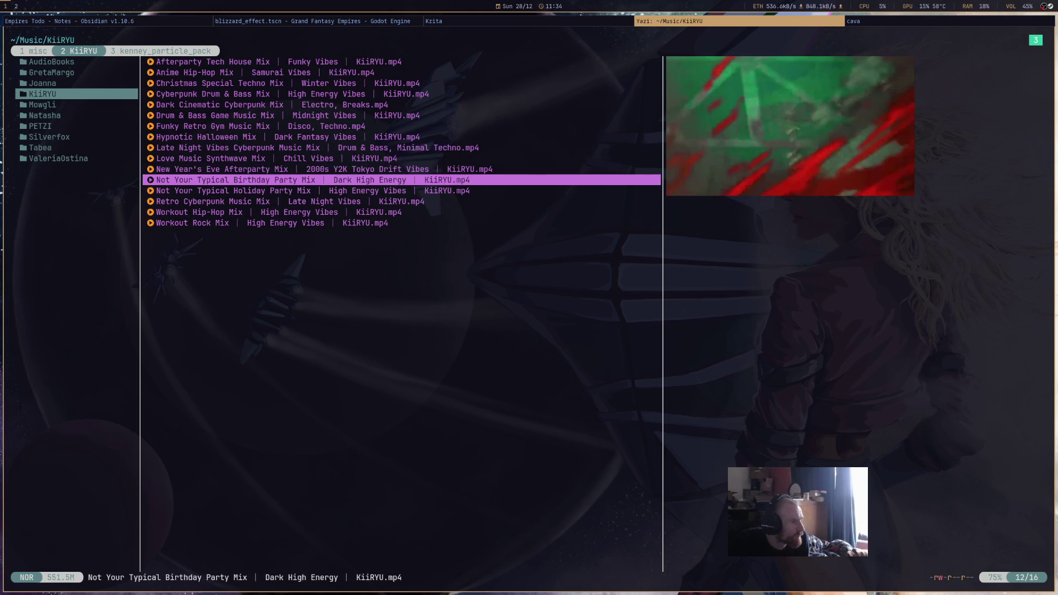
key(k)
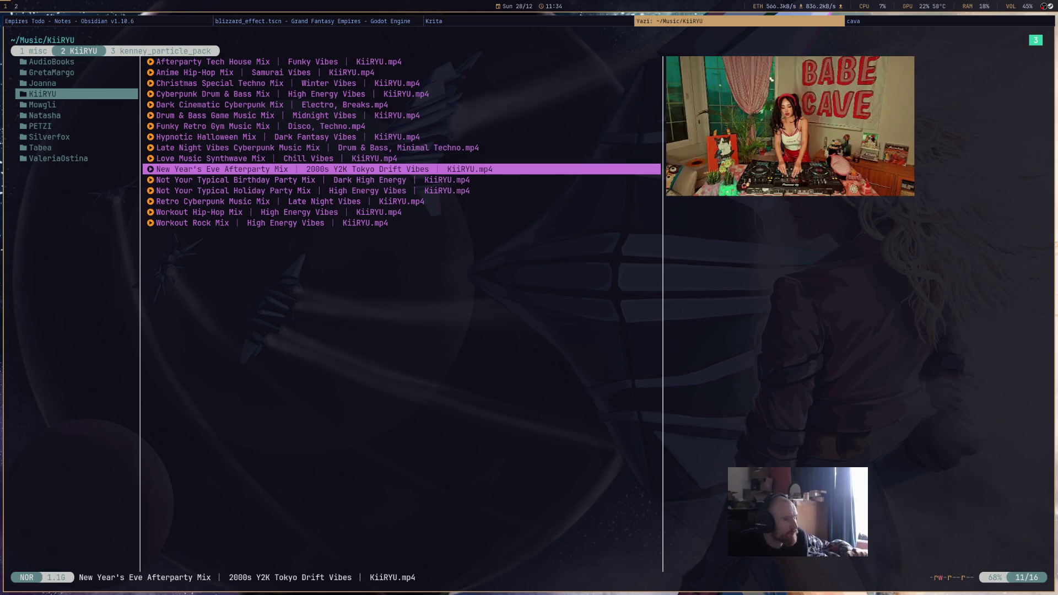
key(Return)
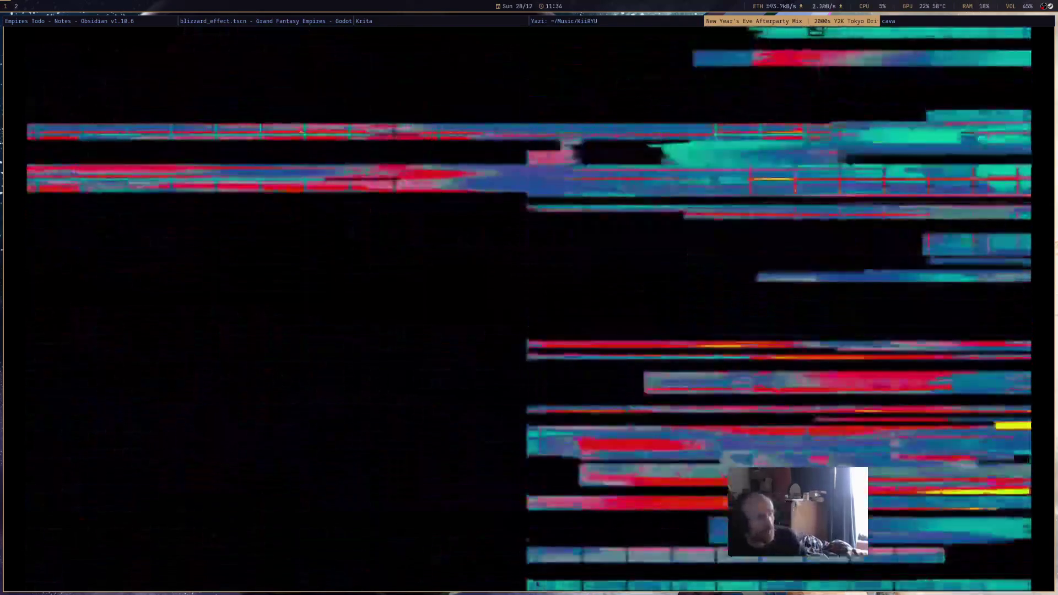
key(super+Left)
key(super+Left)
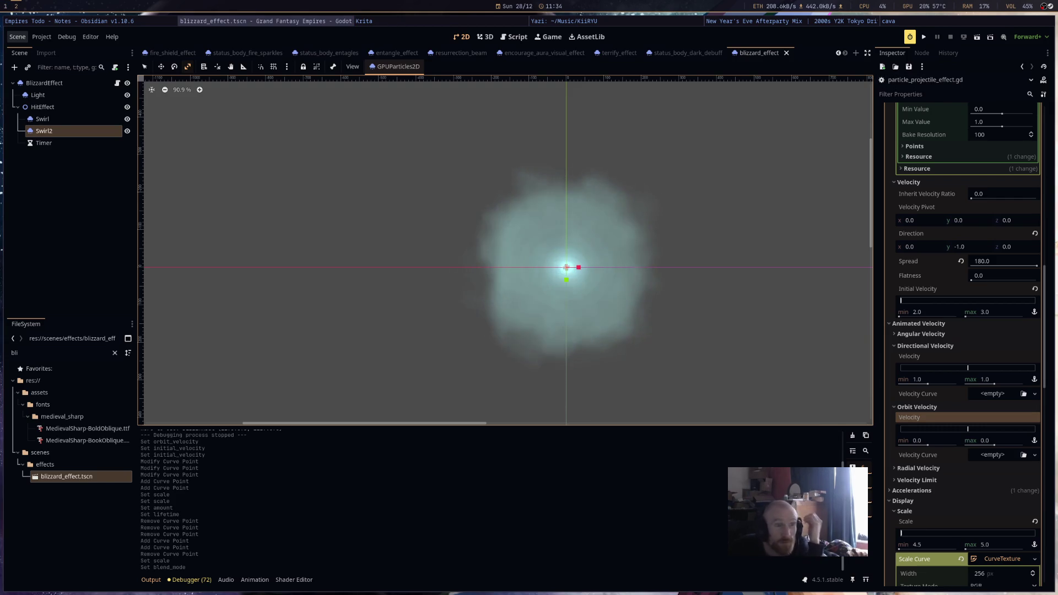
click(925, 38)
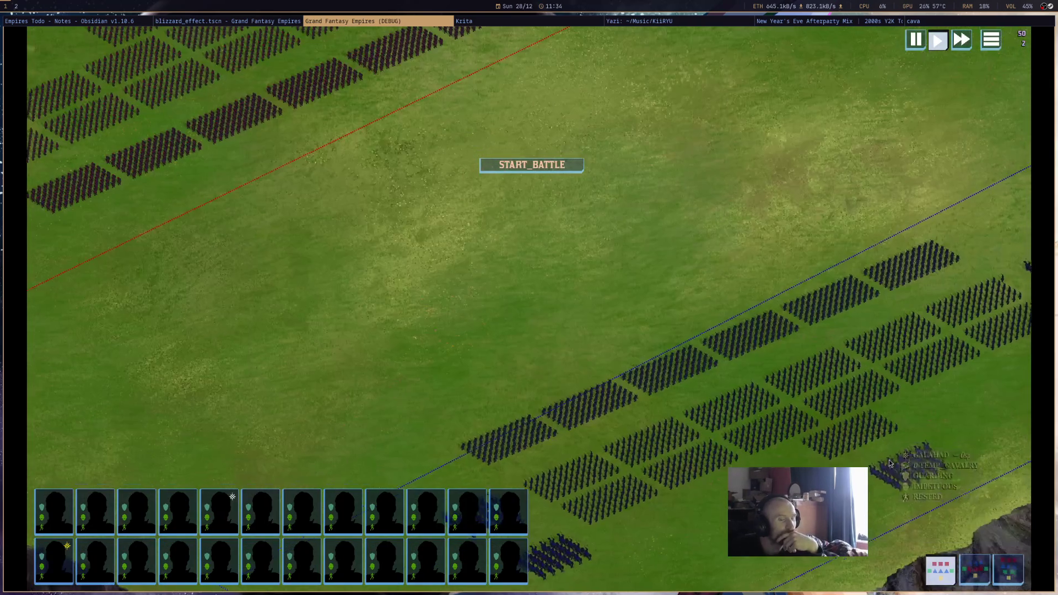
click(651, 319)
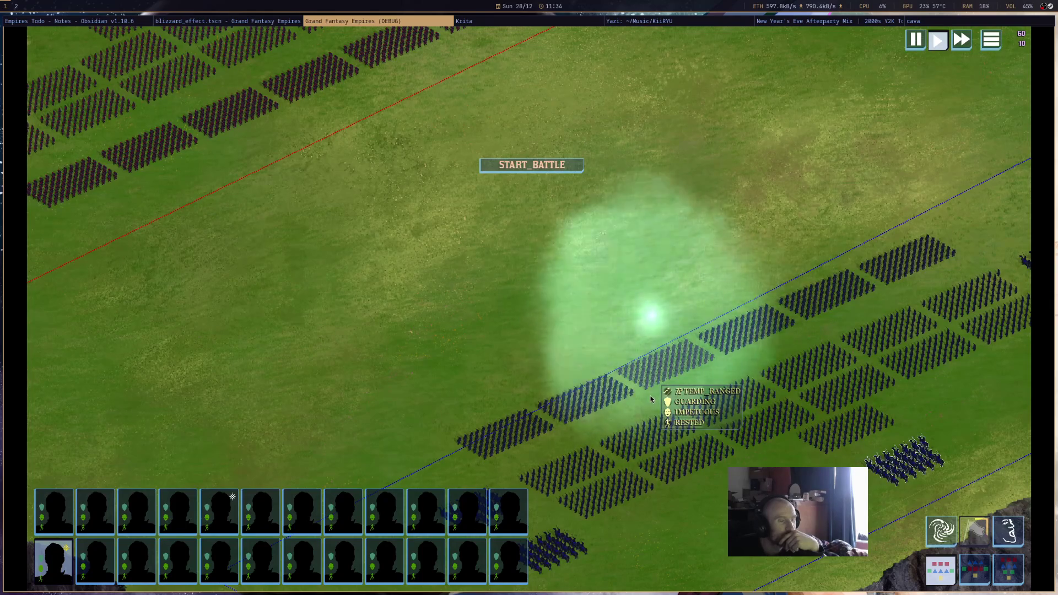
key(F8)
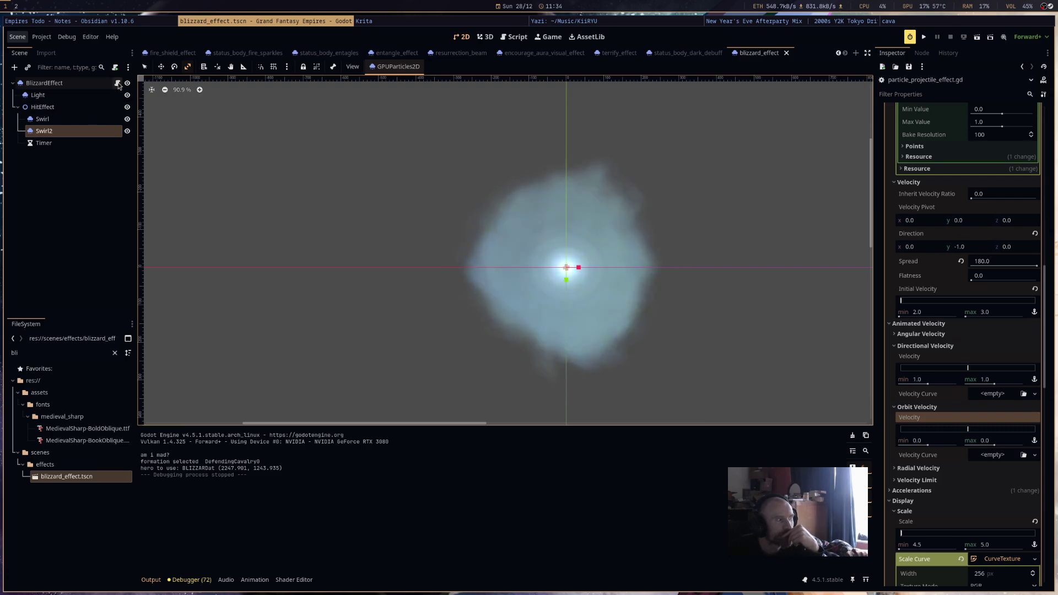
Open the effect's script and insert a new line 120 in on_reach_target.
click(117, 83)
scroll(521, 324, down, 14)
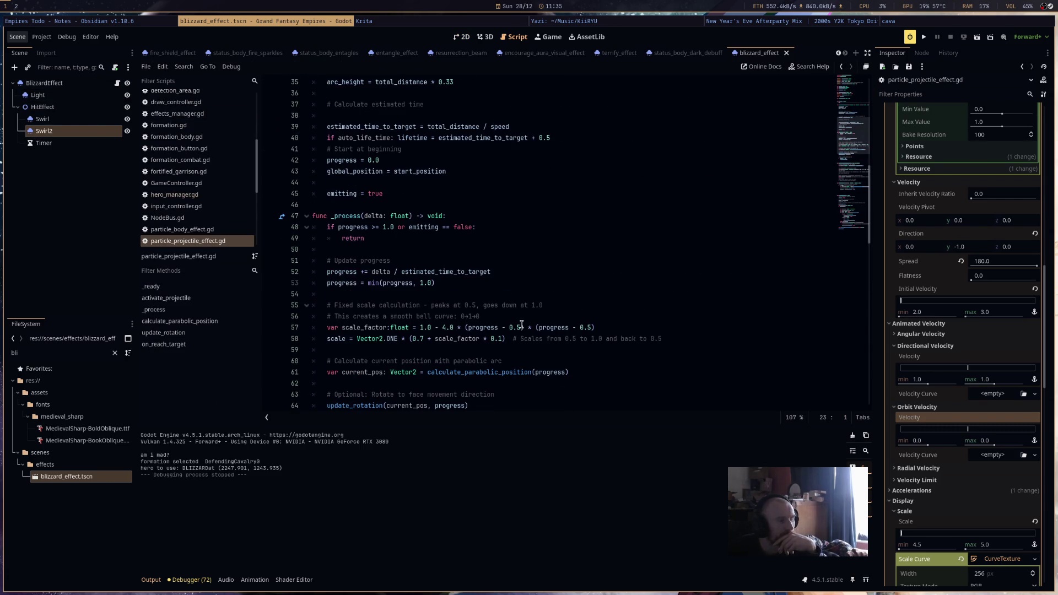
scroll(520, 324, down, 11)
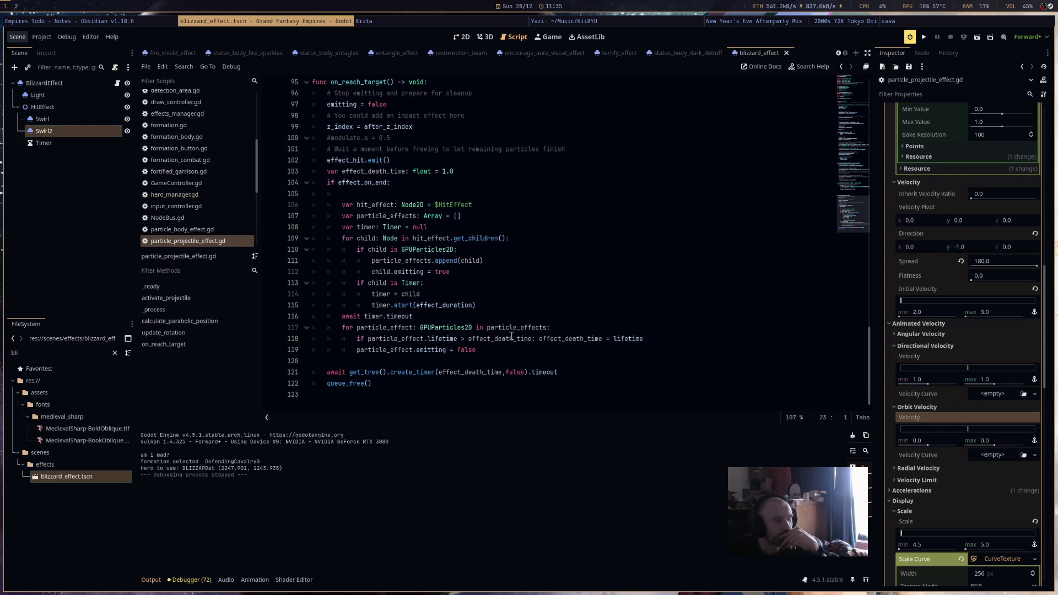
click(489, 353)
key(Return)
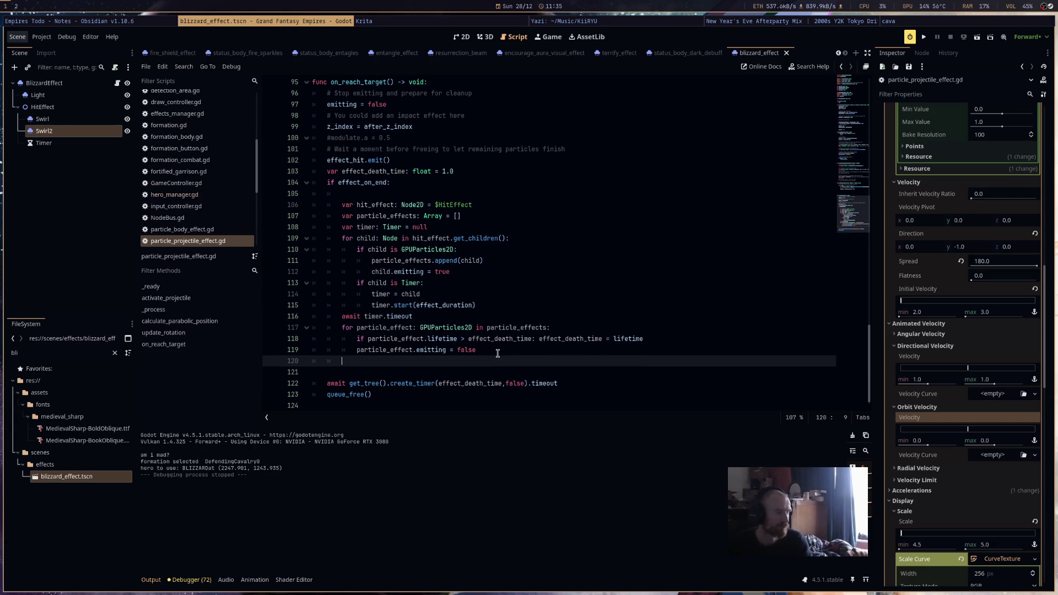
text(lig)
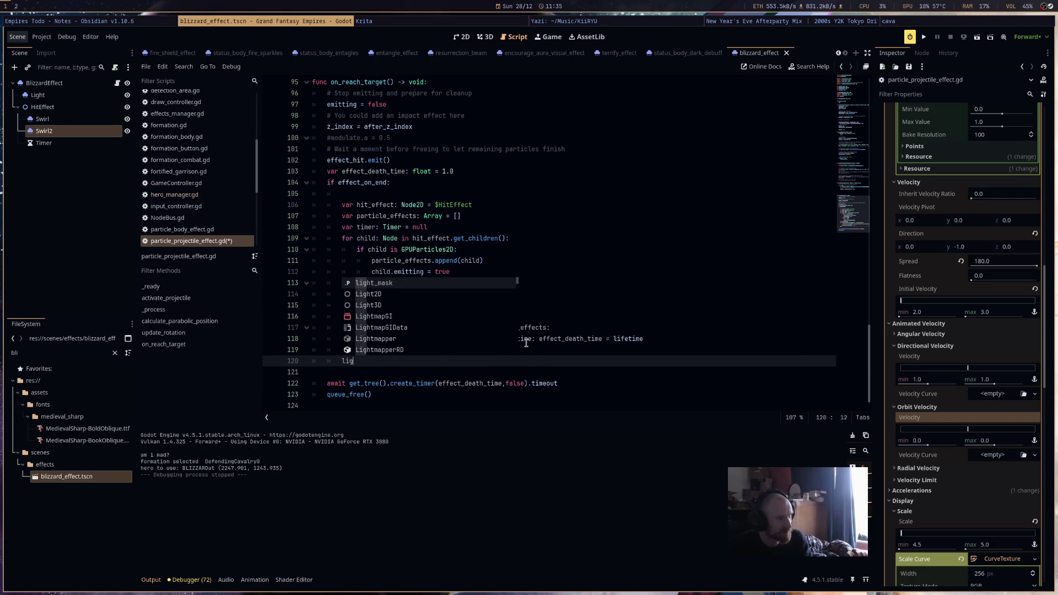
key(BackSpace)
key(BackSpace)
key(BackSpace)
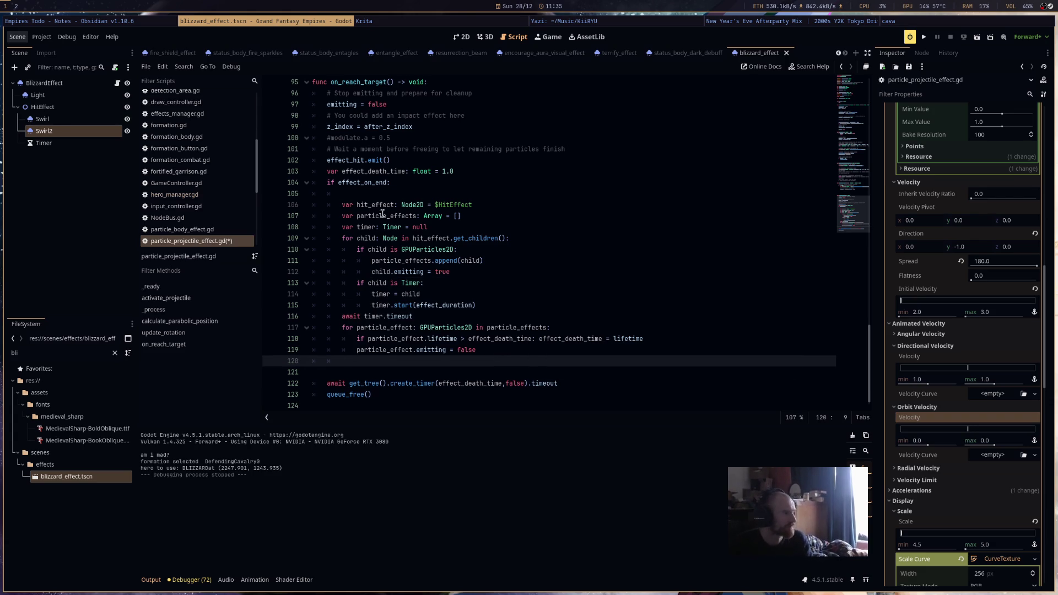
Write '$Light.emitting = false' on that line, then go back to the 2D view.
mouse_move(52, 100)
mouse_down()
mouse_move(358, 261)
mouse_move(453, 367)
mouse_up()
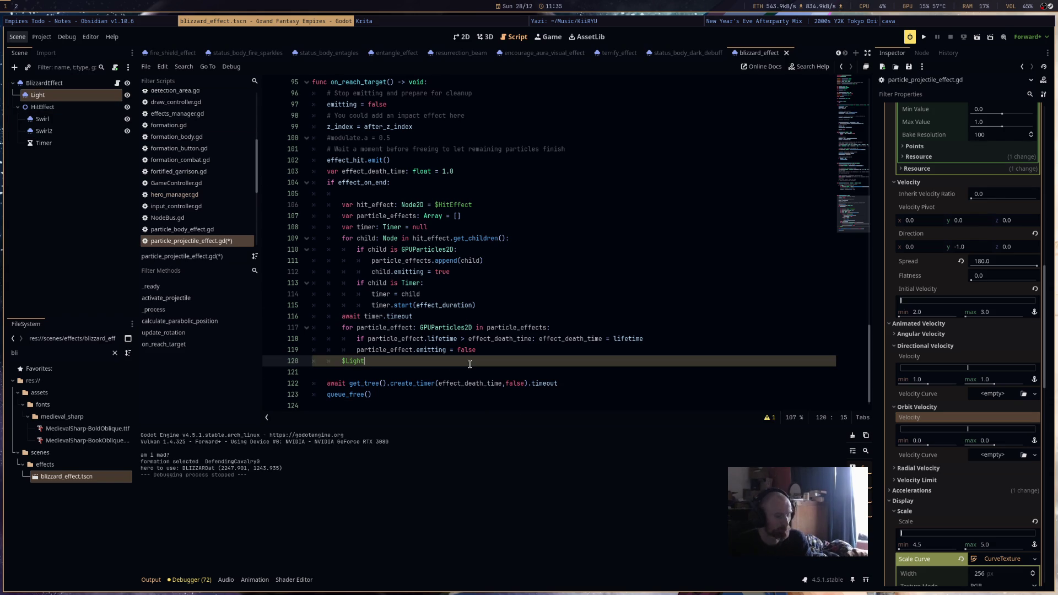
text(.em)
key(Return)
text(= false)
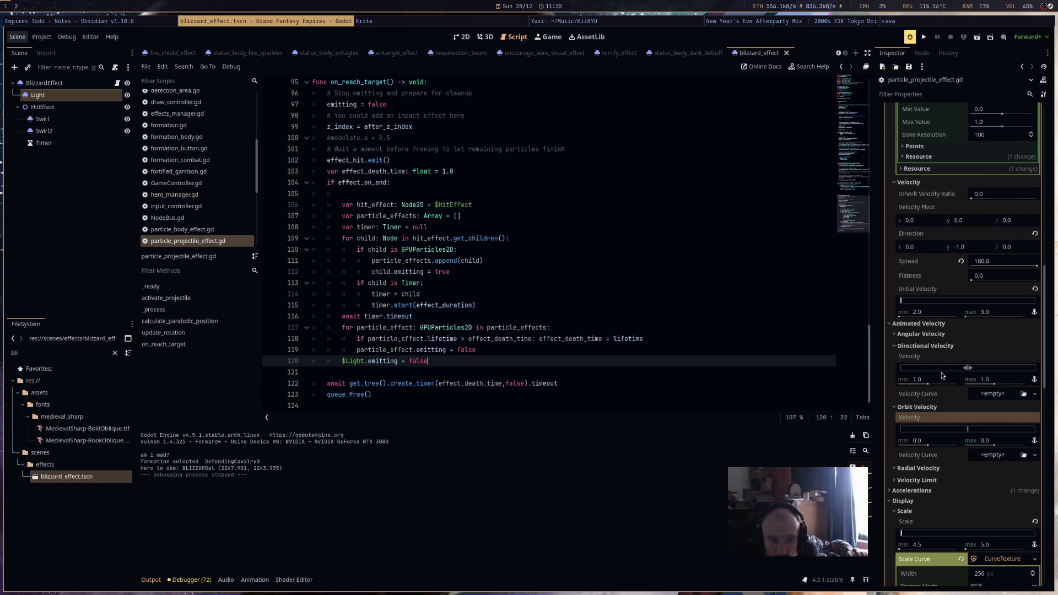
scroll(941, 373, down, 5)
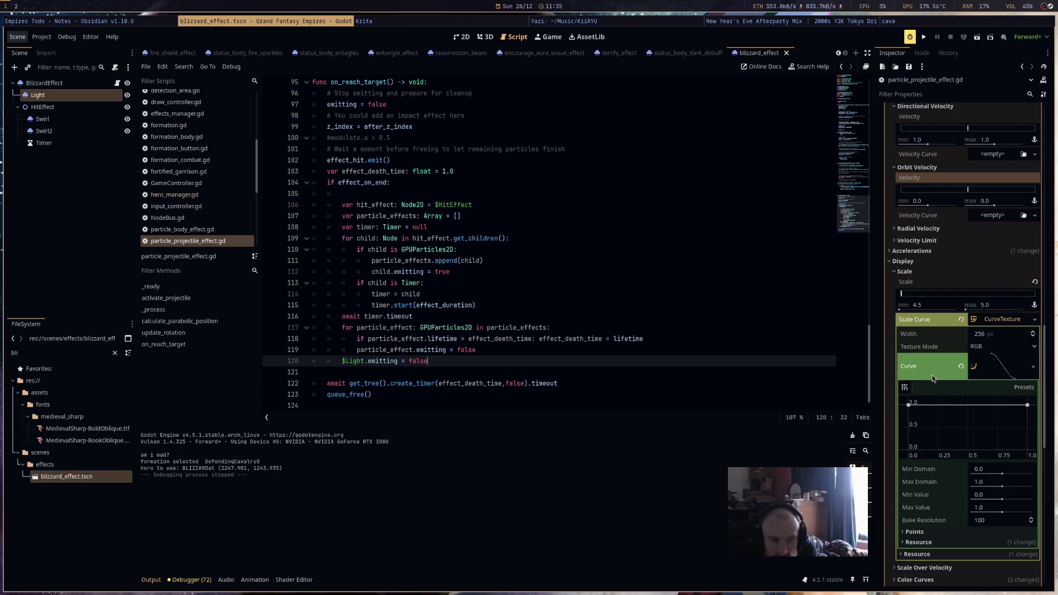
click(495, 36)
click(462, 36)
Under Accelerations, set the particles' gravity y to 1000, then to -999.
scroll(974, 303, up, 6)
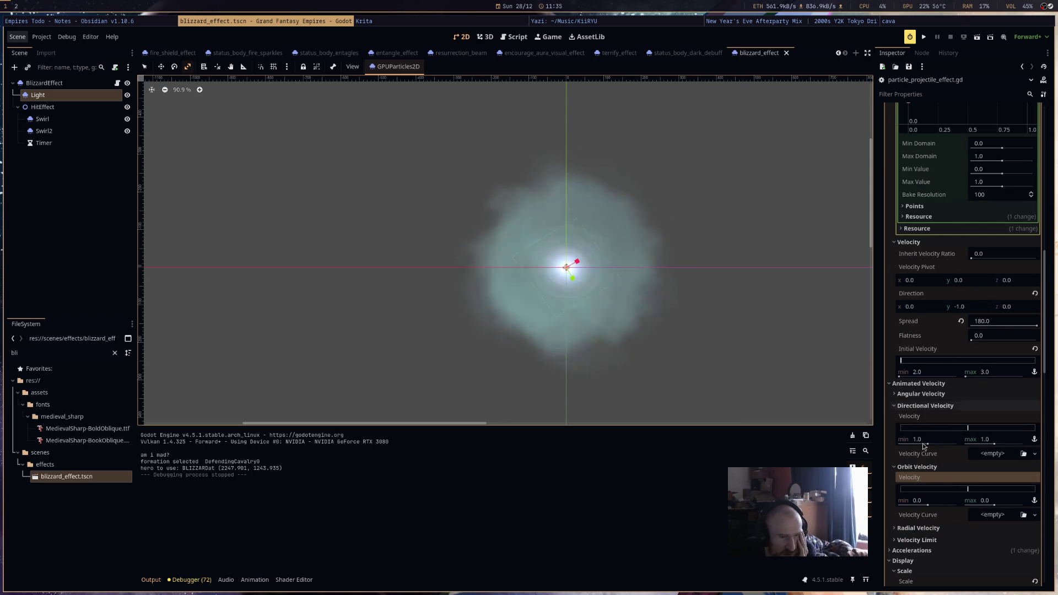
scroll(965, 405, down, 5)
scroll(980, 361, up, 1)
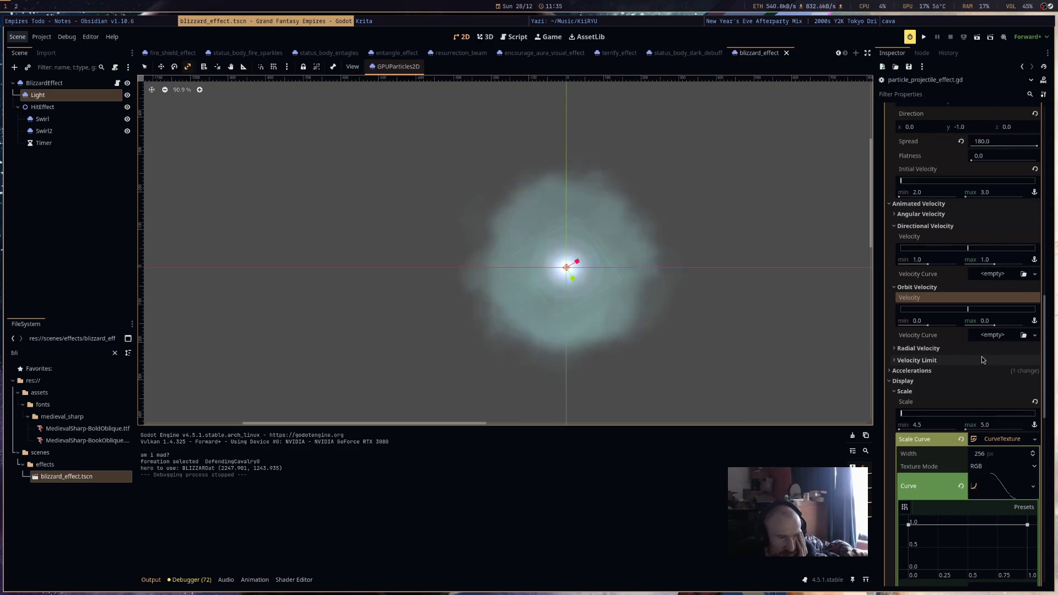
click(957, 376)
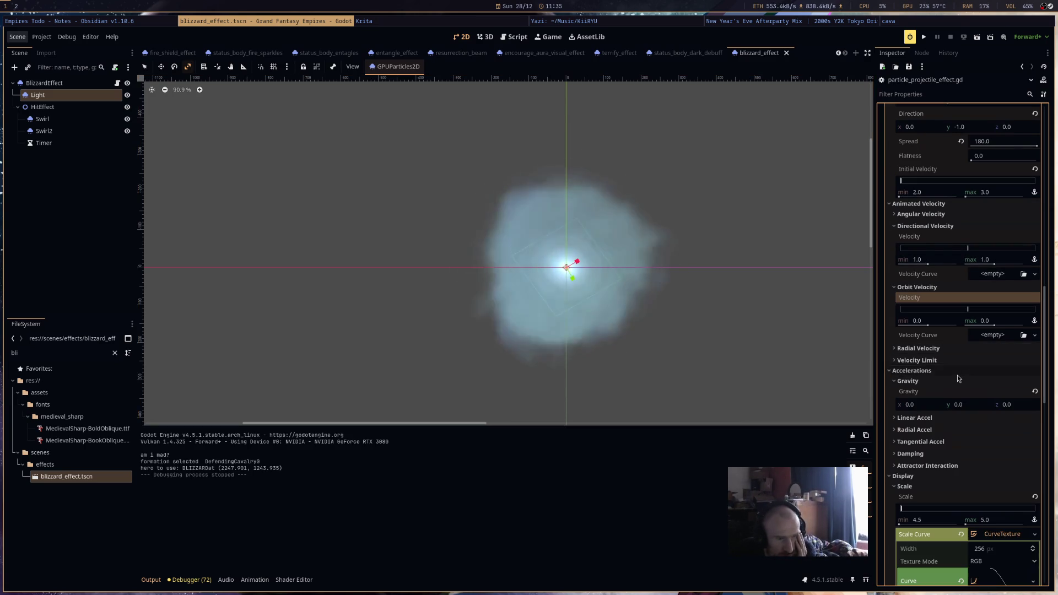
click(972, 407)
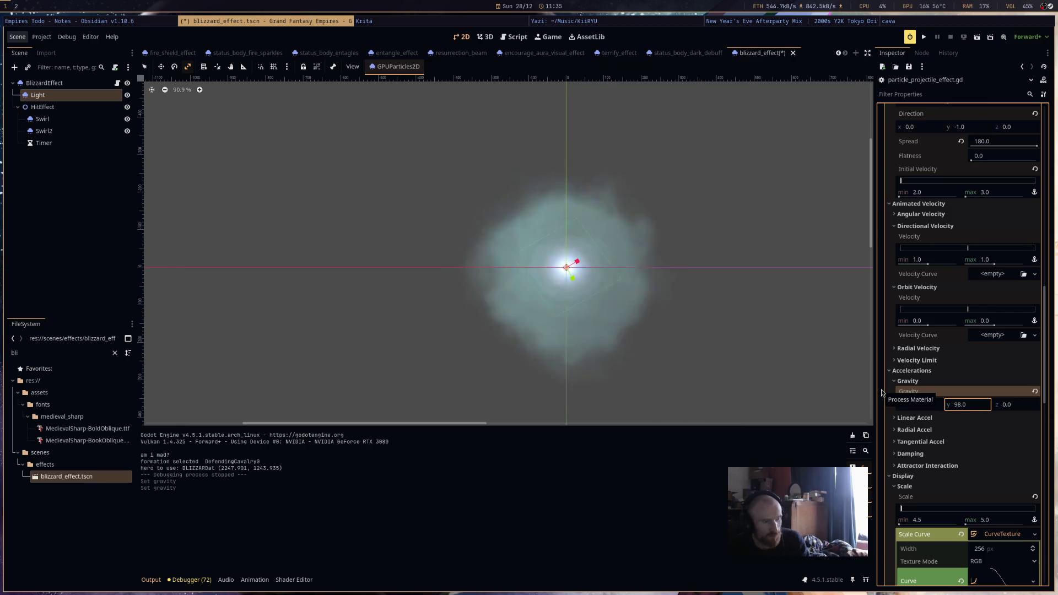
click(981, 410)
text(100)
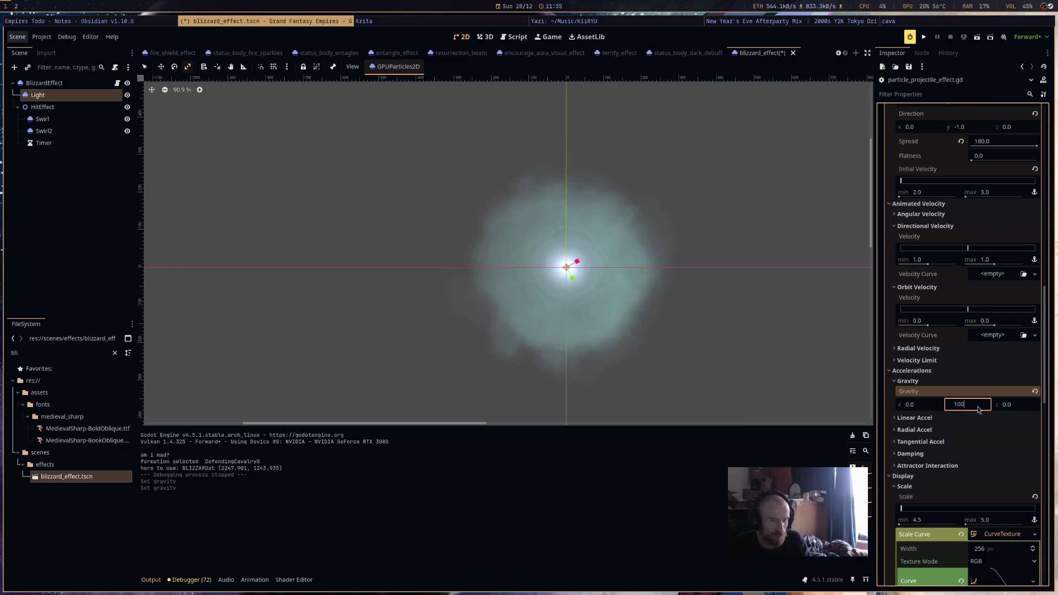
text(0.0)
key(Return)
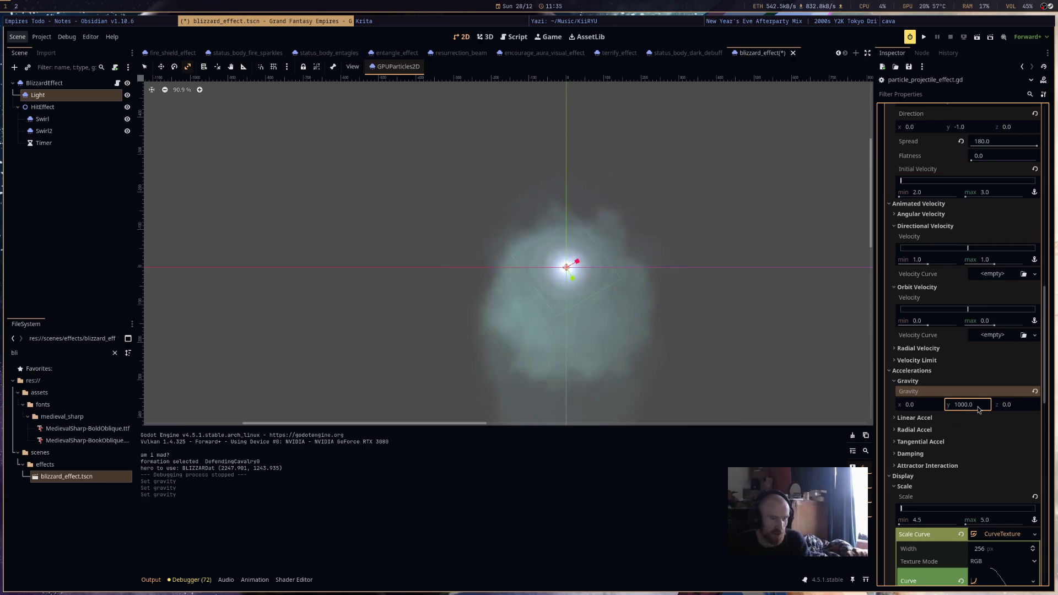
text(-99)
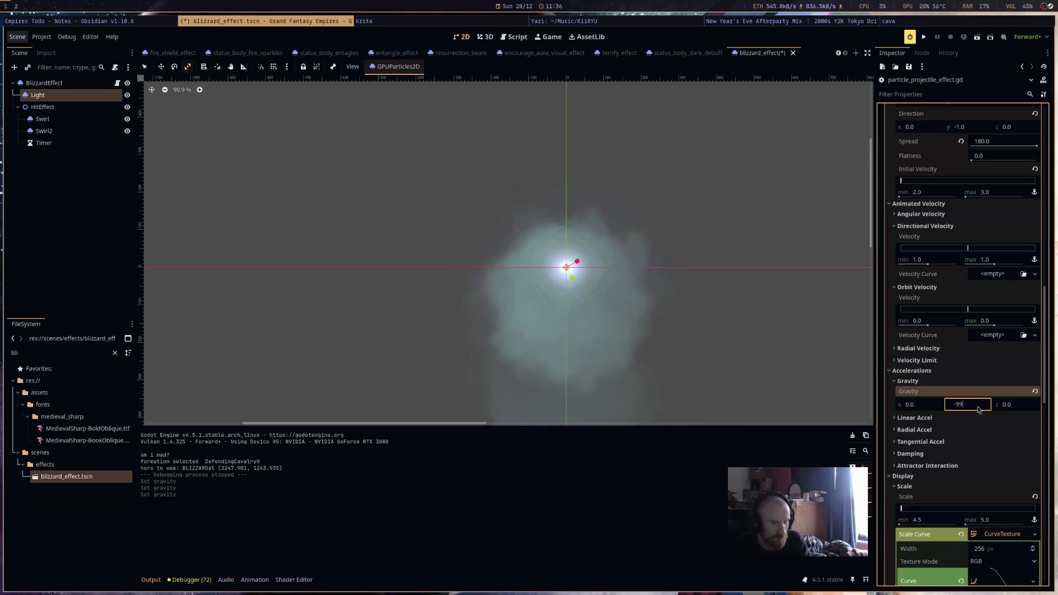
text(9)
key(Return)
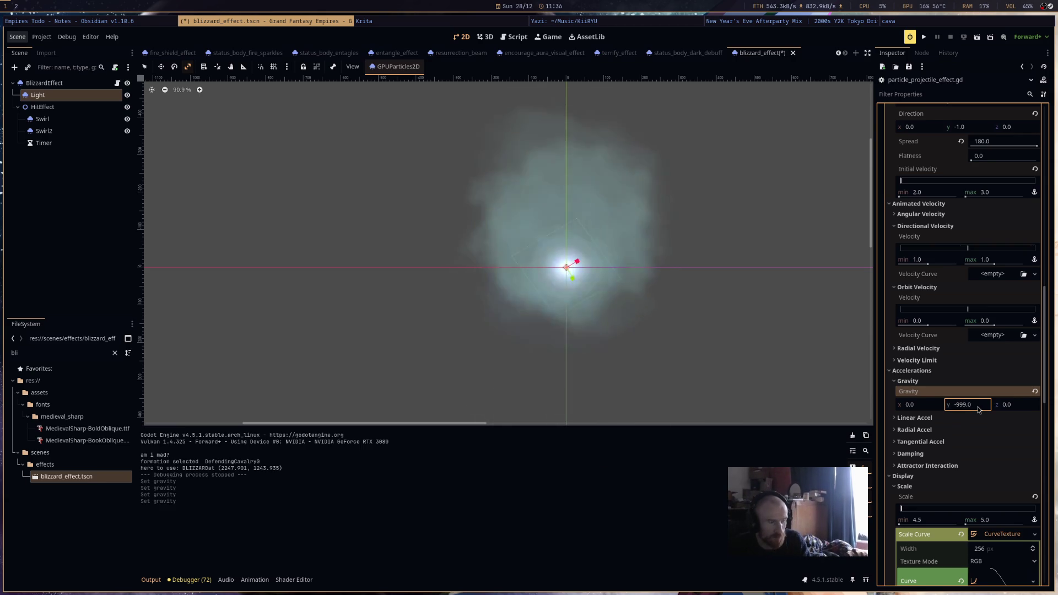
Save the blizzard_effect scene and launch the game.
scroll(650, 292, down, 4)
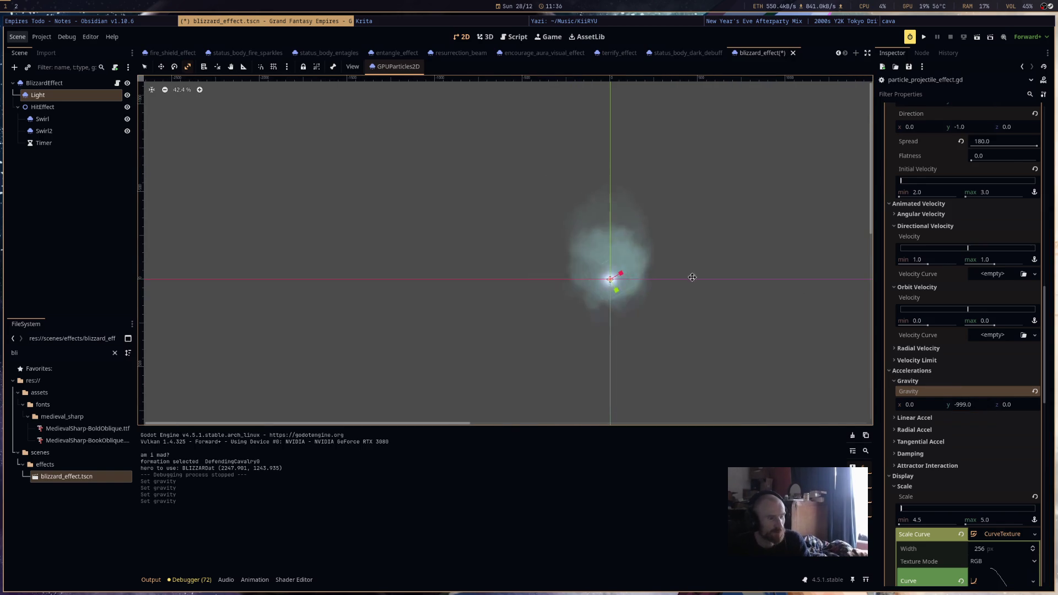
scroll(661, 275, up, 2)
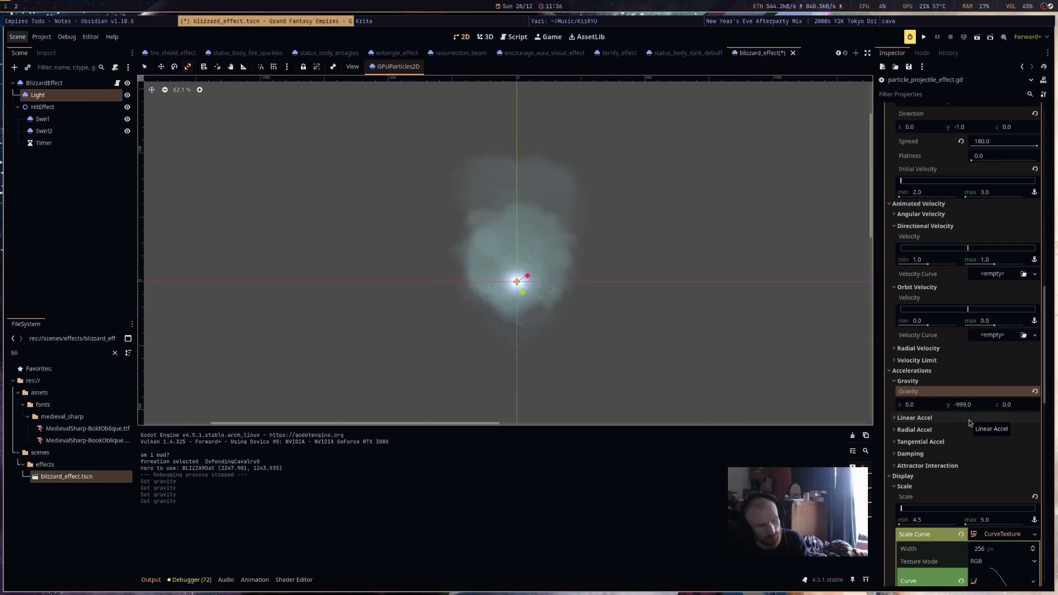
scroll(968, 420, up, 3)
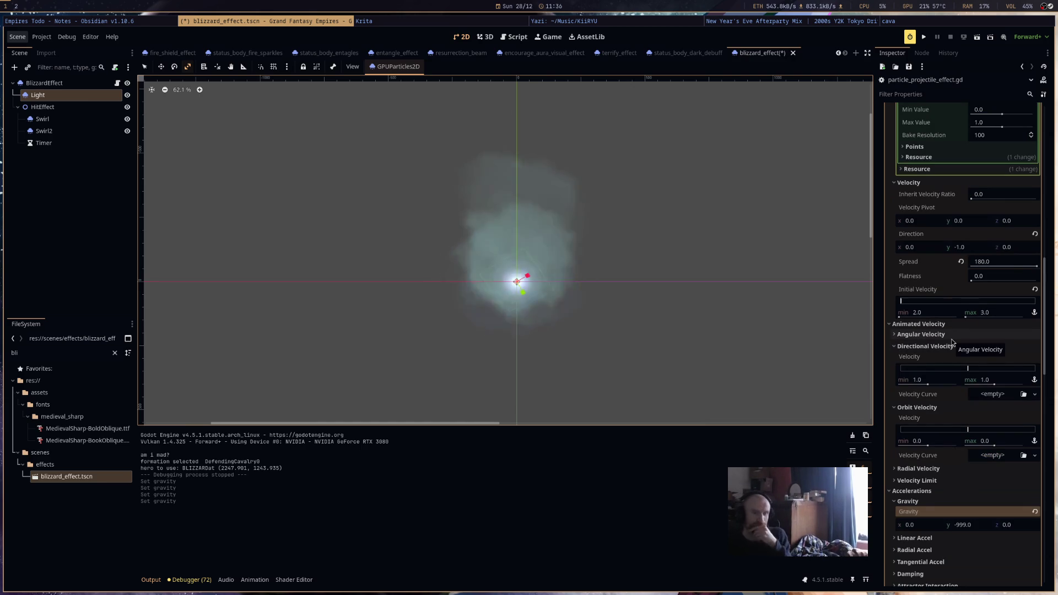
scroll(964, 402, down, 3)
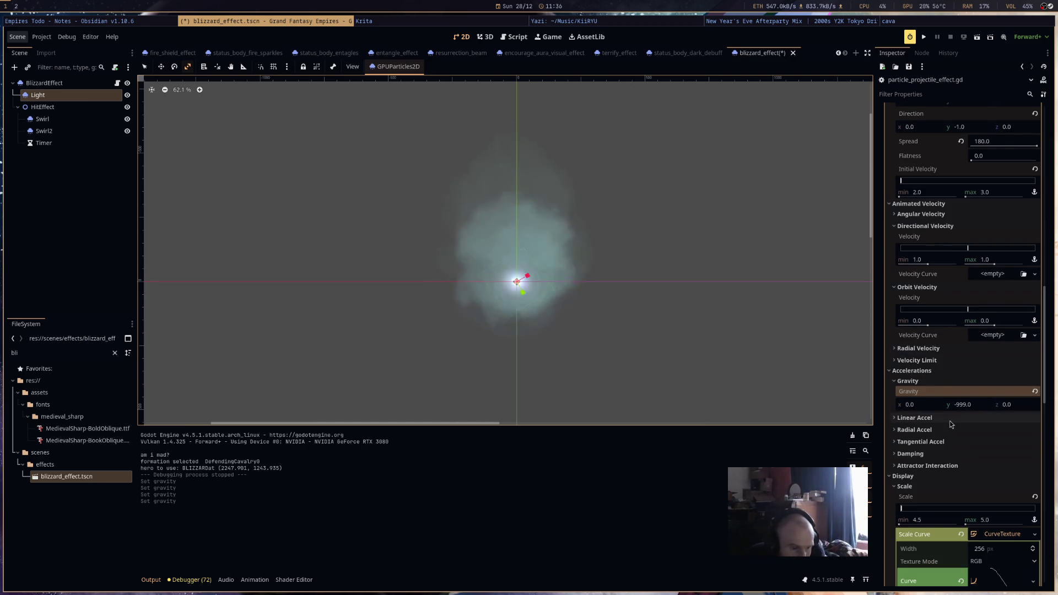
click(923, 38)
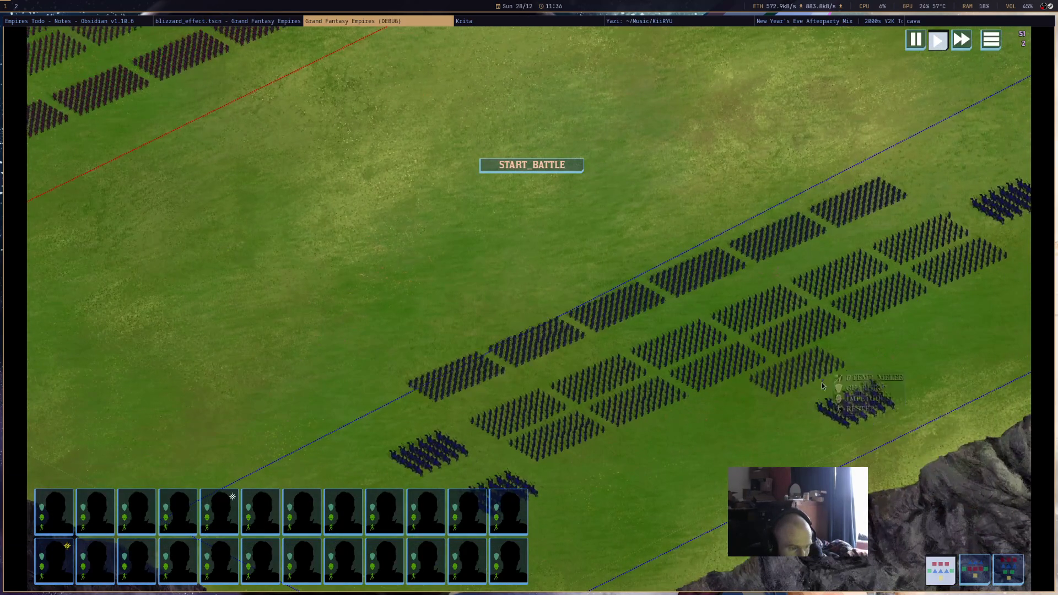
Cast Blizzard from the cavalry unit at the circled target, then close the game window.
click(843, 404)
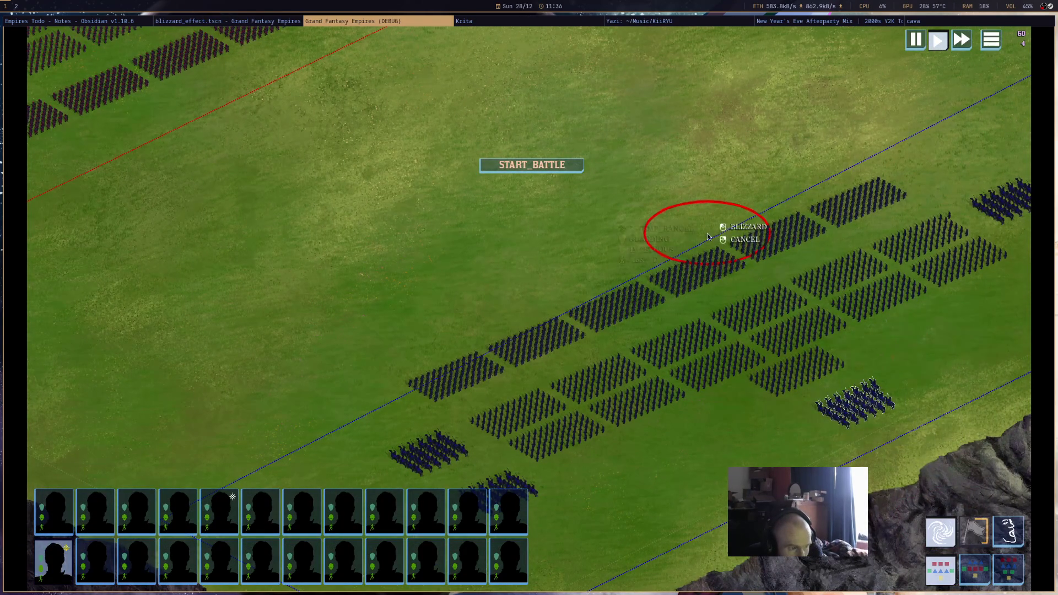
click(732, 226)
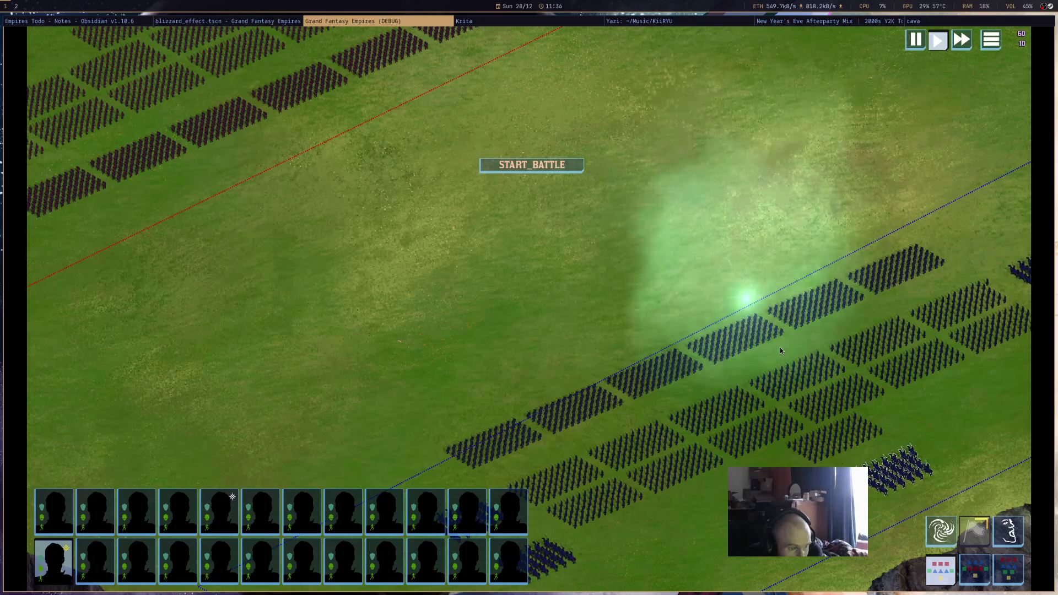
scroll(780, 351, down, 5)
scroll(780, 351, up, 4)
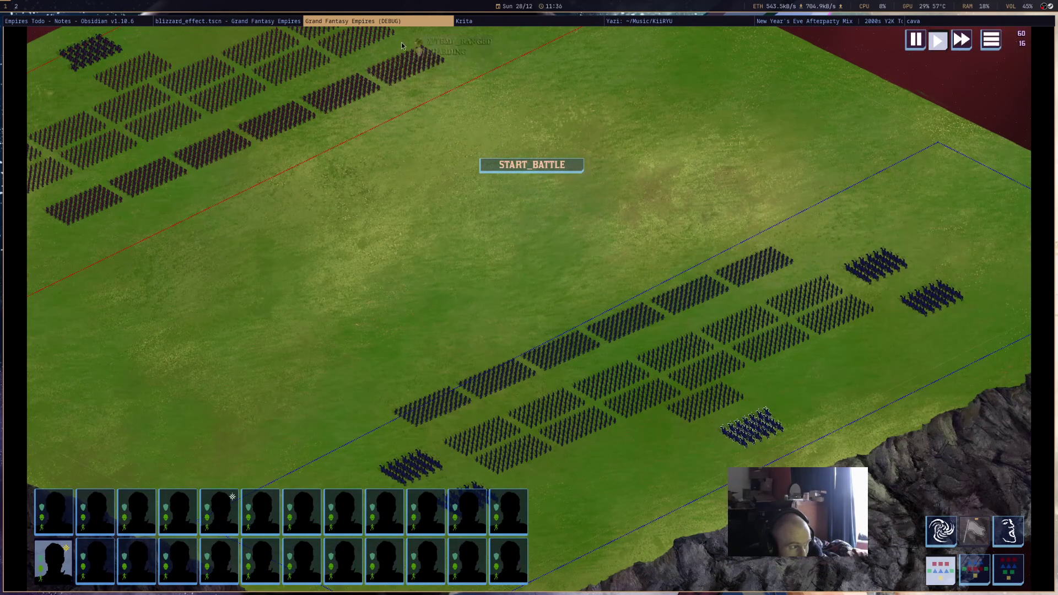
middle_click(411, 21)
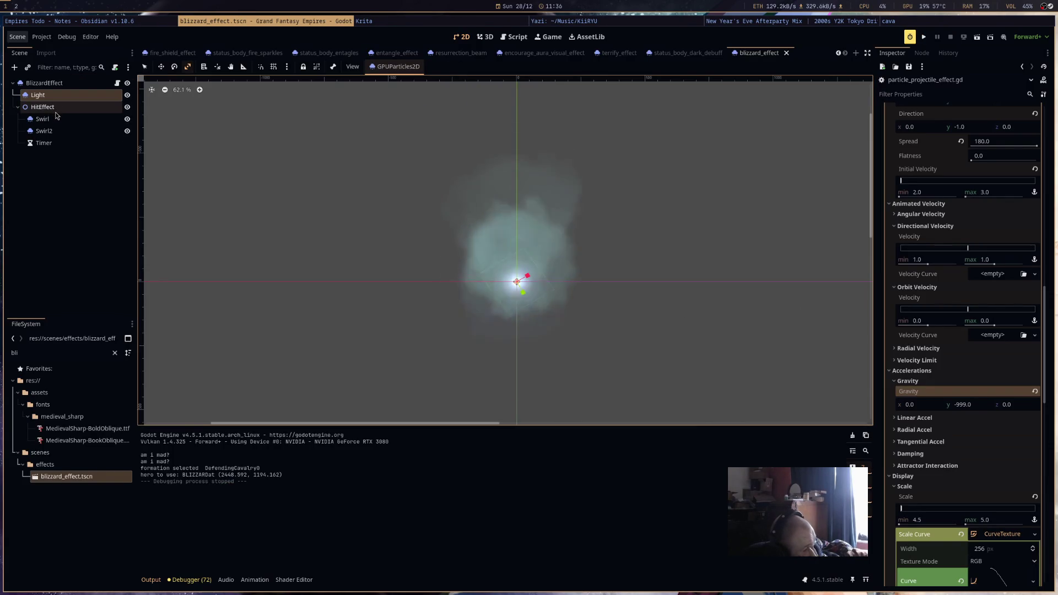
Select the Swirl node, turn on Emitting, and set its Amount to 98.
click(55, 130)
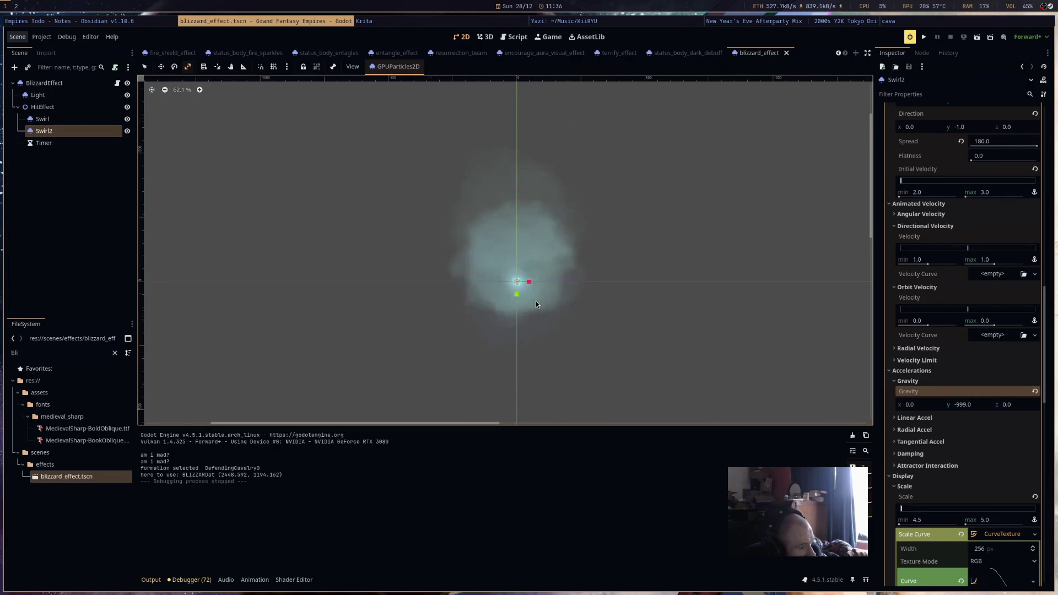
scroll(542, 301, up, 7)
click(103, 125)
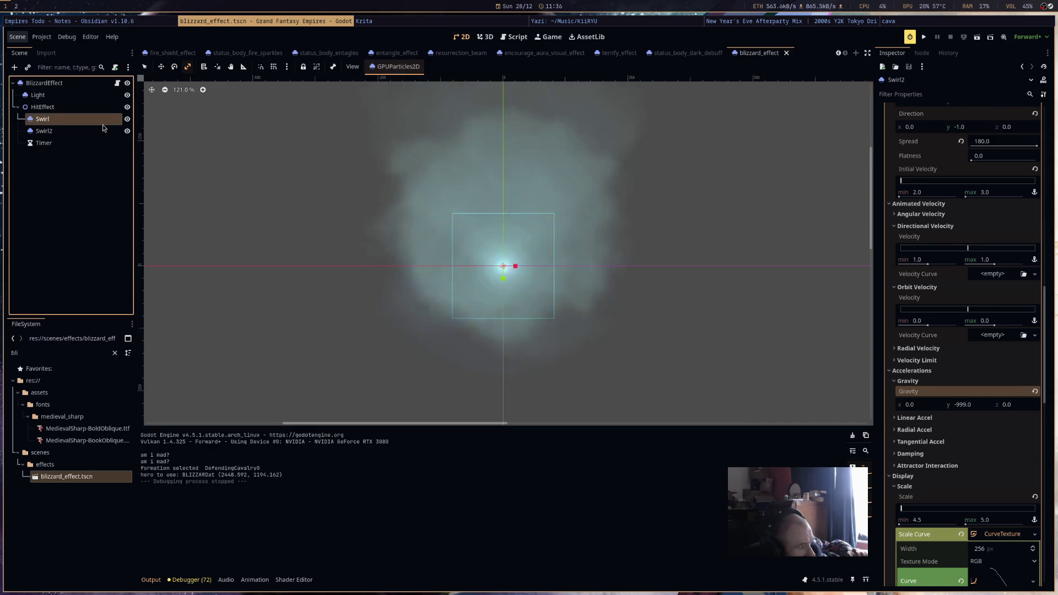
click(966, 121)
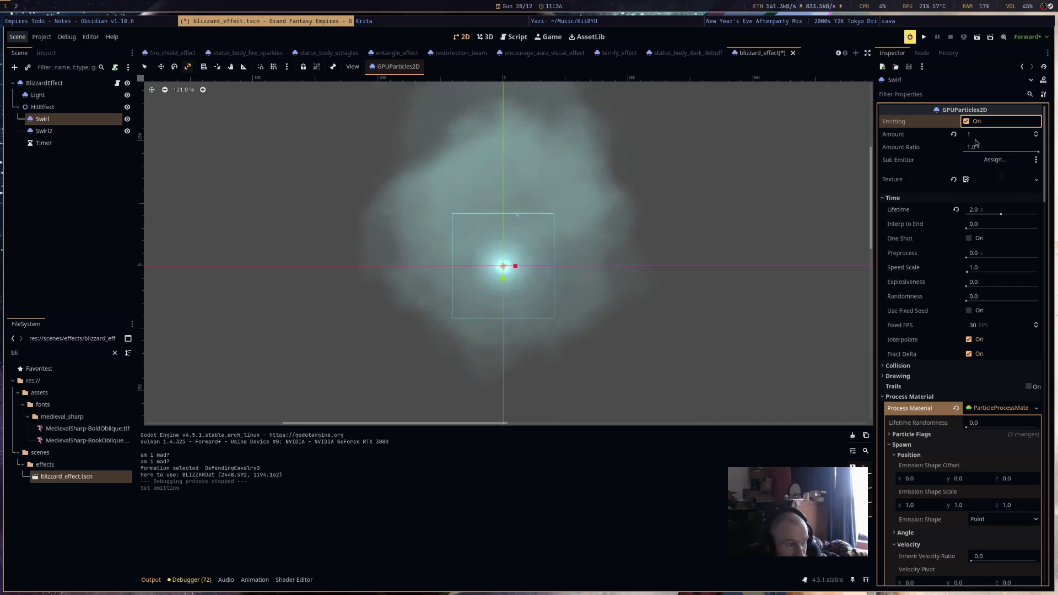
click(985, 135)
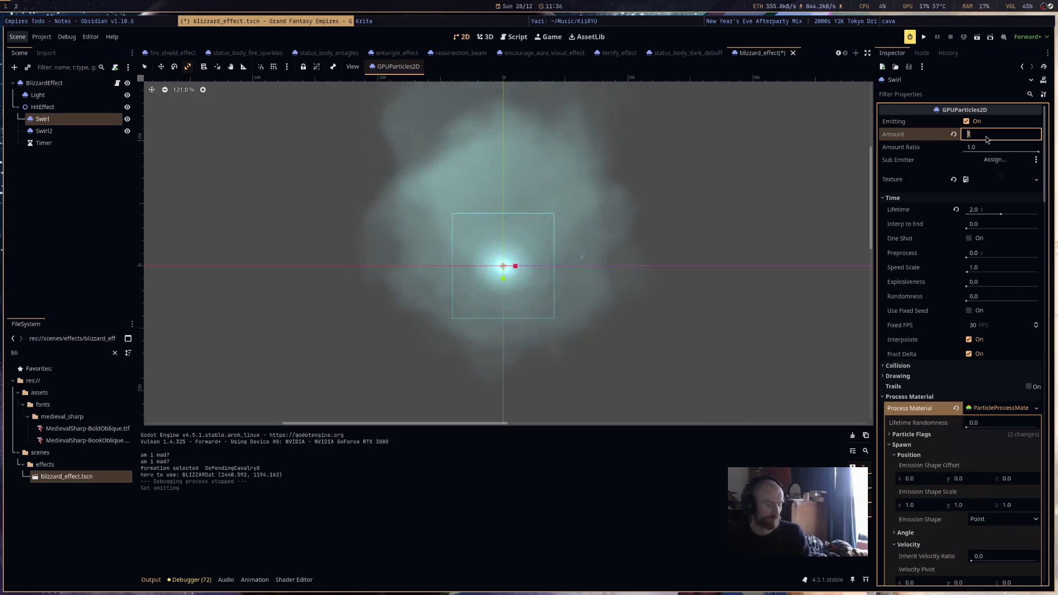
text(98)
key(Return)
Save the blizzard effect scene with Ctrl+S and launch the game.
key(ctrl+s)
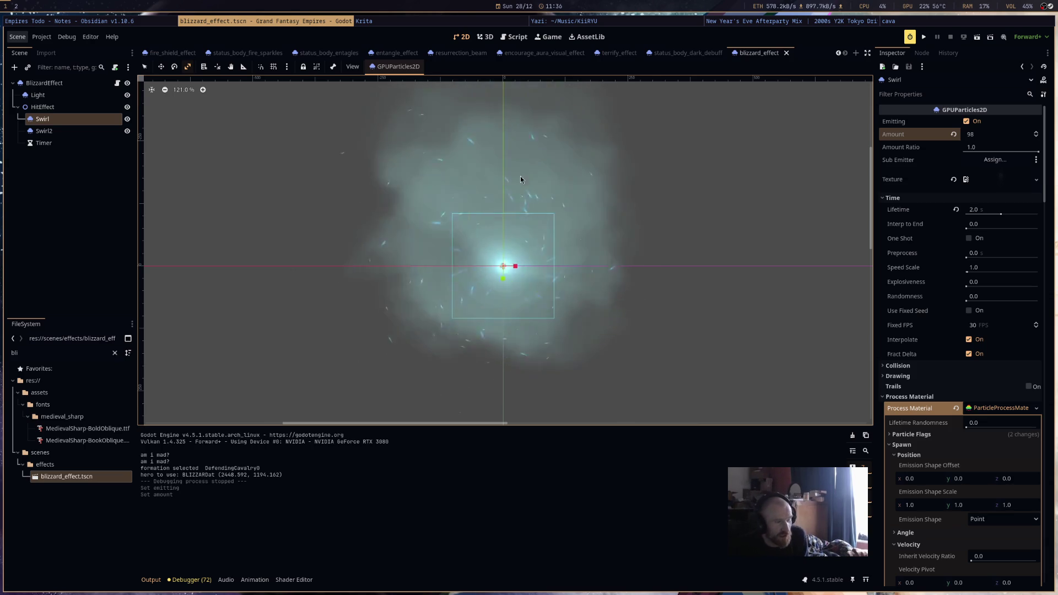
scroll(625, 242, down, 4)
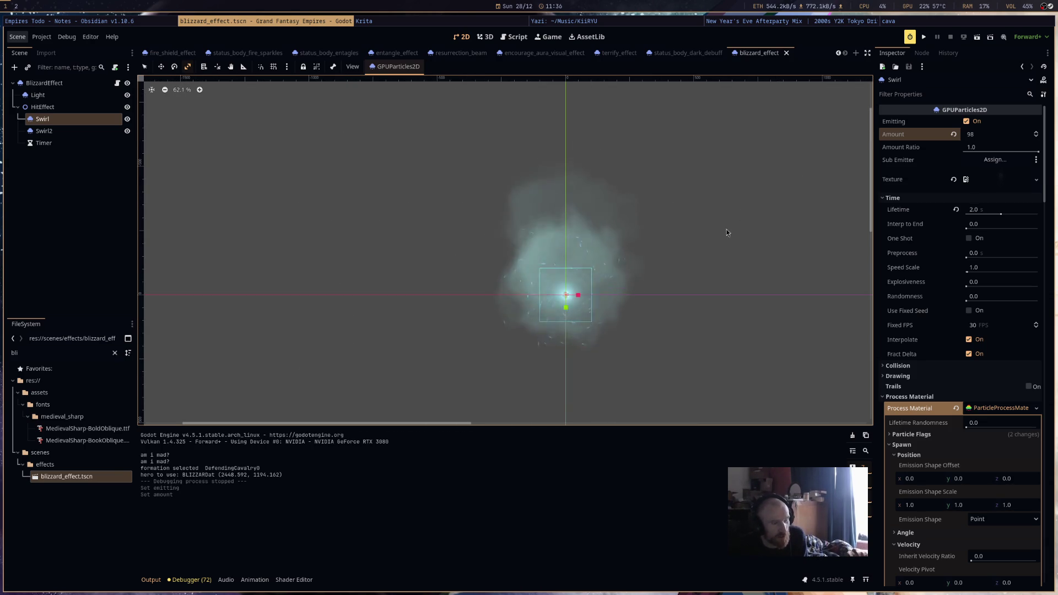
scroll(686, 260, up, 2)
click(924, 37)
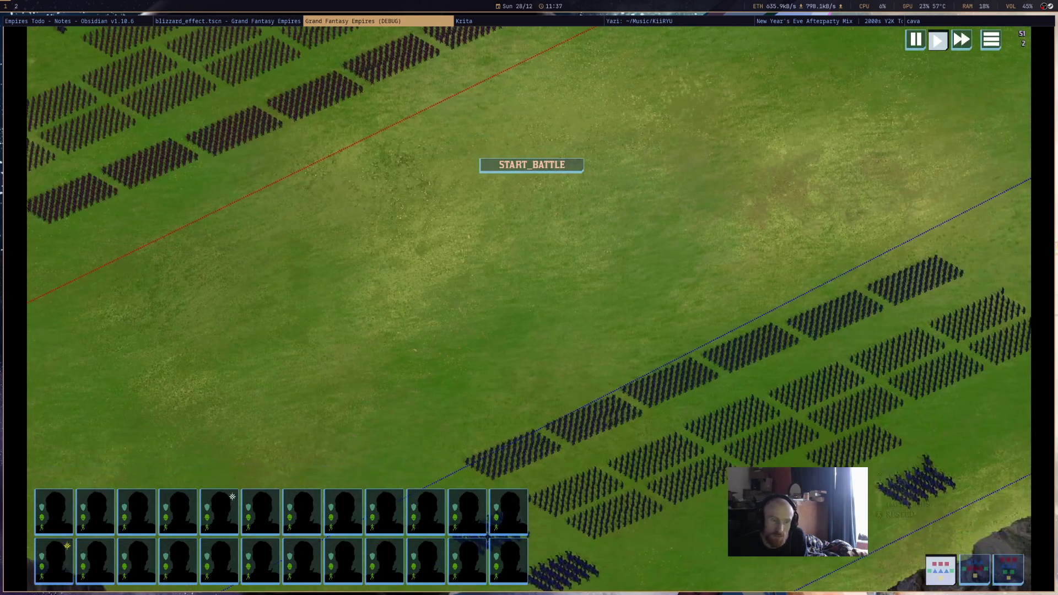
Cast the Blizzard ability on the battlefield, then stop the game with Escape.
click(941, 533)
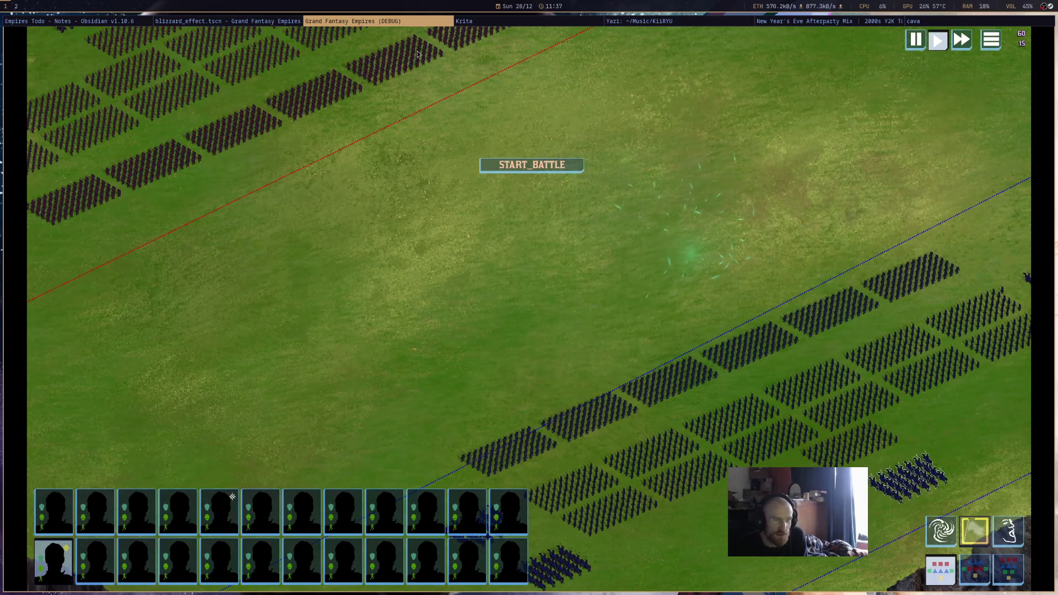
key(Escape)
scroll(1000, 414, down, 5)
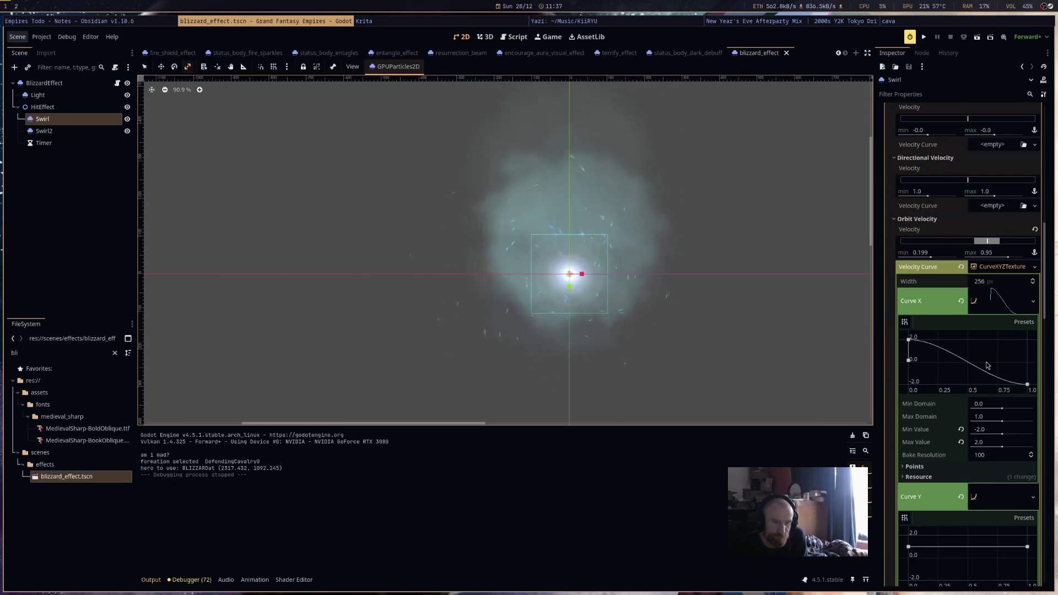
Reset Swirl's orbit velocity, clear its curve, and raise the maximum to 0.567.
click(1035, 231)
scroll(1008, 330, up, 5)
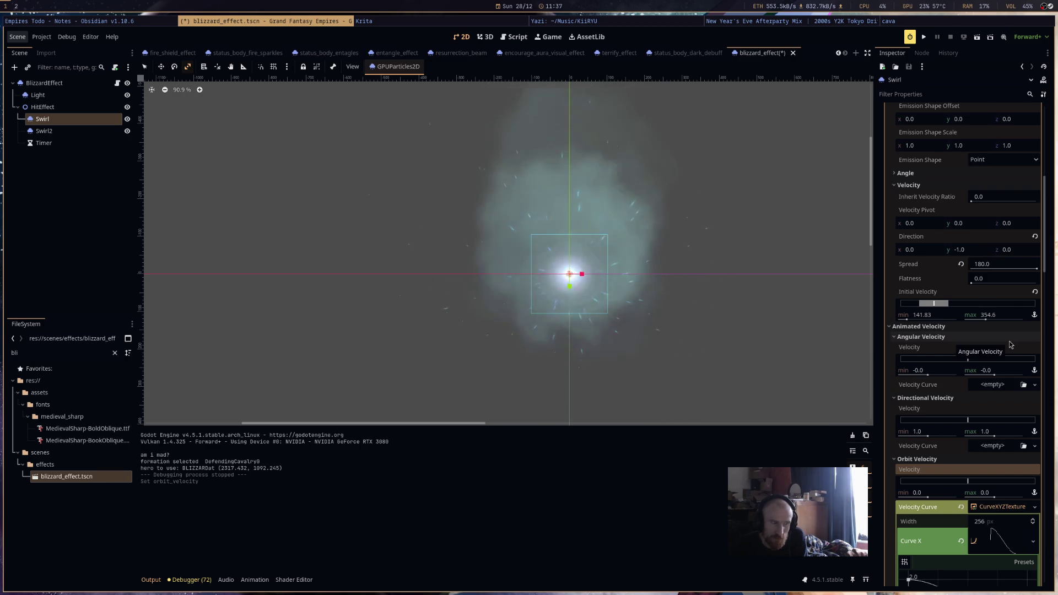
scroll(1009, 345, down, 4)
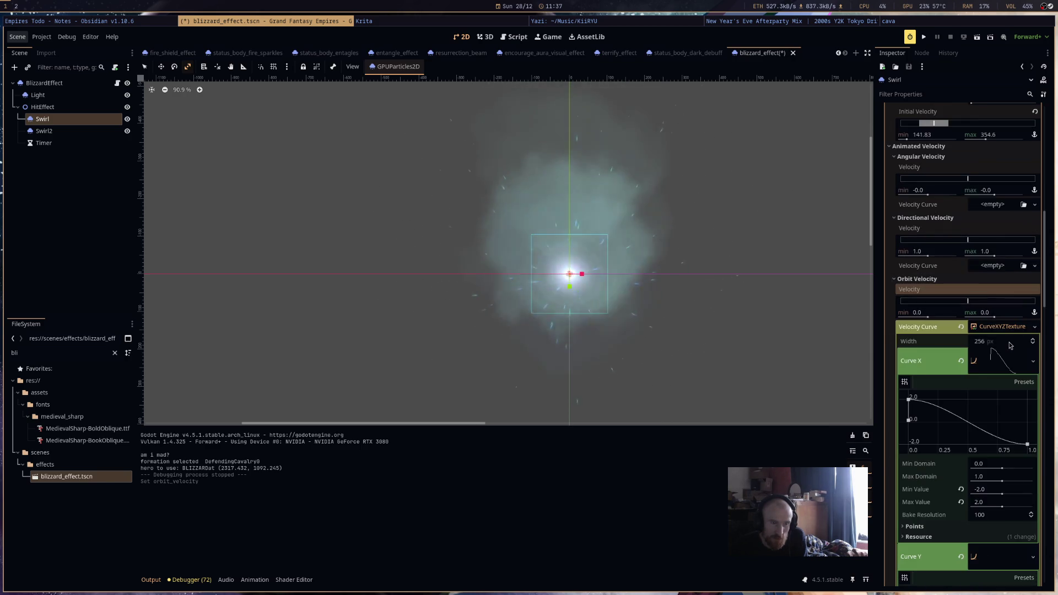
scroll(1009, 345, up, 3)
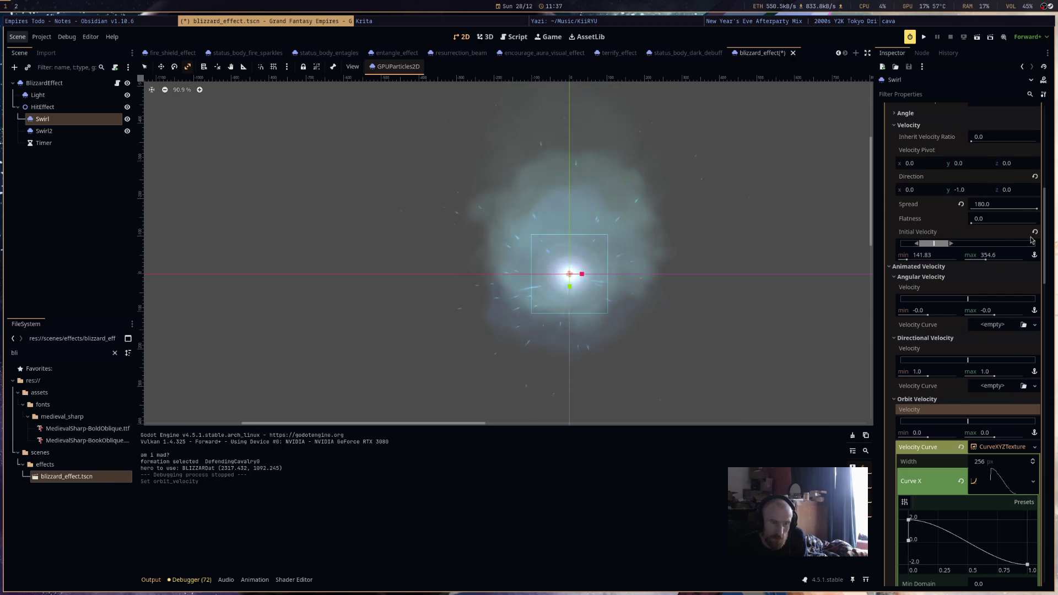
click(1037, 209)
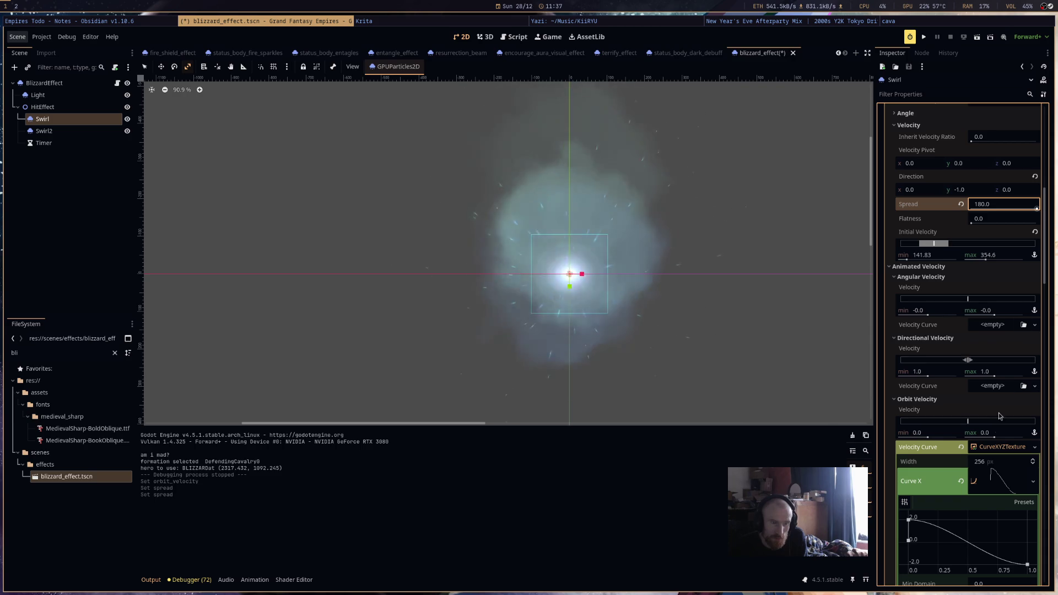
scroll(978, 433, down, 4)
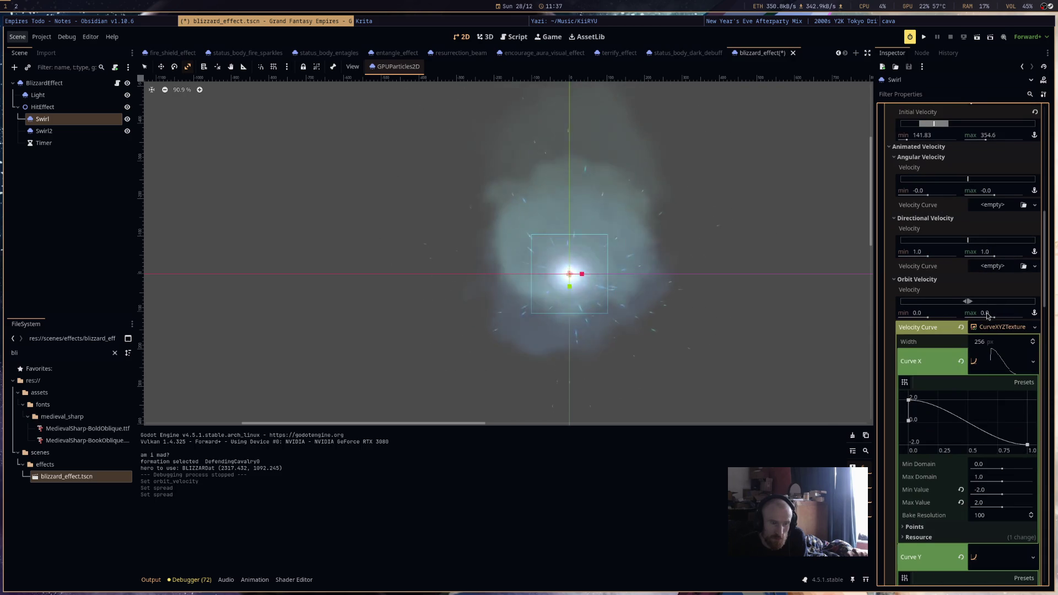
click(959, 329)
drag(993, 317, 1002, 319)
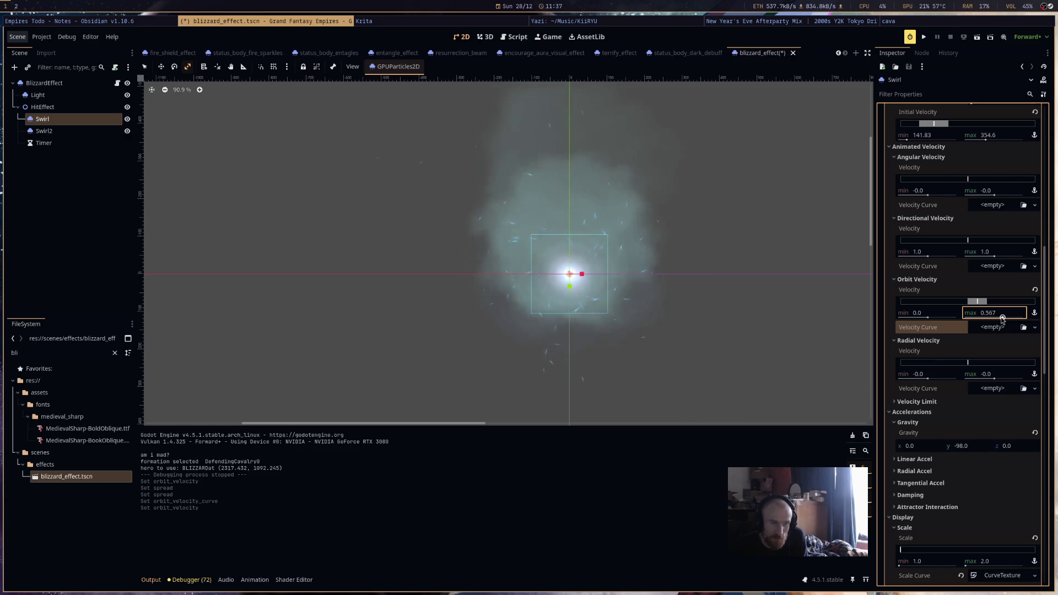
Set gravity y to -999 and run the game.
click(973, 446)
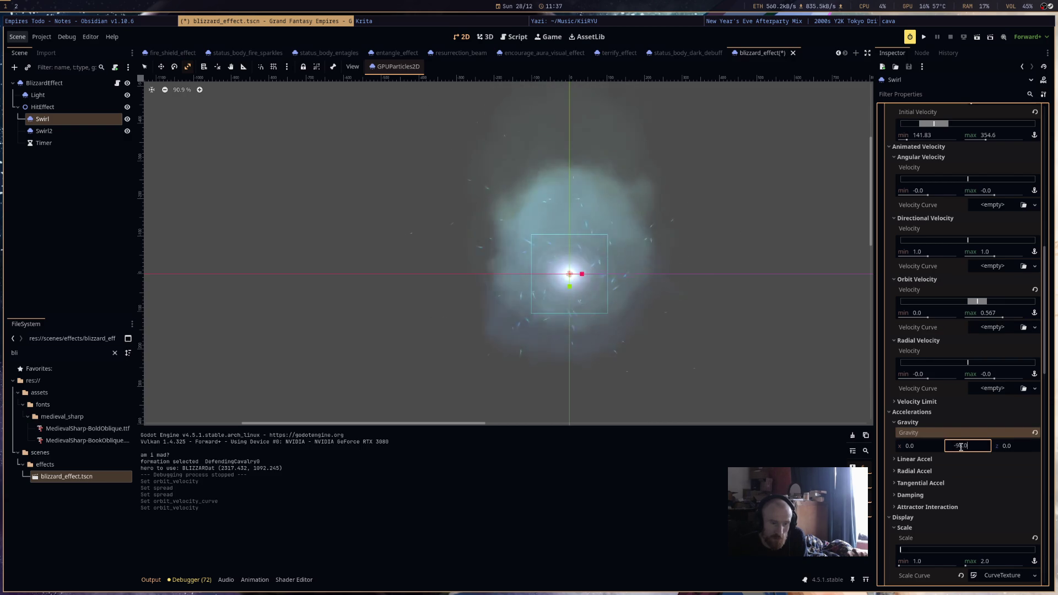
text(-999)
key(Return)
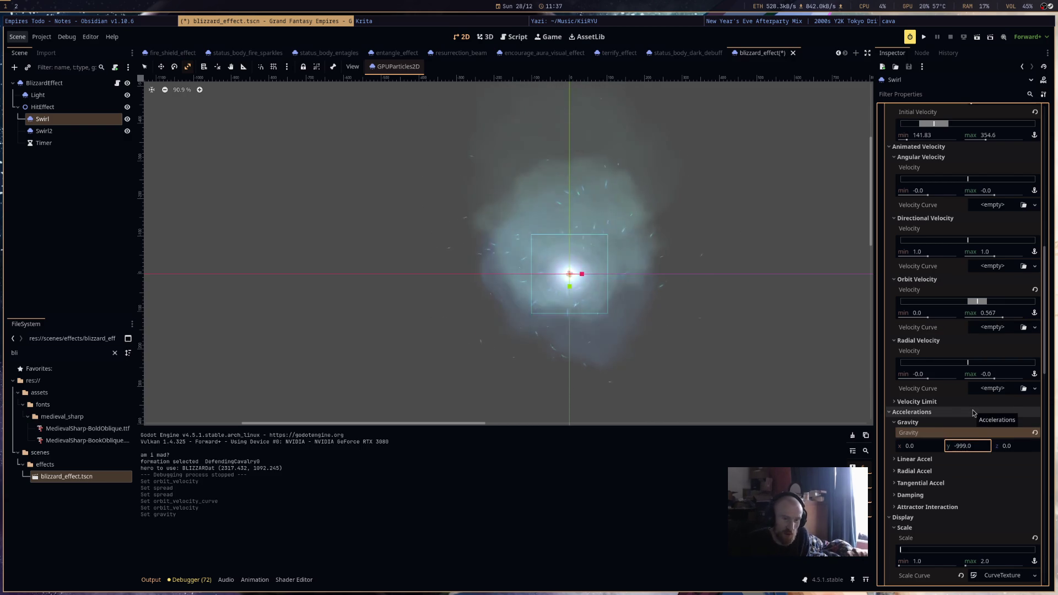
scroll(638, 289, down, 2)
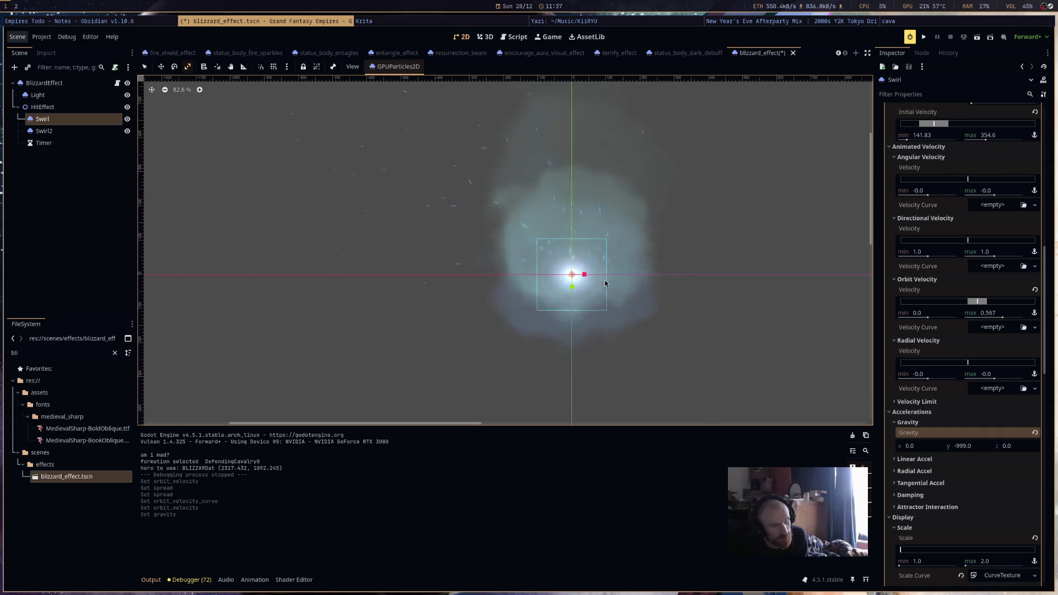
scroll(701, 309, up, 2)
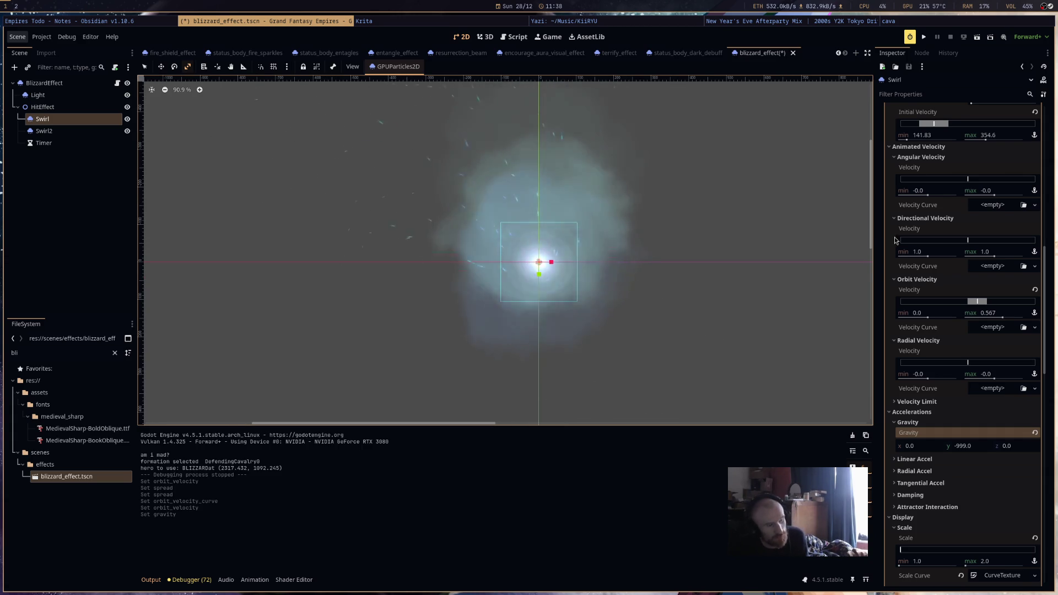
click(926, 37)
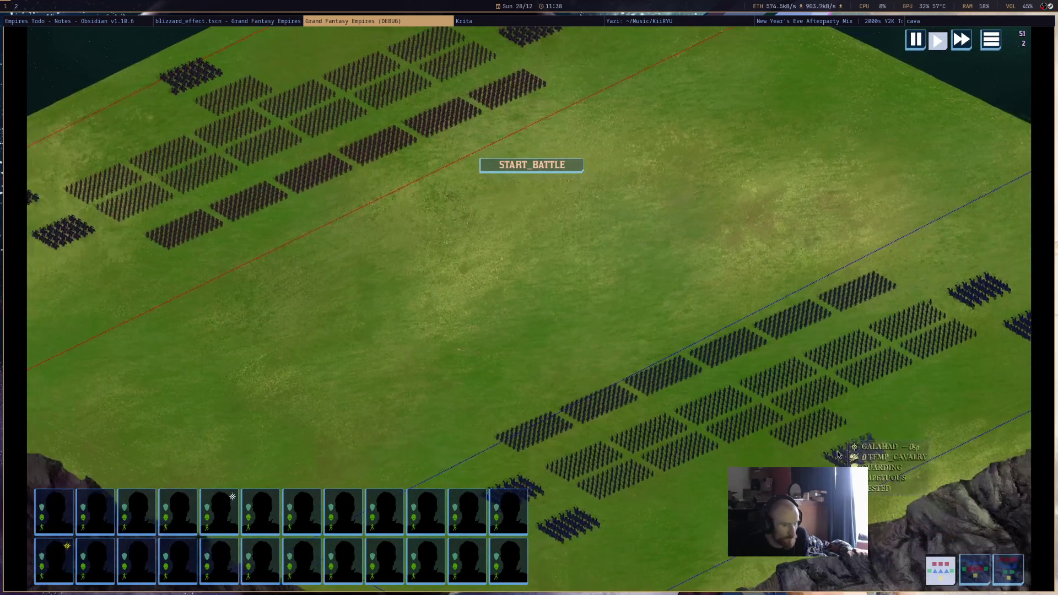
Pick the blizzard spell, cast it onto the battlefield, then close the game.
click(930, 534)
click(729, 312)
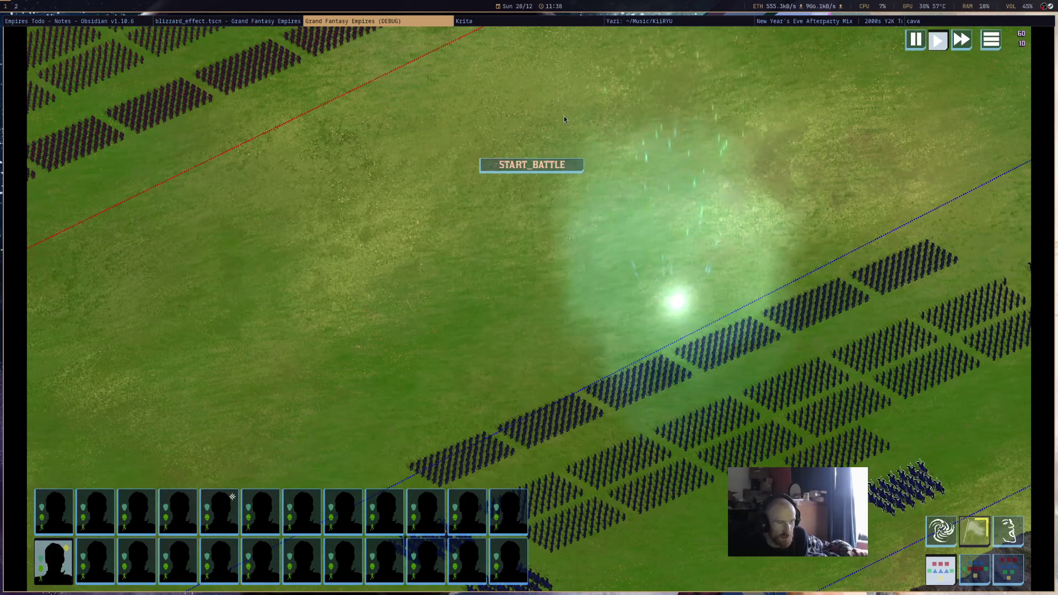
middle_click(407, 24)
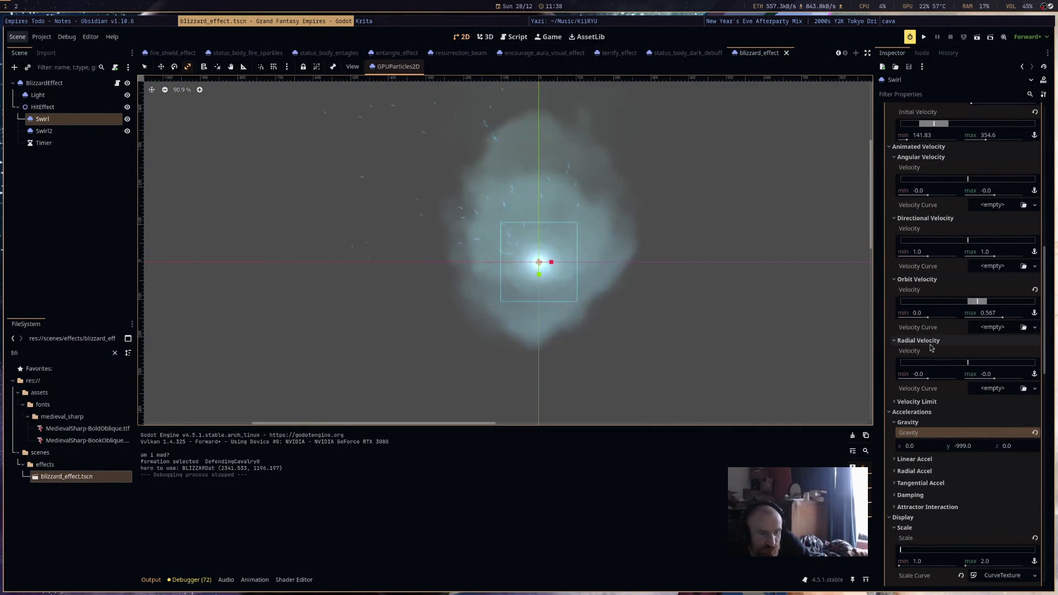
Reset orbit velocity to 0, set directional velocity to 184.83–327.81, and add a CurveXYZTexture.
click(1034, 290)
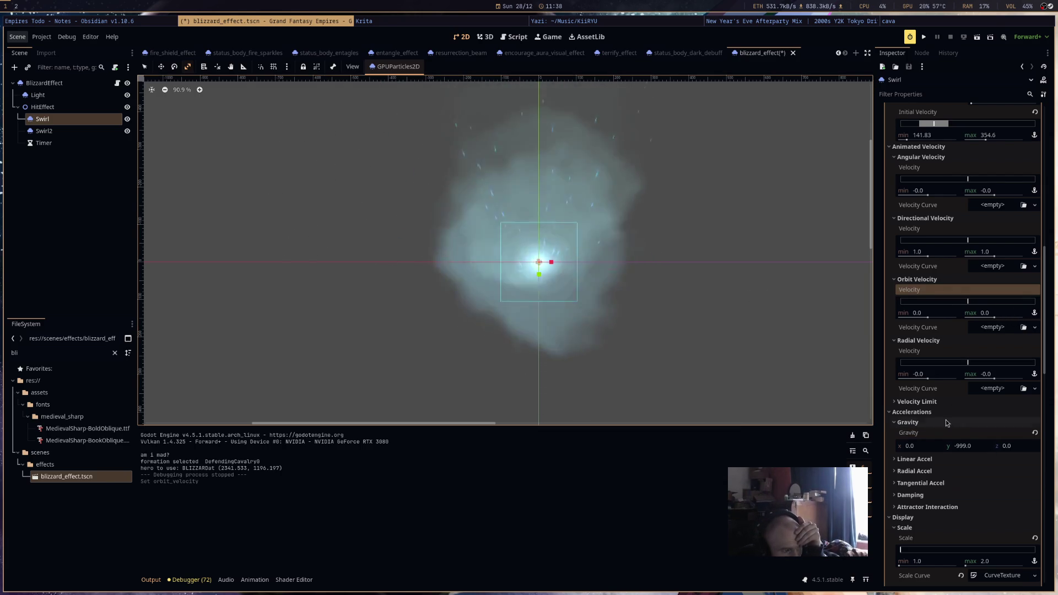
drag(728, 302, 723, 373)
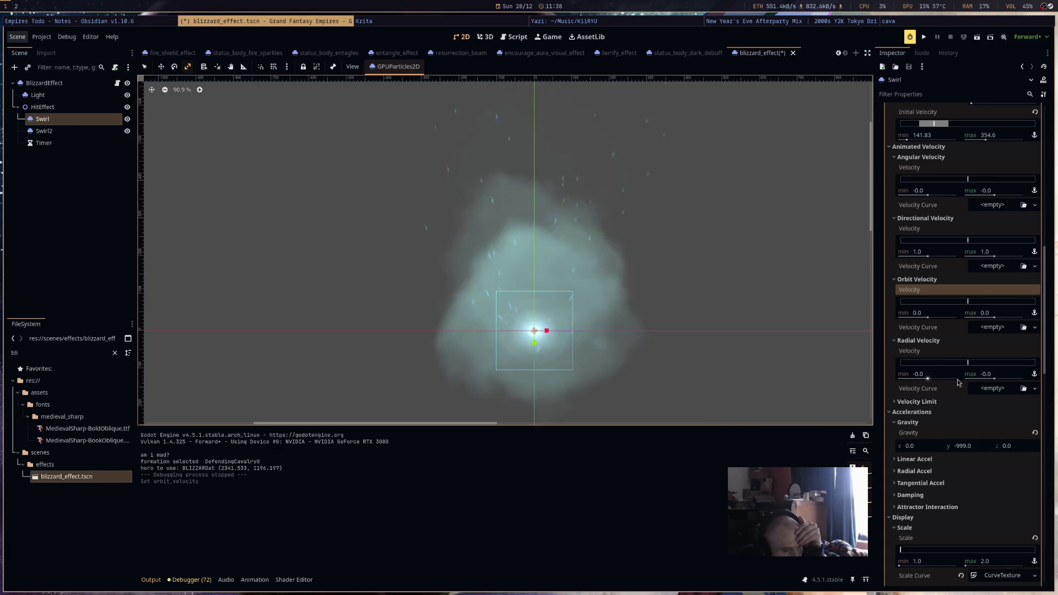
scroll(979, 399, up, 4)
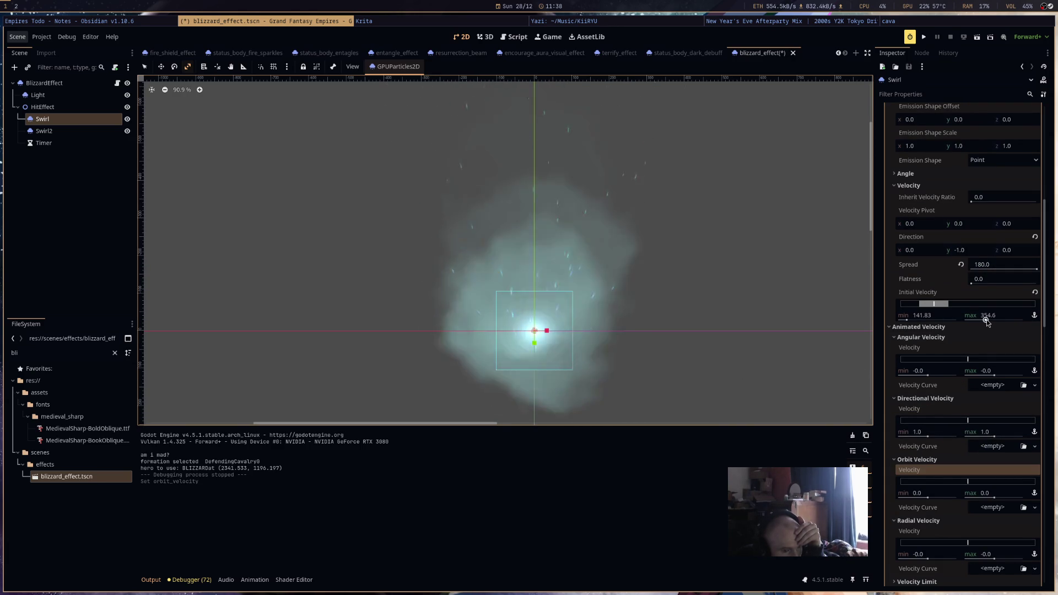
scroll(985, 322, down, 1)
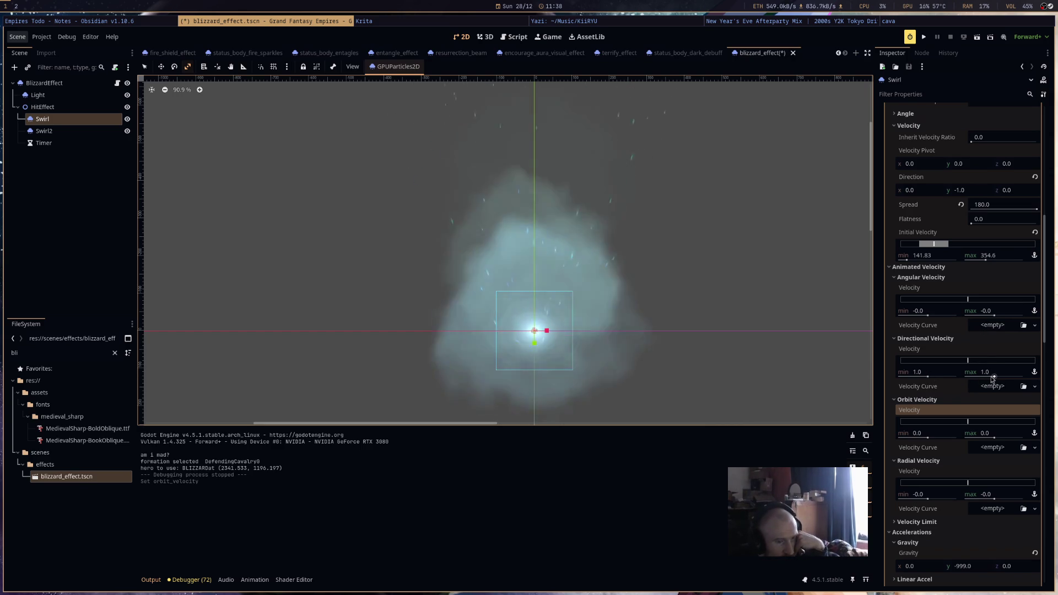
drag(990, 379, 1000, 380)
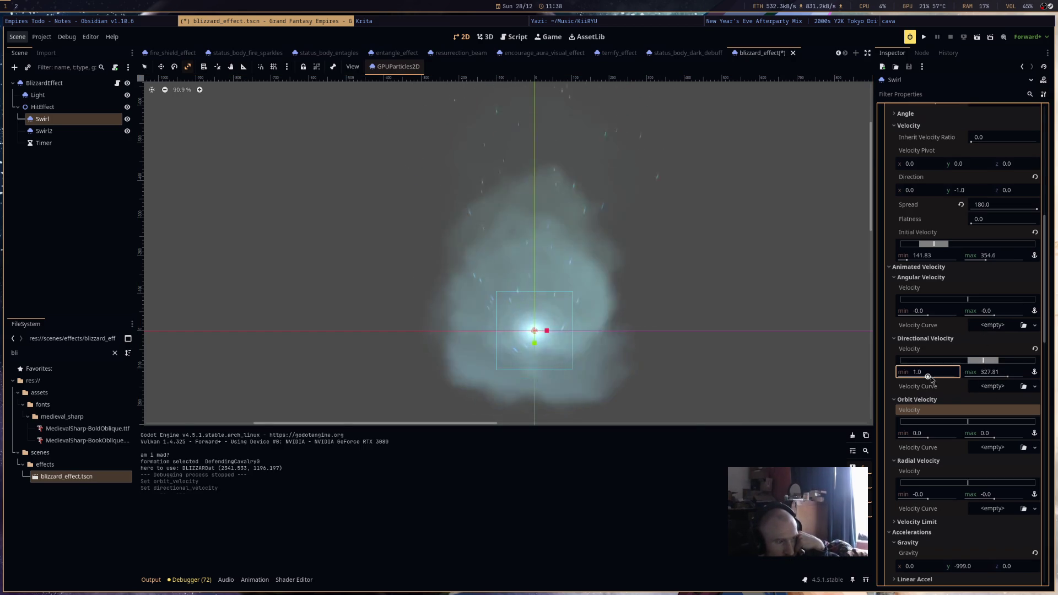
text(184.83)
click(987, 386)
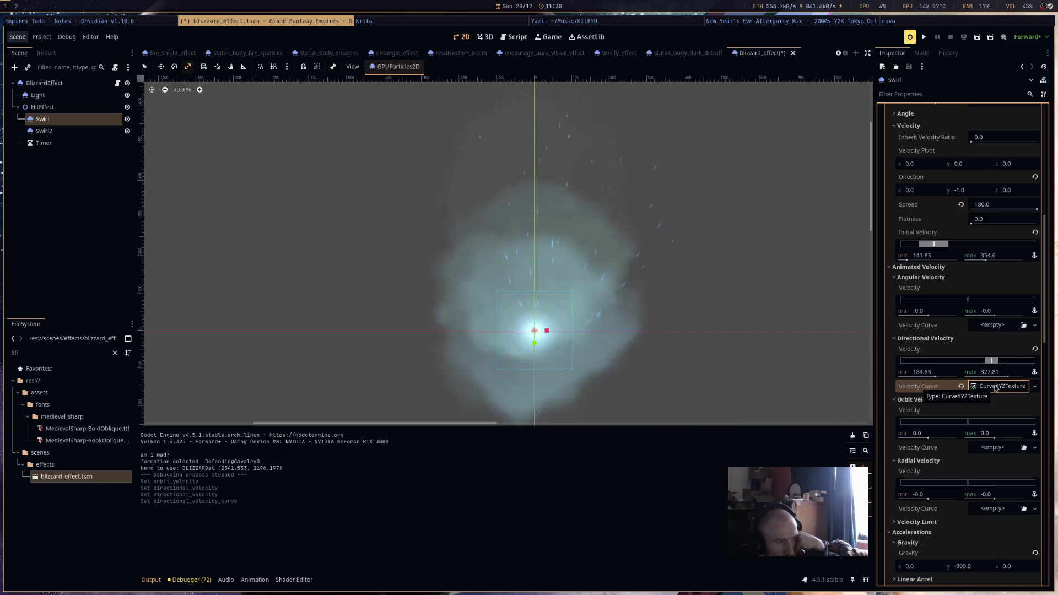
Create a new Curve X in the velocity texture and add points forming a bell shape.
click(996, 387)
scroll(994, 342, down, 4)
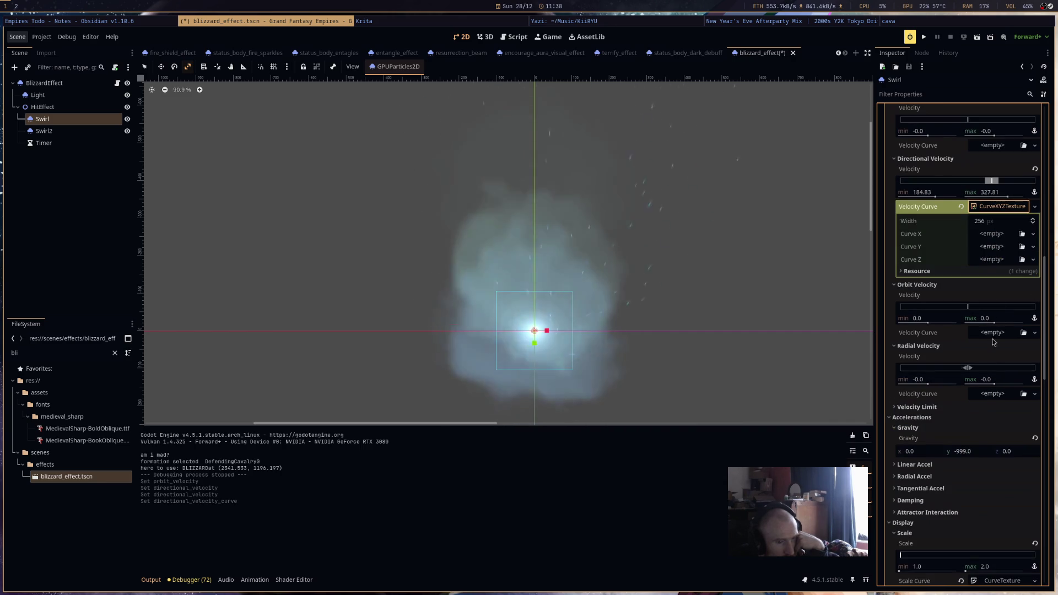
click(994, 238)
click(1007, 249)
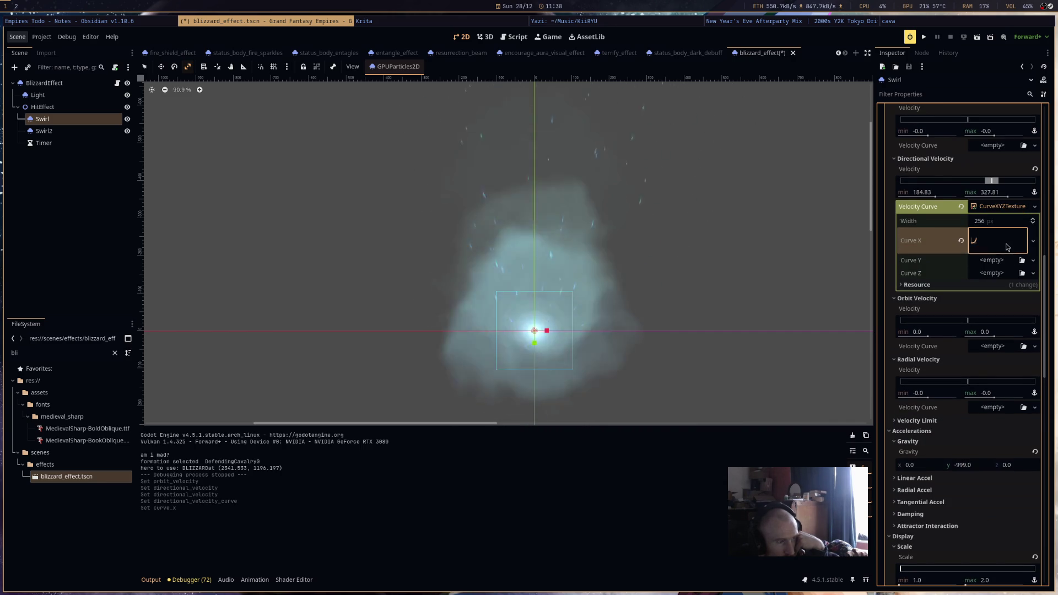
click(1006, 246)
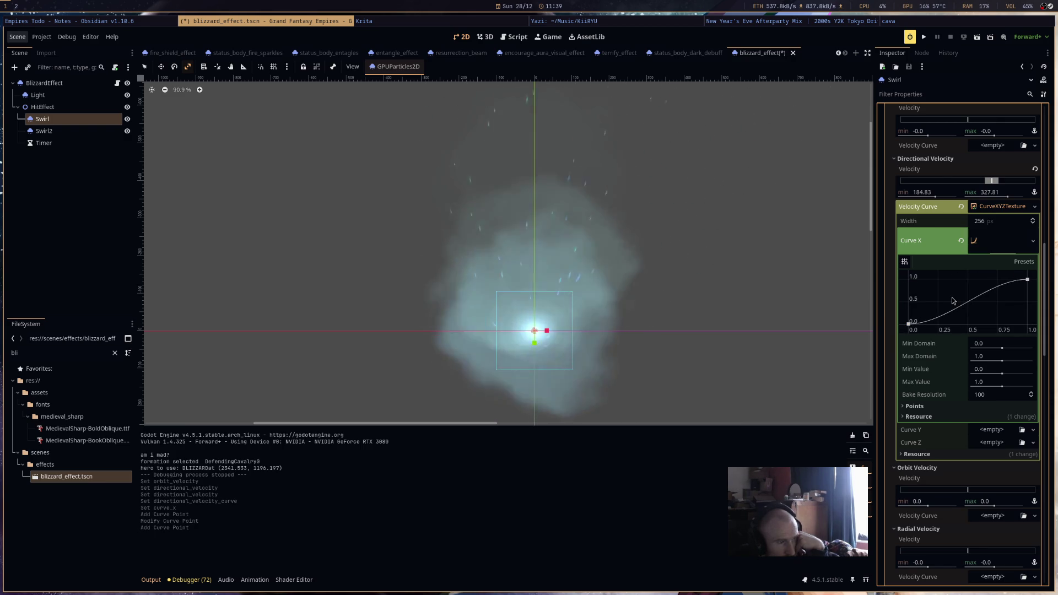
click(966, 279)
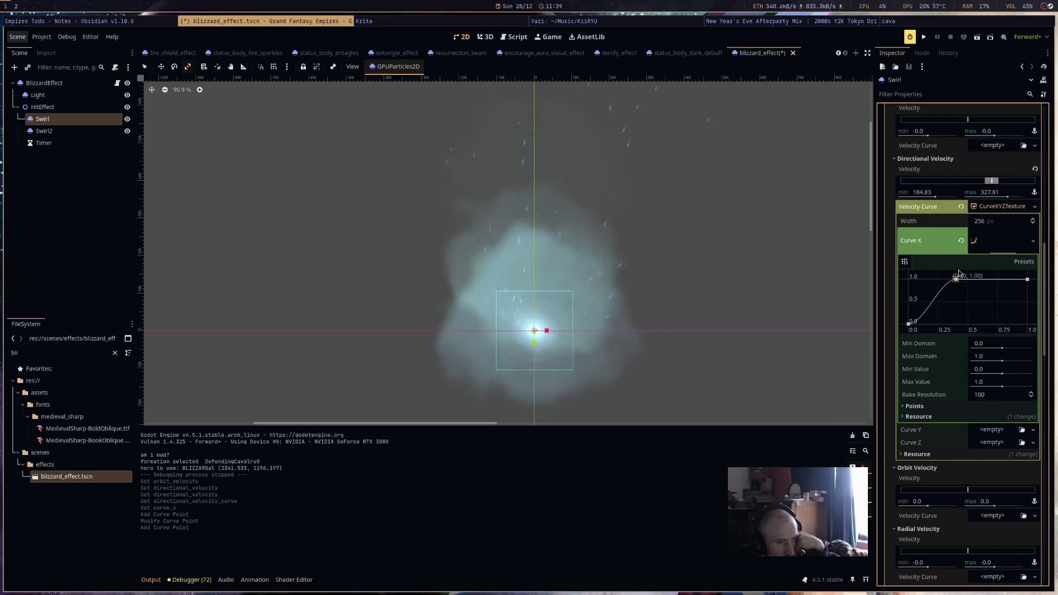
click(1027, 324)
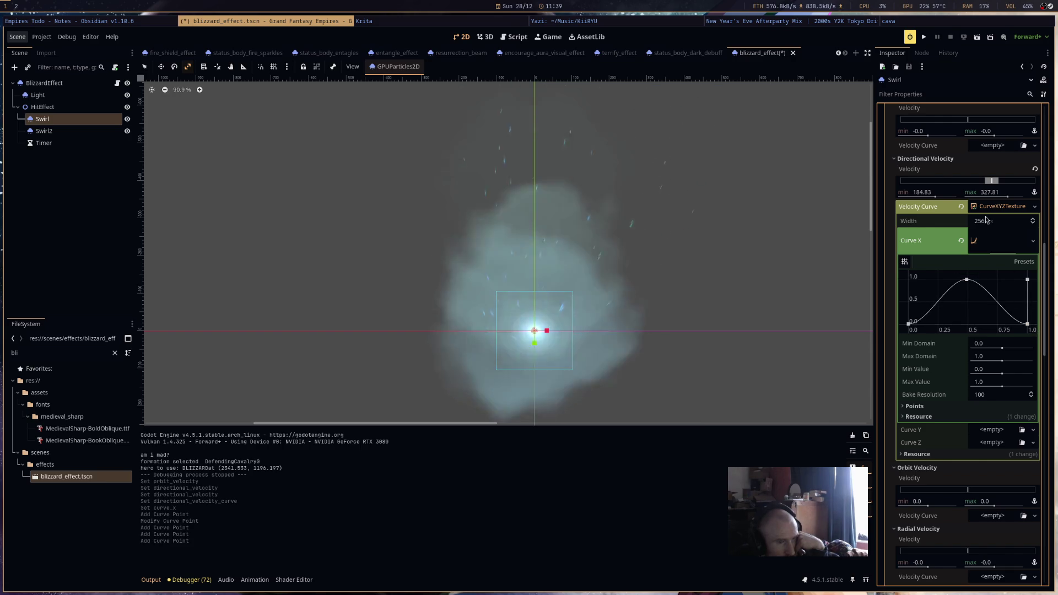
Widen directional velocity to -720 through 720 and run the game.
mouse_move(909, 192)
mouse_down()
mouse_move(881, 192)
mouse_move(917, 197)
mouse_up()
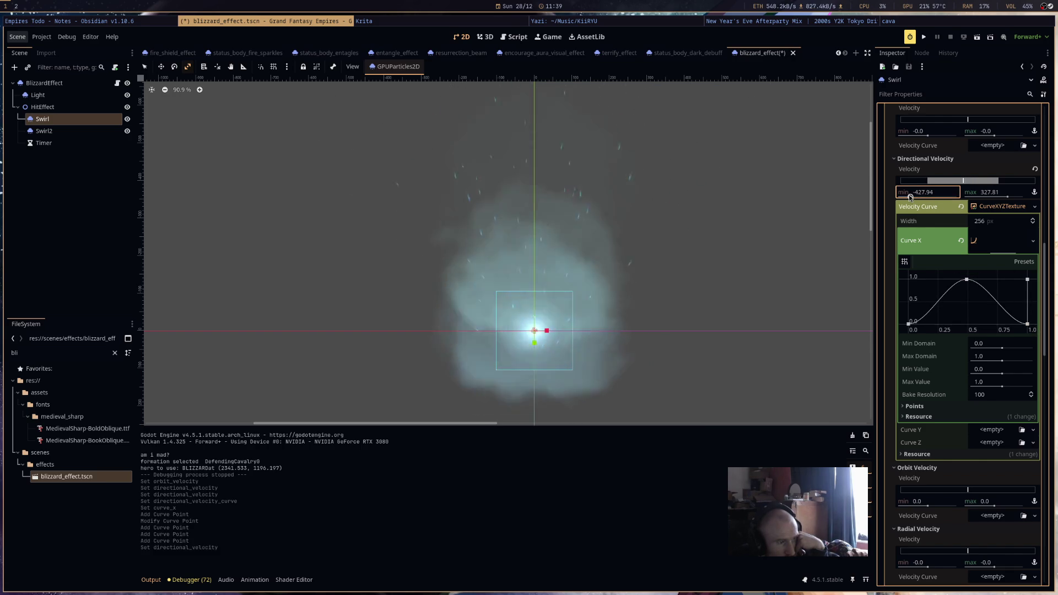
drag(910, 197, 884, 198)
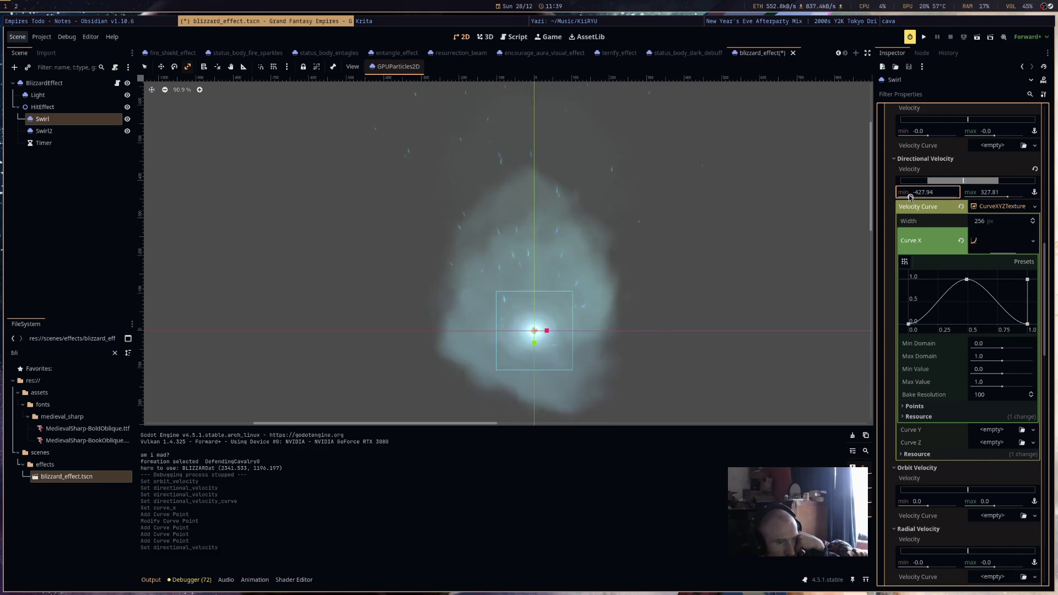
drag(1007, 197, 1023, 196)
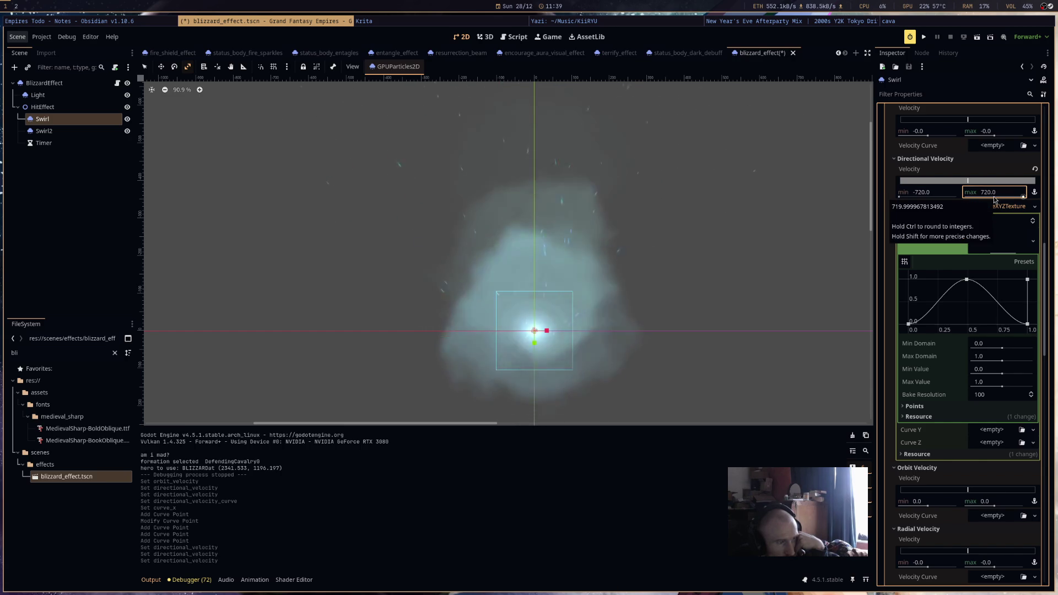
click(924, 37)
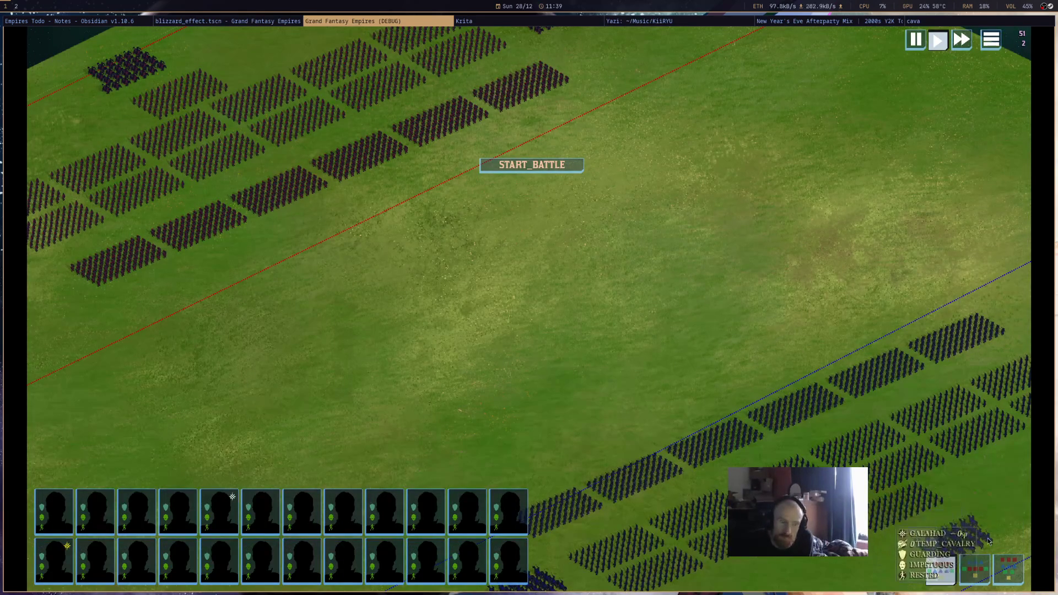
Cast the blizzard onto the battlefield, then close the game window.
click(750, 312)
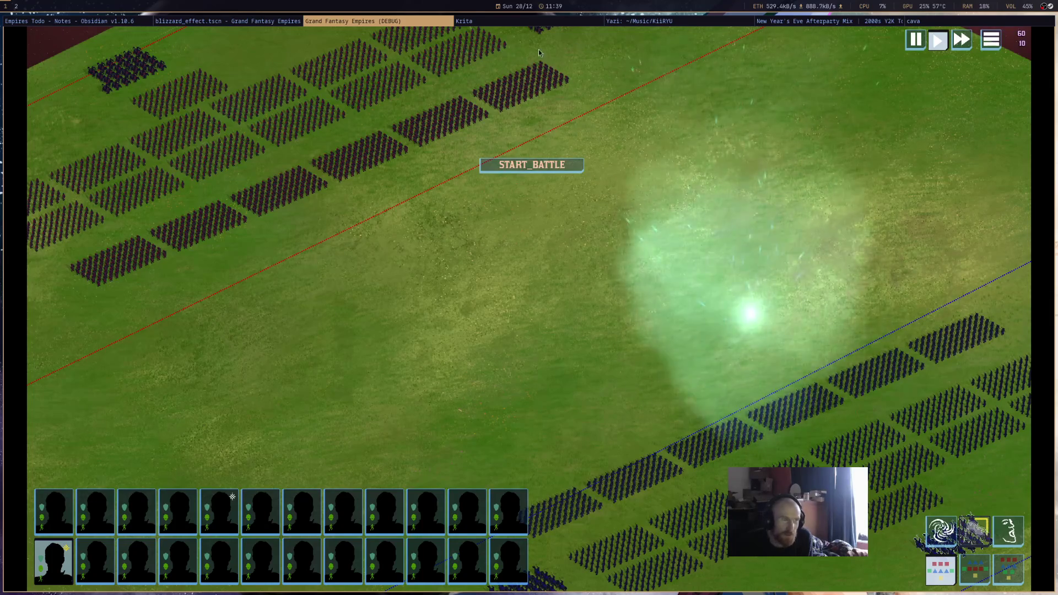
middle_click(414, 20)
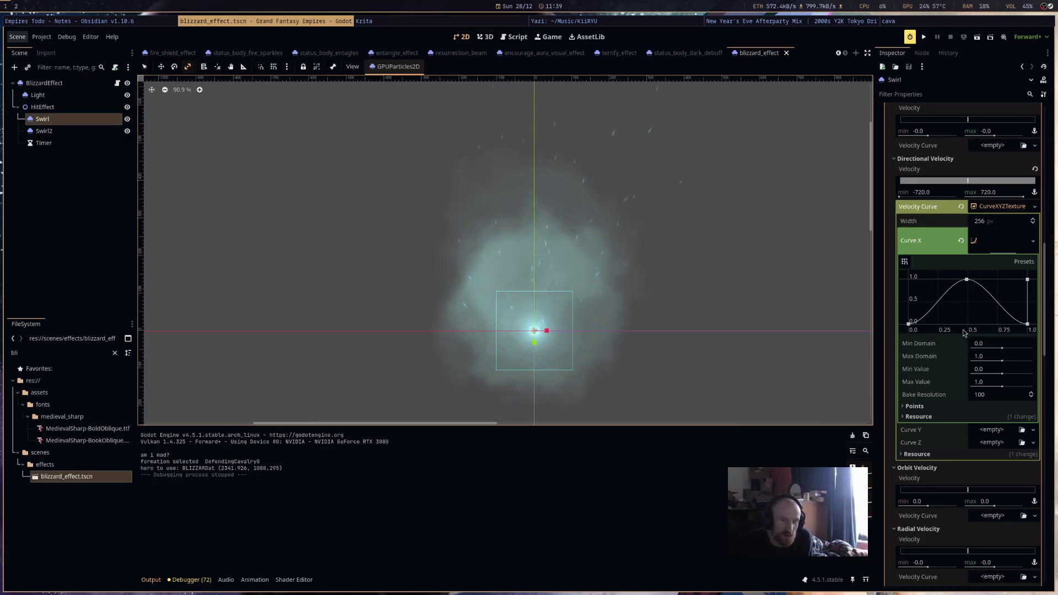
Add a new Curve Z to the directional velocity CurveXYZTexture.
scroll(979, 264, down, 3)
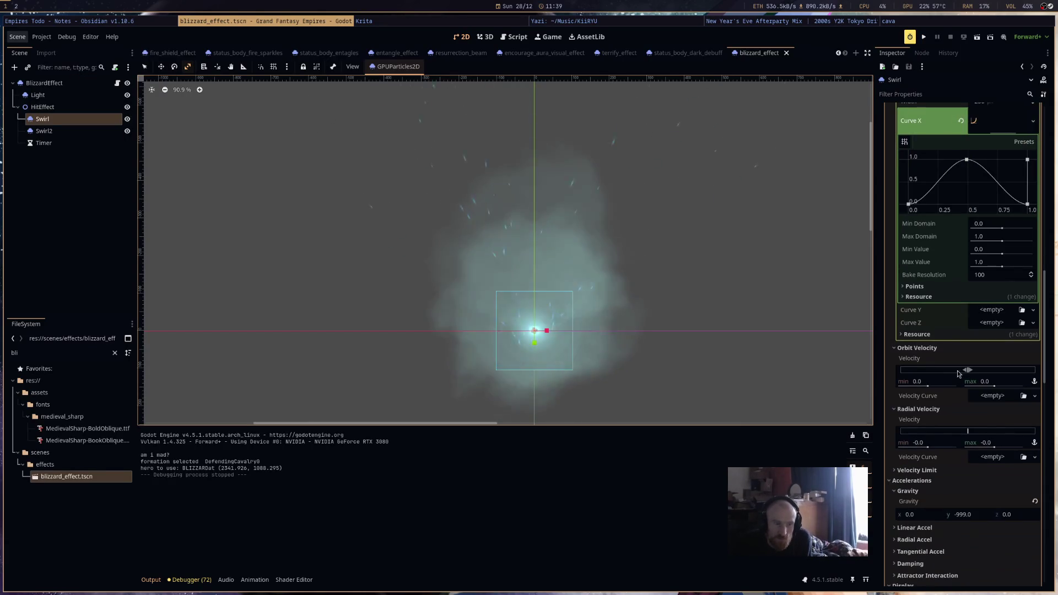
scroll(957, 376, up, 3)
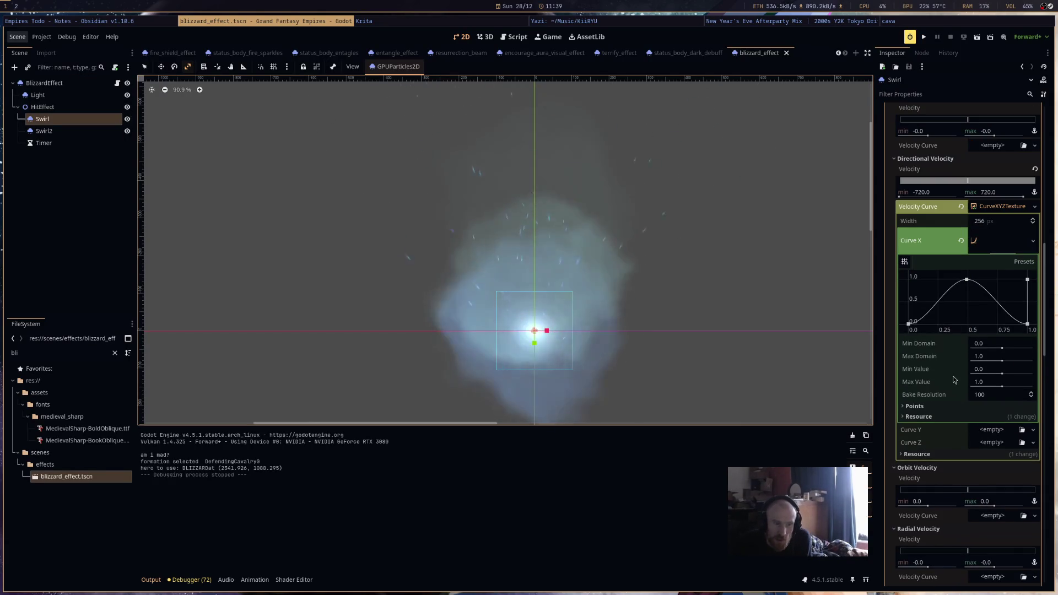
click(1000, 467)
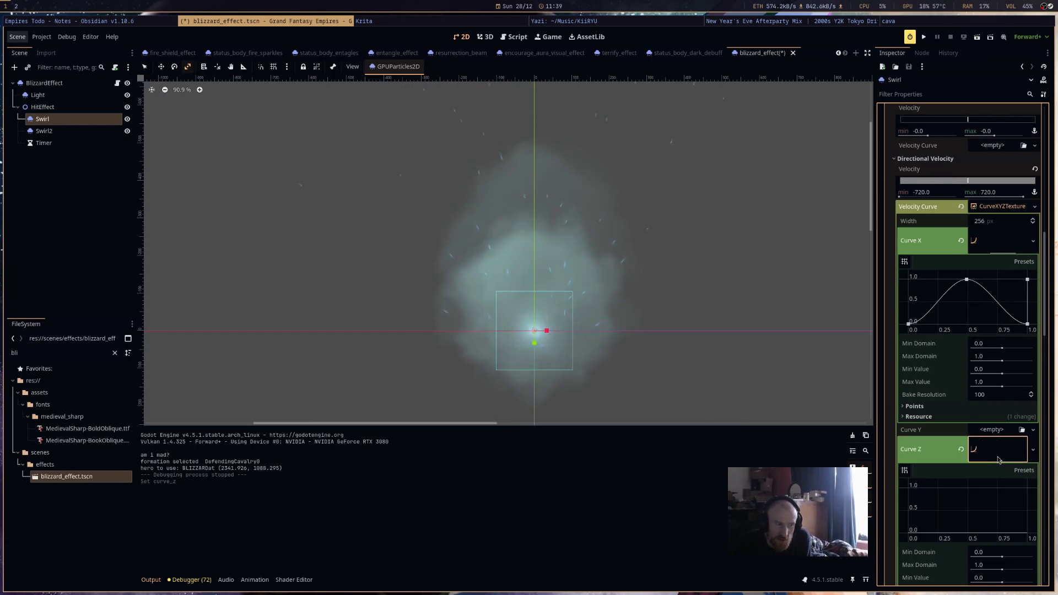
scroll(999, 457, down, 3)
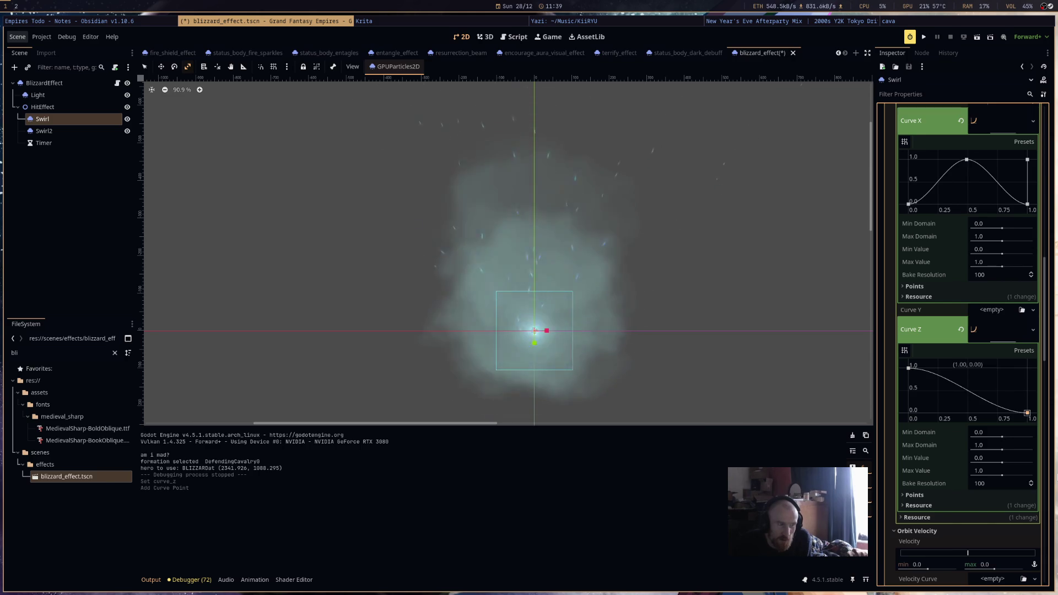
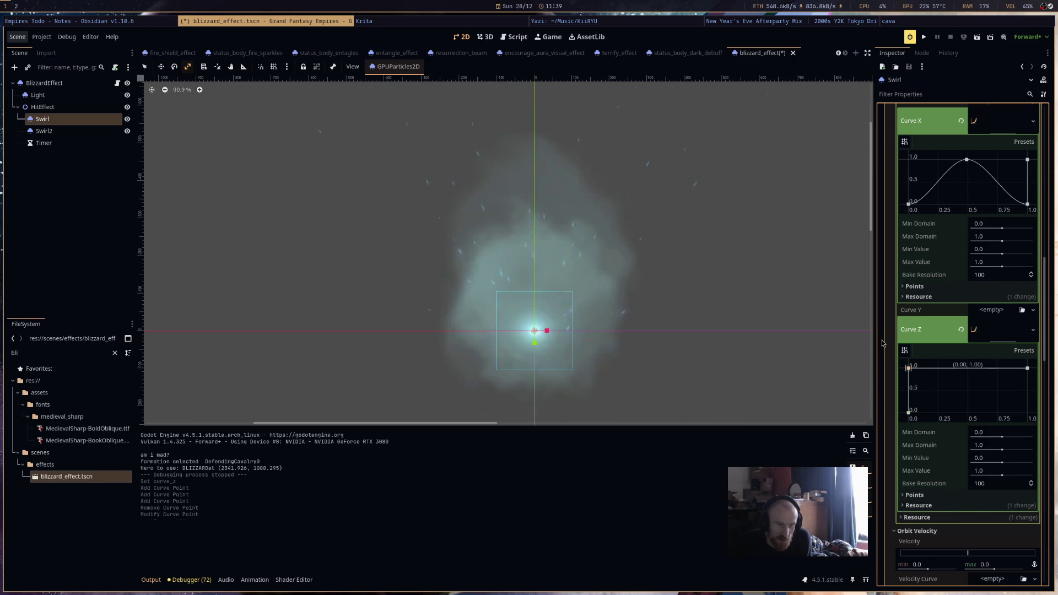
Give the Swirl's directional velocity a new Curve Y that slopes from 1 down to 0.
click(995, 318)
click(996, 326)
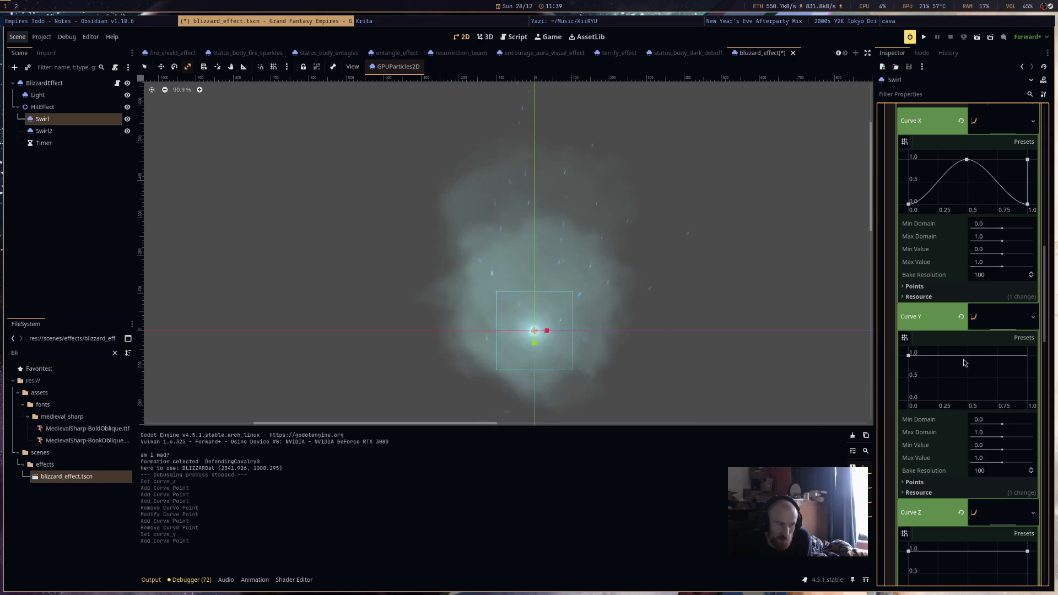
drag(1027, 355, 1026, 400)
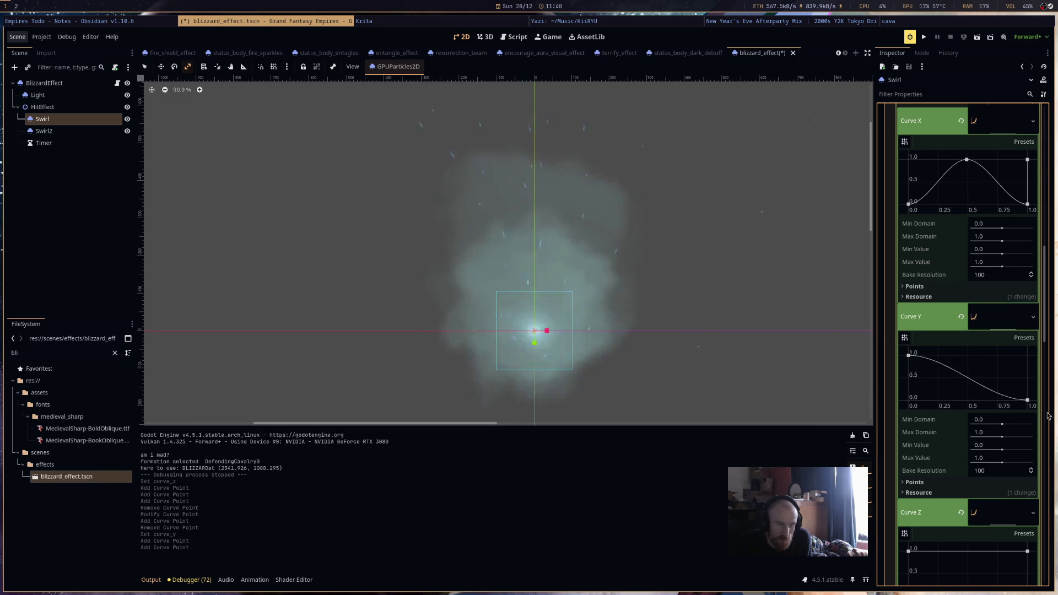
drag(909, 363, 908, 400)
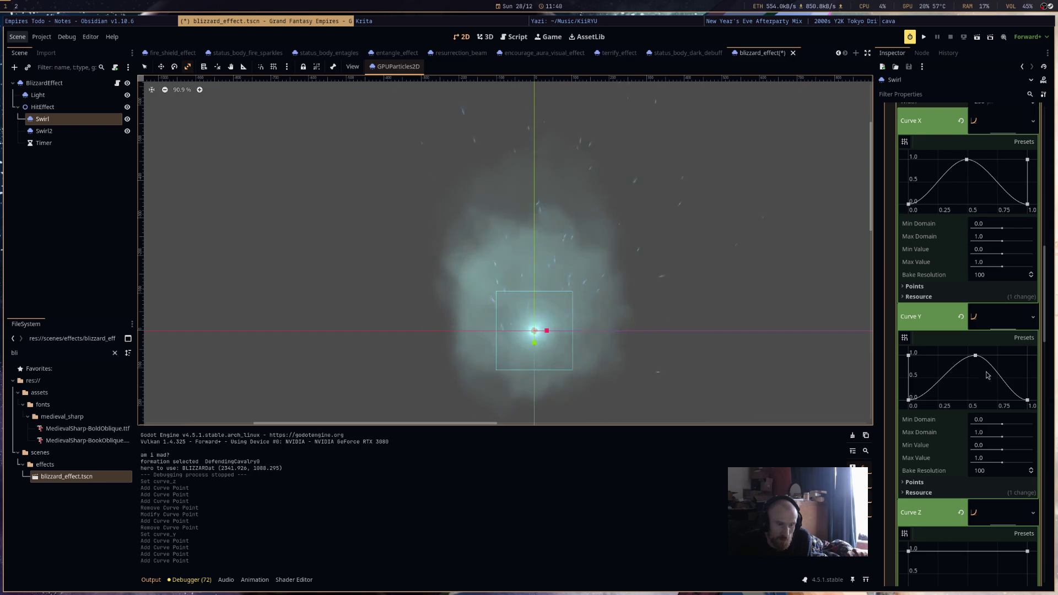
drag(975, 356, 908, 354)
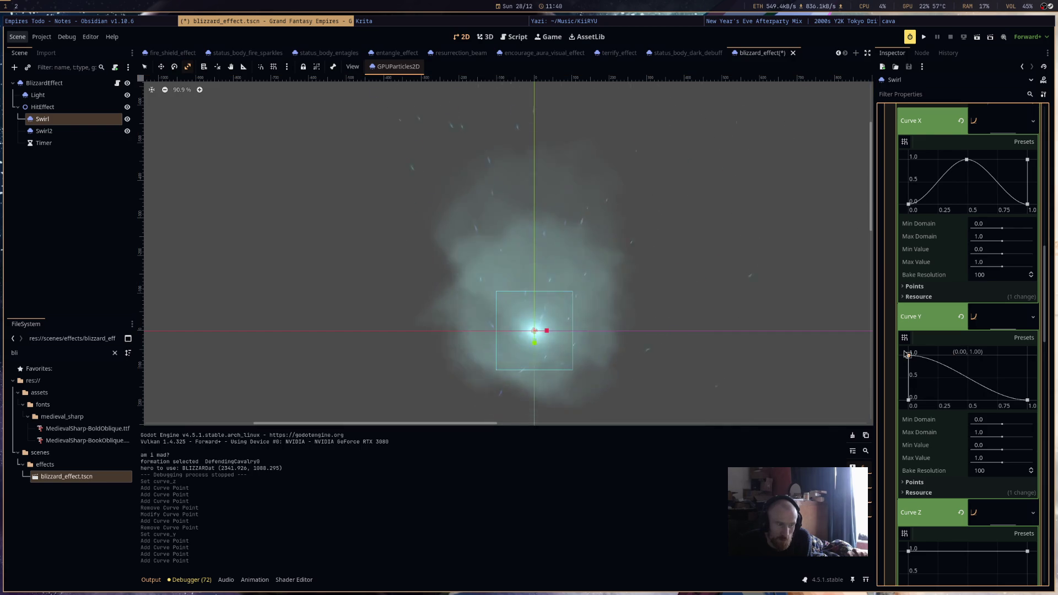
right_click(908, 400)
Set the Swirl's orbit velocity max to 2.0, then save and launch the game.
scroll(699, 314, down, 5)
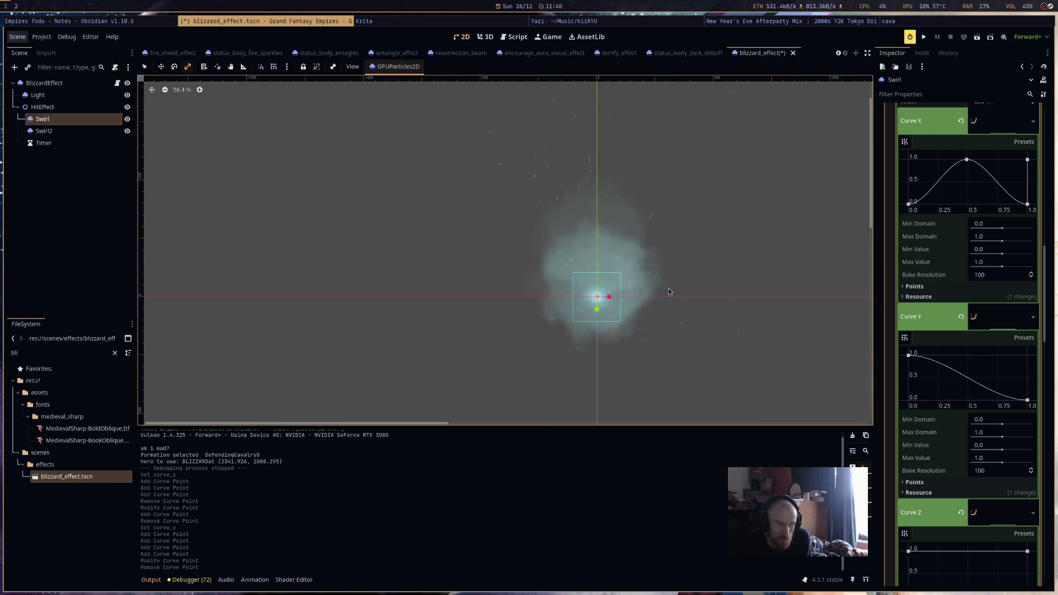
scroll(957, 291, up, 5)
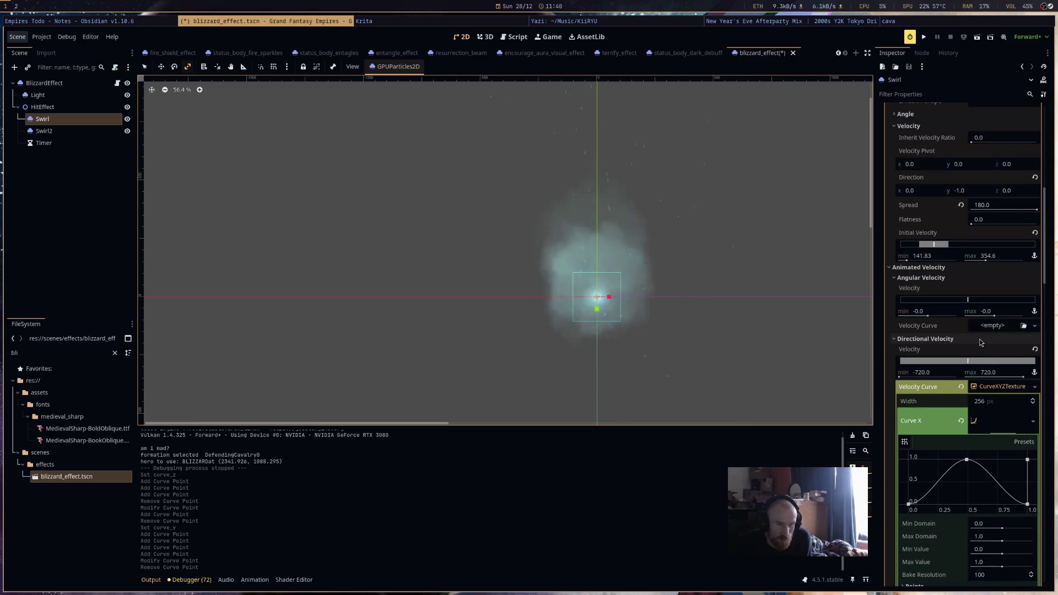
scroll(980, 351, down, 10)
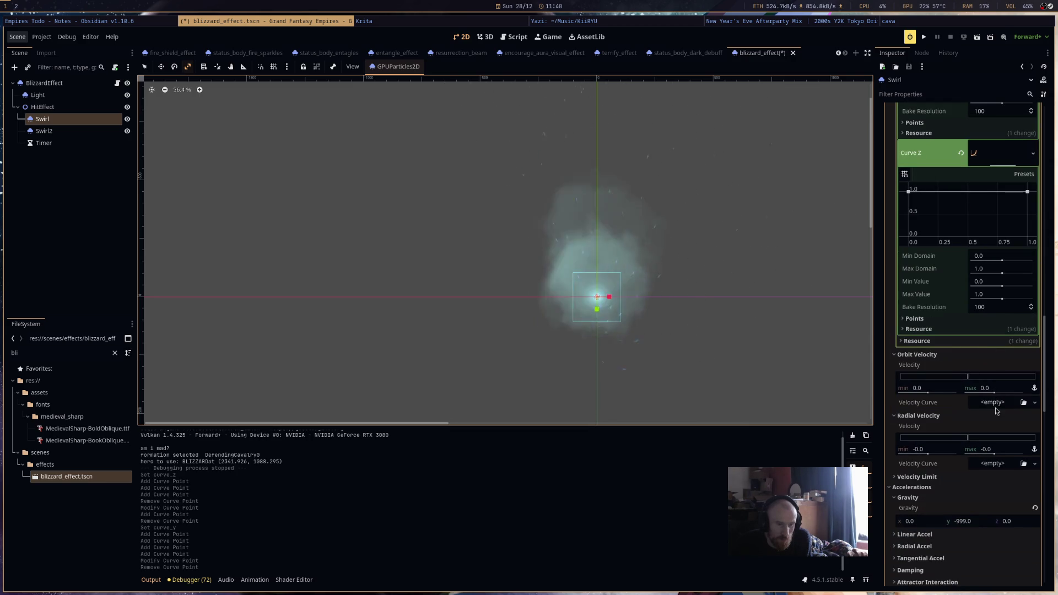
click(1002, 389)
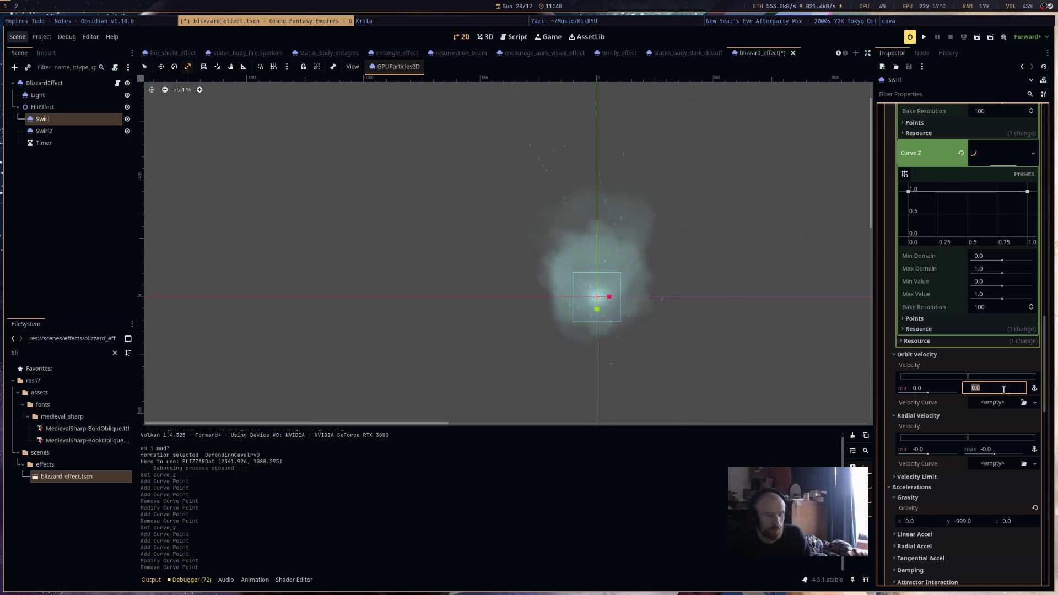
text(2)
key(Return)
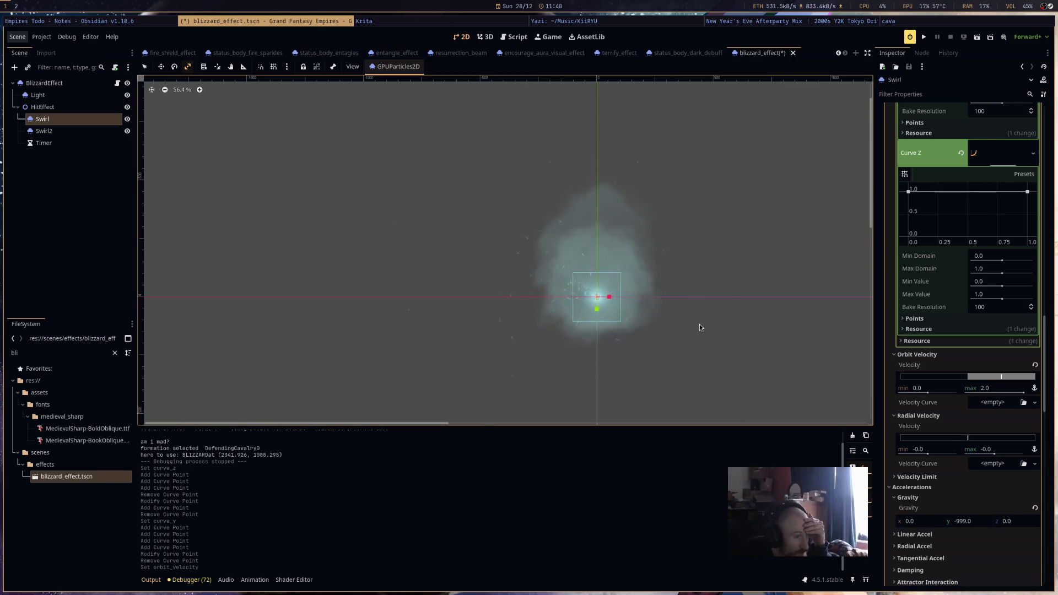
scroll(672, 310, up, 4)
click(925, 37)
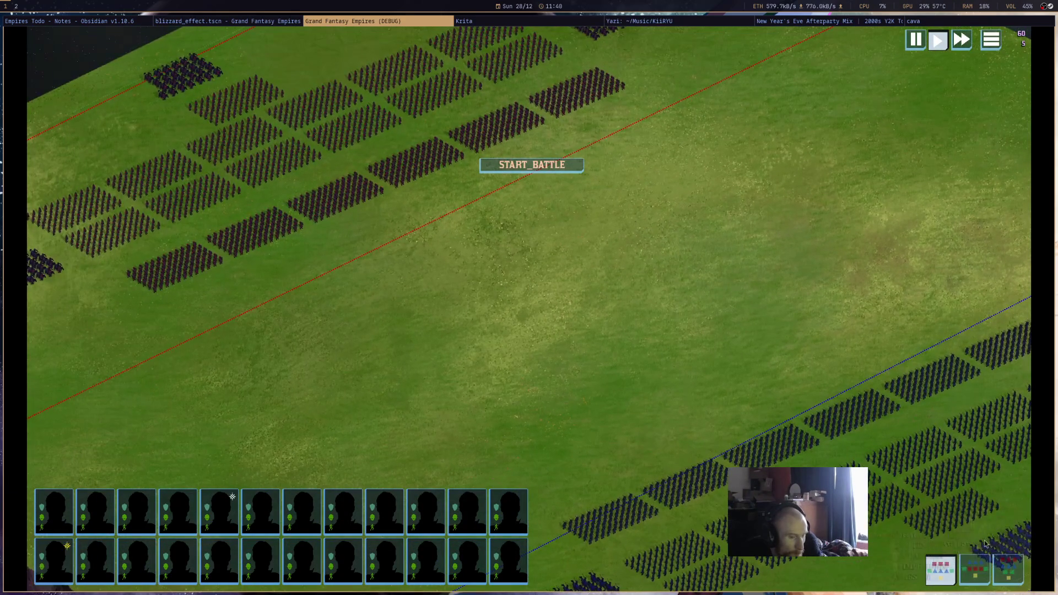
Cast Blizzard onto the battlefield with the swirl ability, then close the debug game window.
click(942, 531)
click(811, 373)
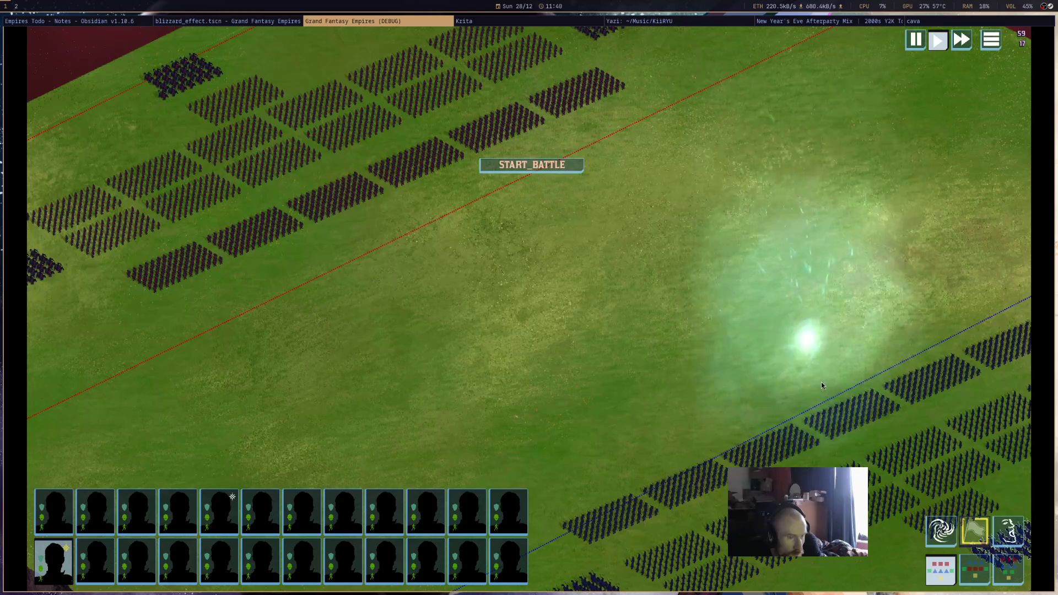
middle_click(431, 22)
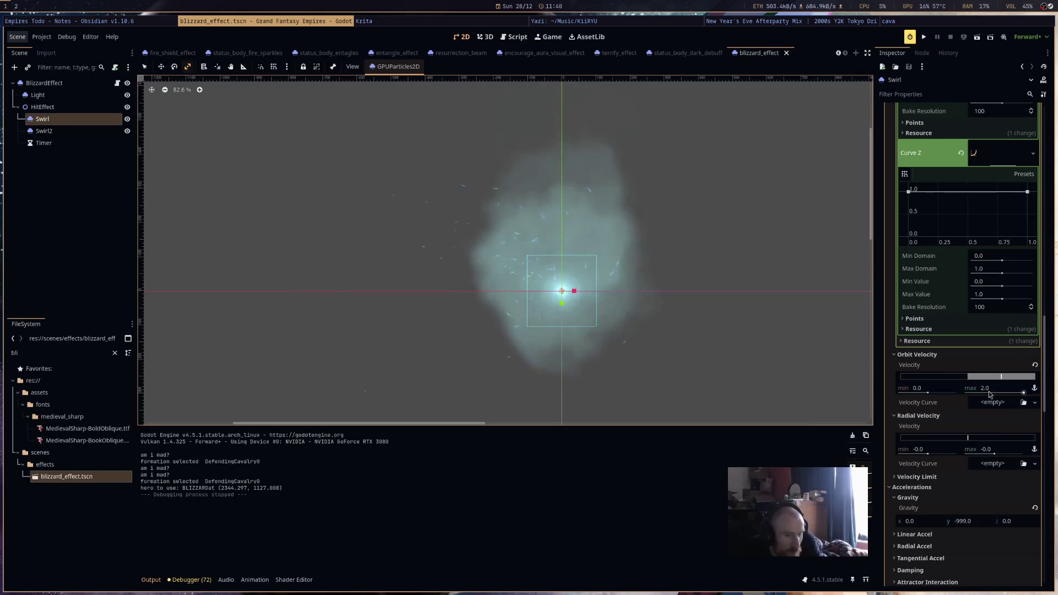
Lower the Swirl's orbit velocity max to 0.1 and rerun the game with F5.
text(0.1)
key(Return)
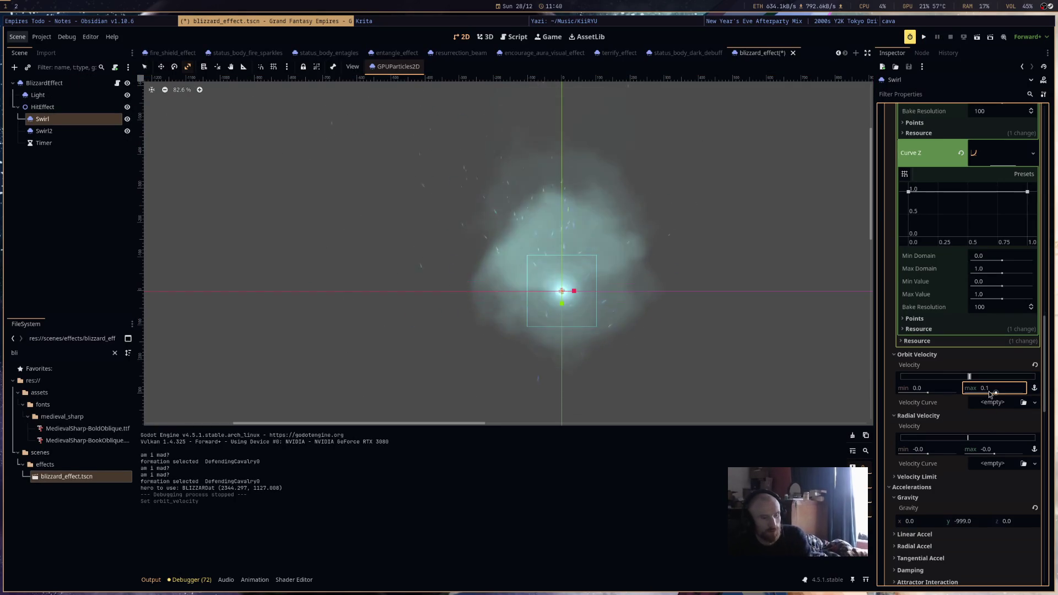
key(F5)
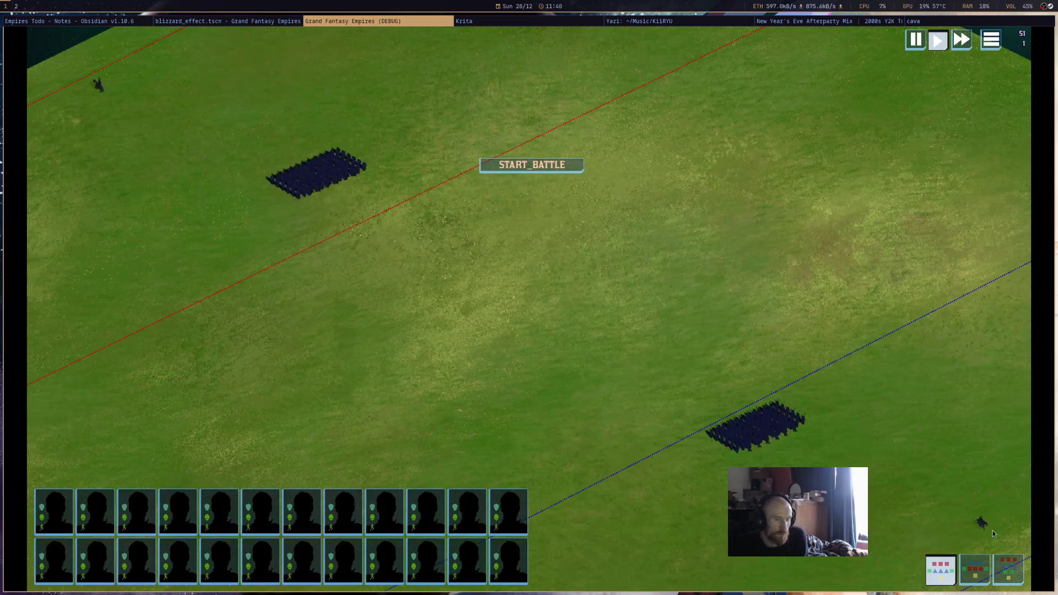
Select the hero, cast Blizzard twice over the units, then close the game.
click(975, 539)
click(855, 350)
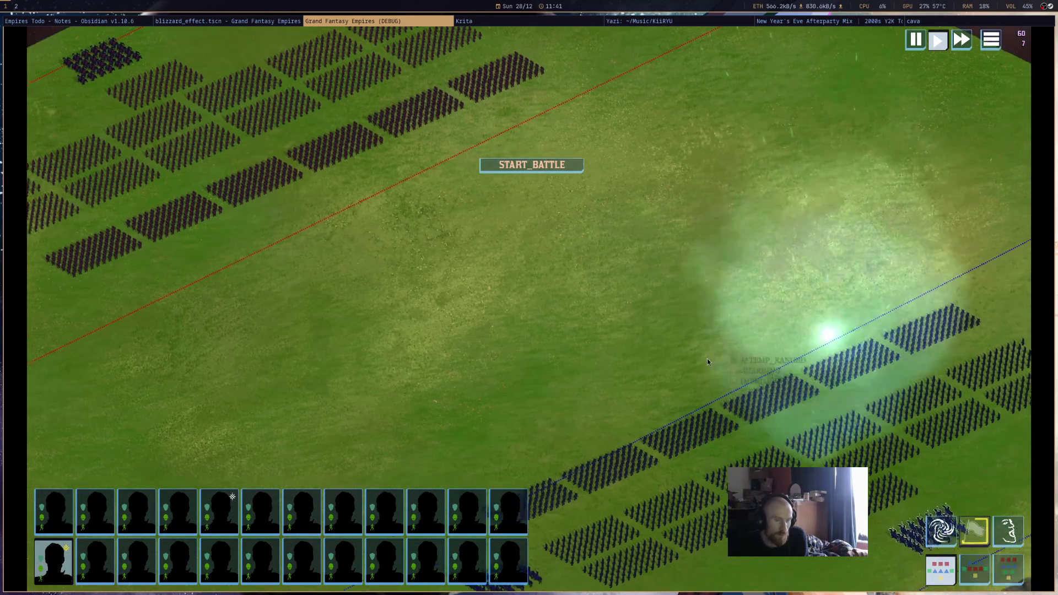
scroll(728, 371, down, 5)
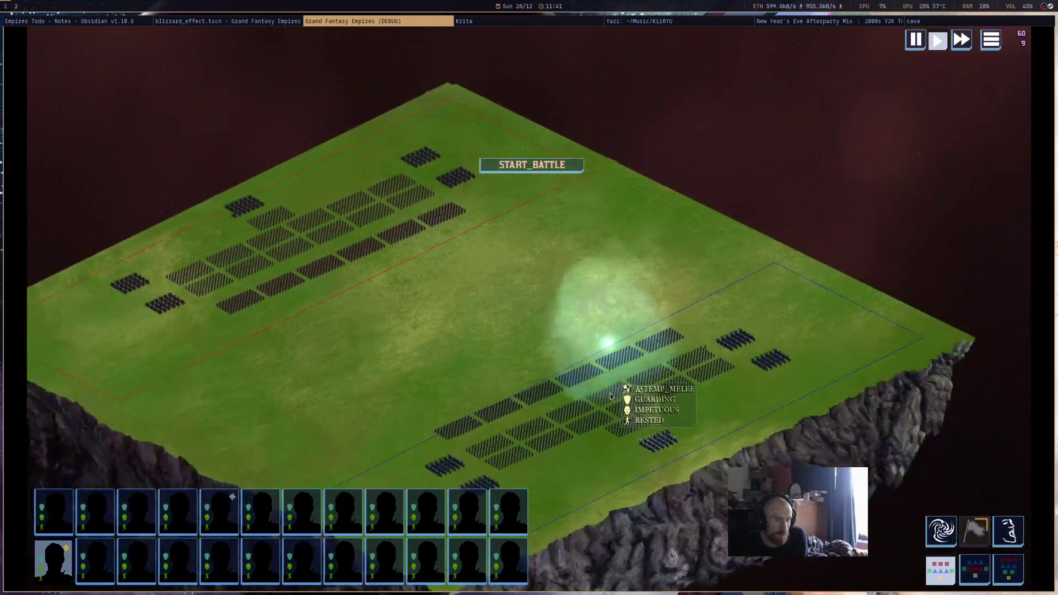
scroll(610, 392, up, 3)
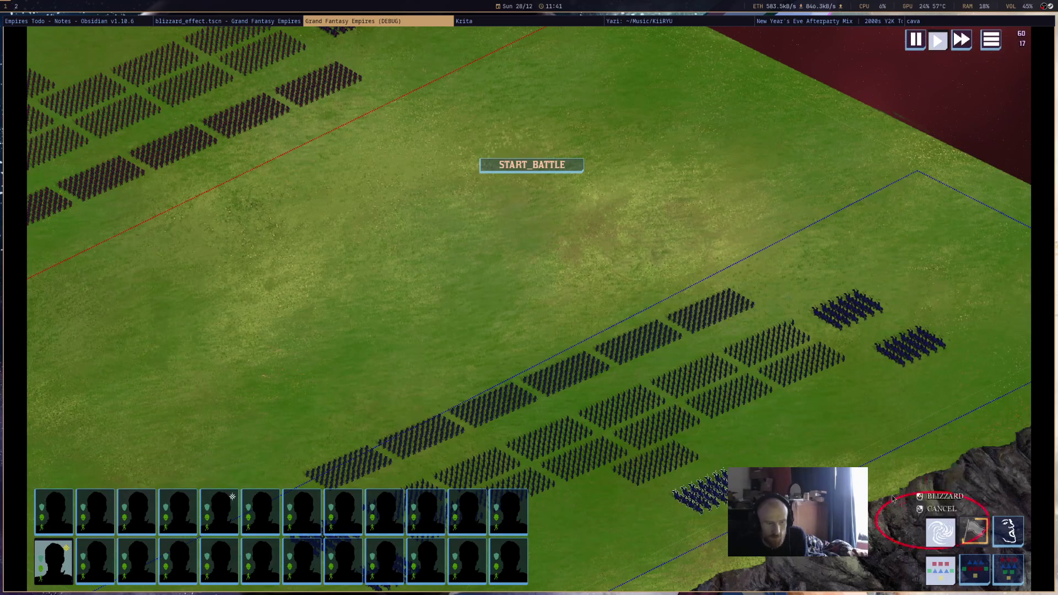
click(940, 527)
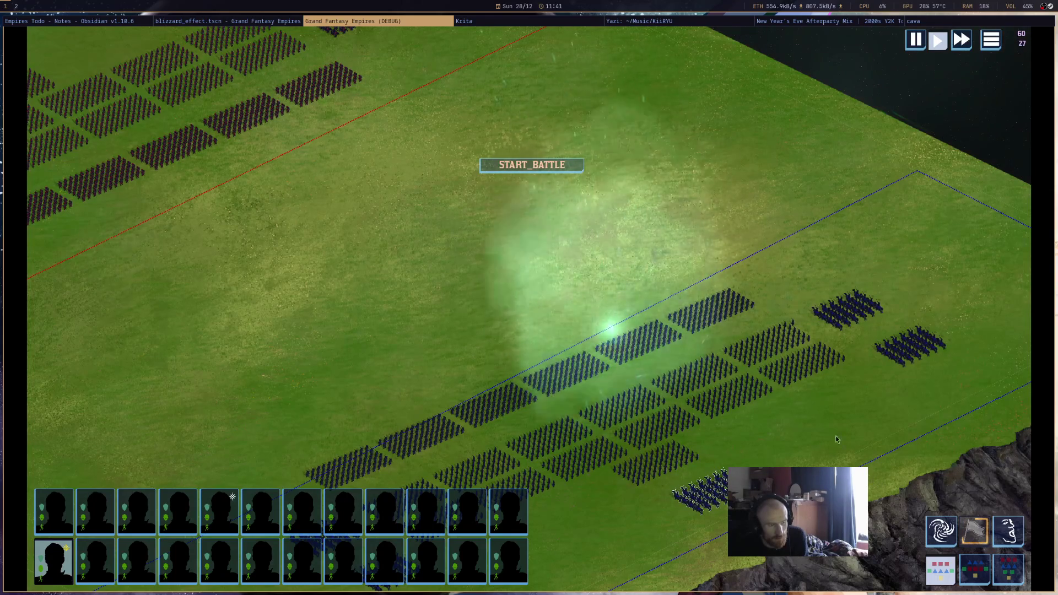
middle_click(435, 22)
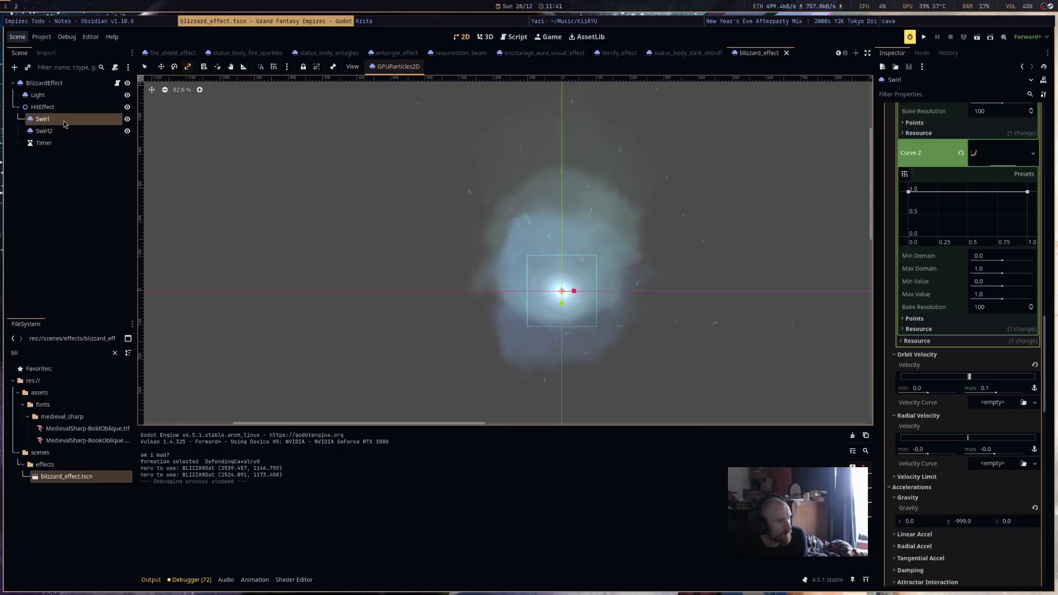
Duplicate the Swirl2 emitter into a new Swirl3 and save the scene.
click(44, 131)
click(43, 118)
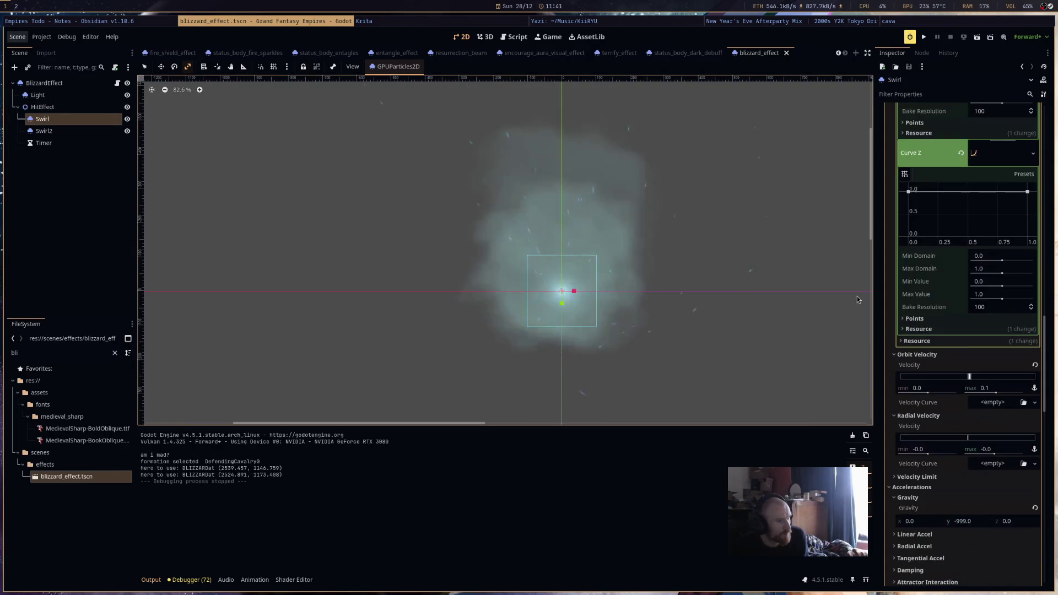
scroll(964, 276, up, 15)
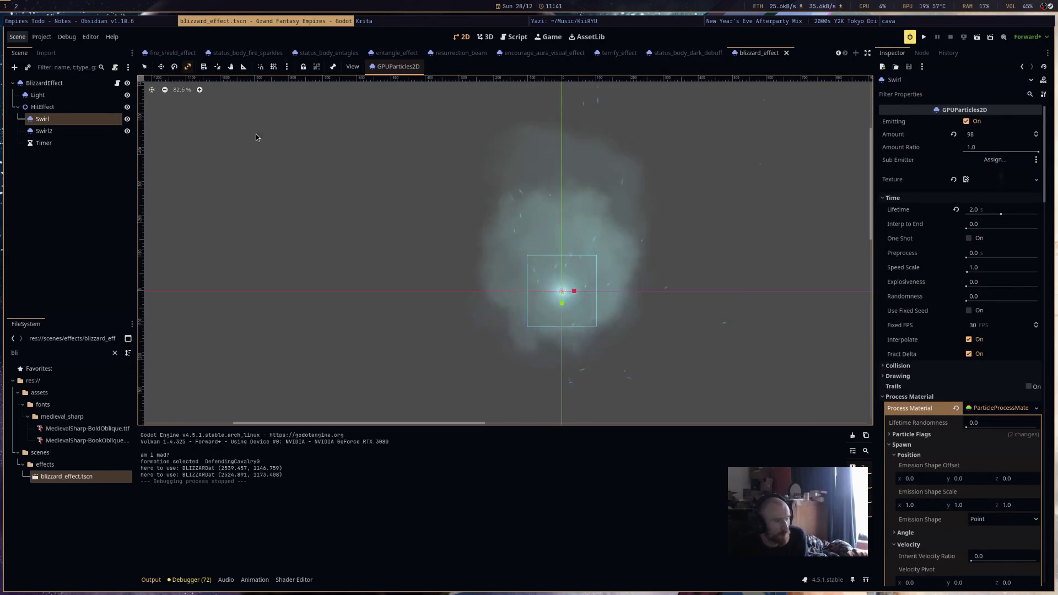
click(74, 131)
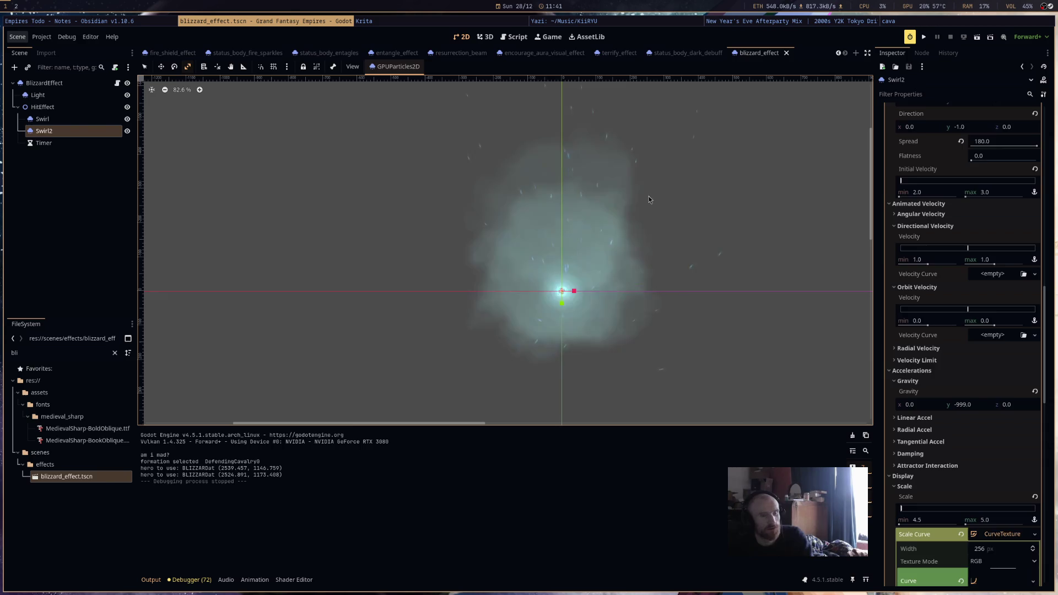
key(ctrl+d)
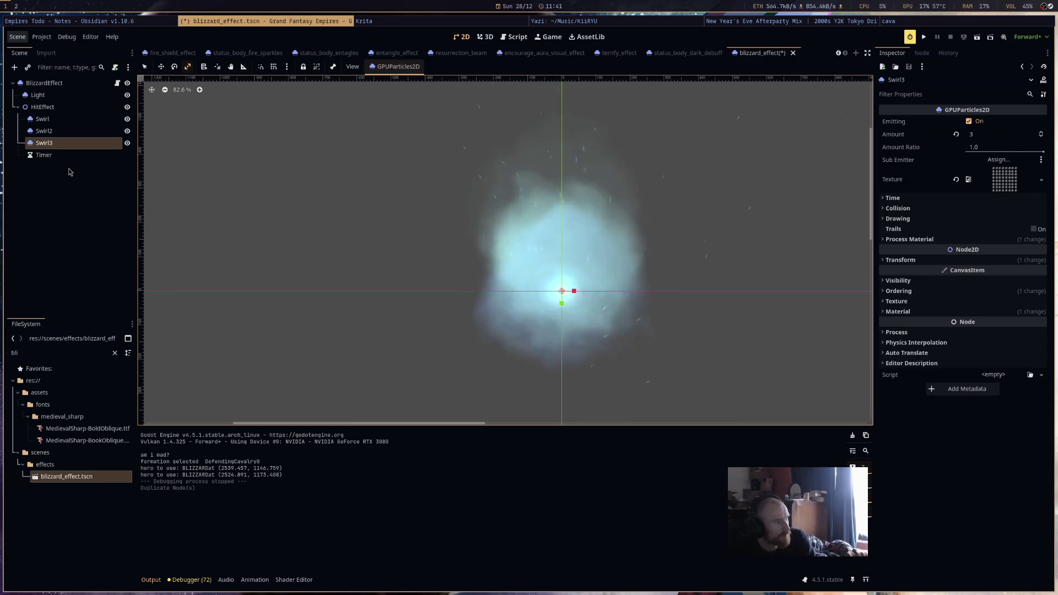
key(ctrl+s)
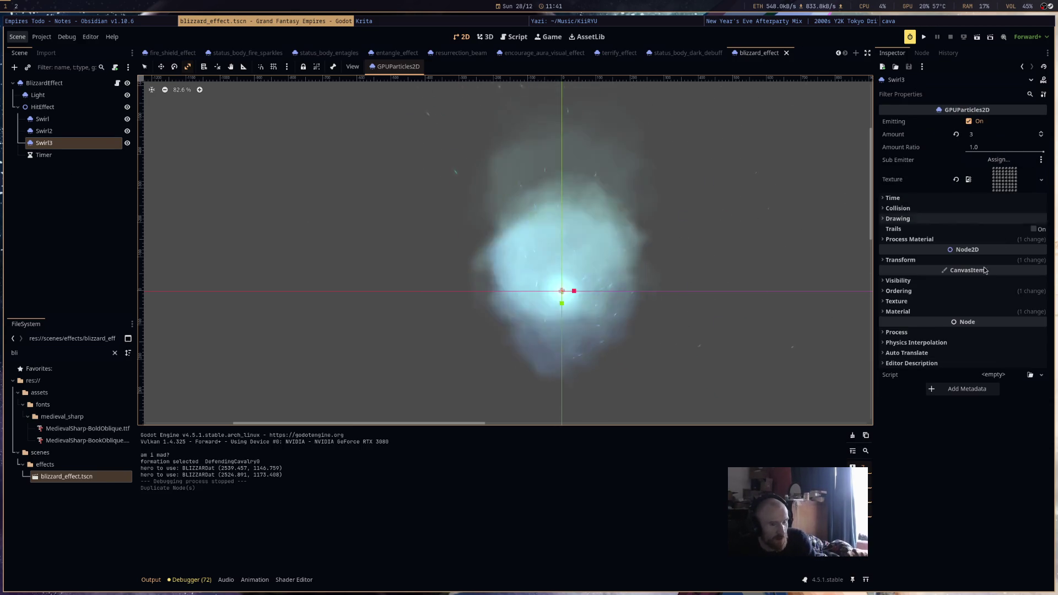
Make Swirl3's process material unique, including its sub-resources.
click(909, 239)
click(1041, 251)
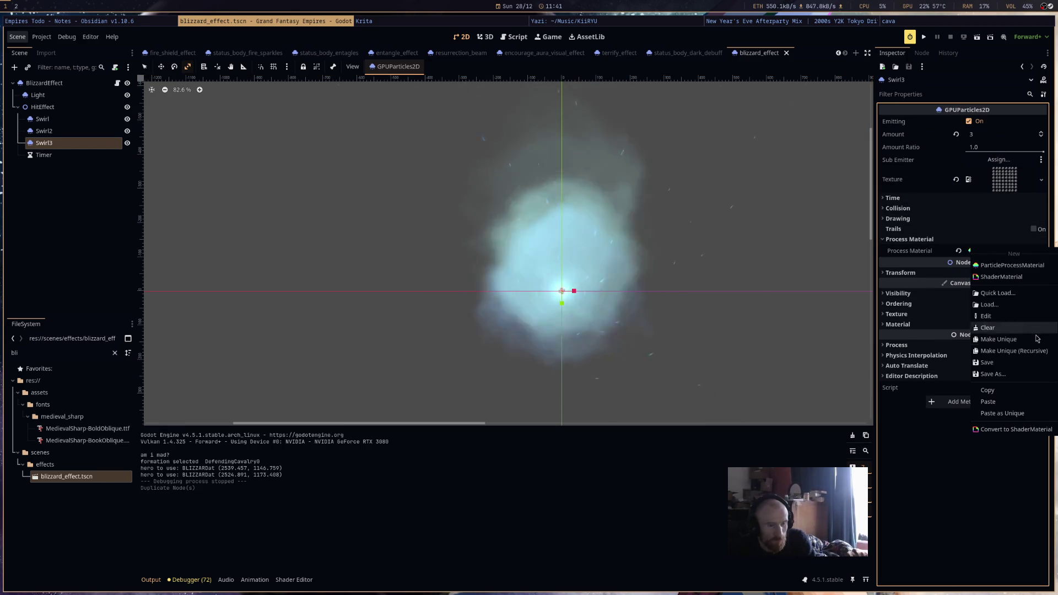
click(1014, 351)
click(569, 377)
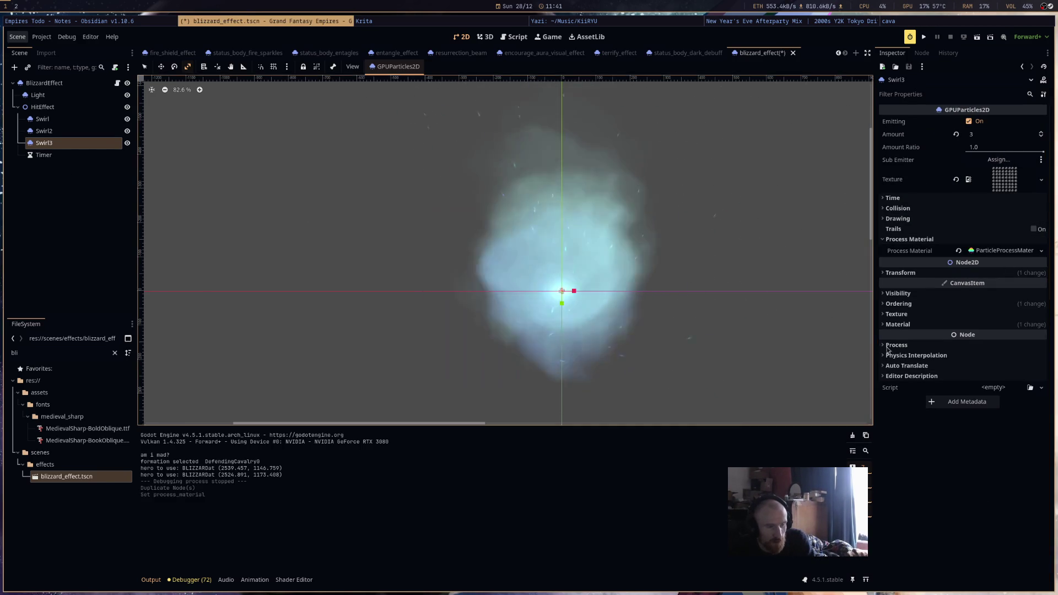
click(1000, 250)
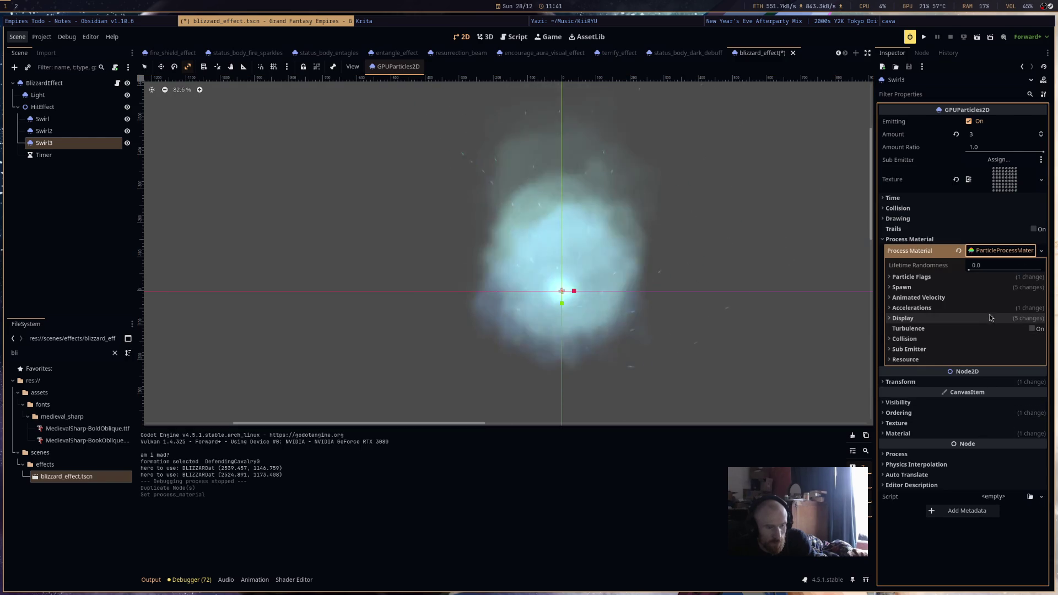
Set Swirl3's particle scale range to min 1.0 and max 2.0.
click(903, 318)
click(903, 329)
click(1002, 363)
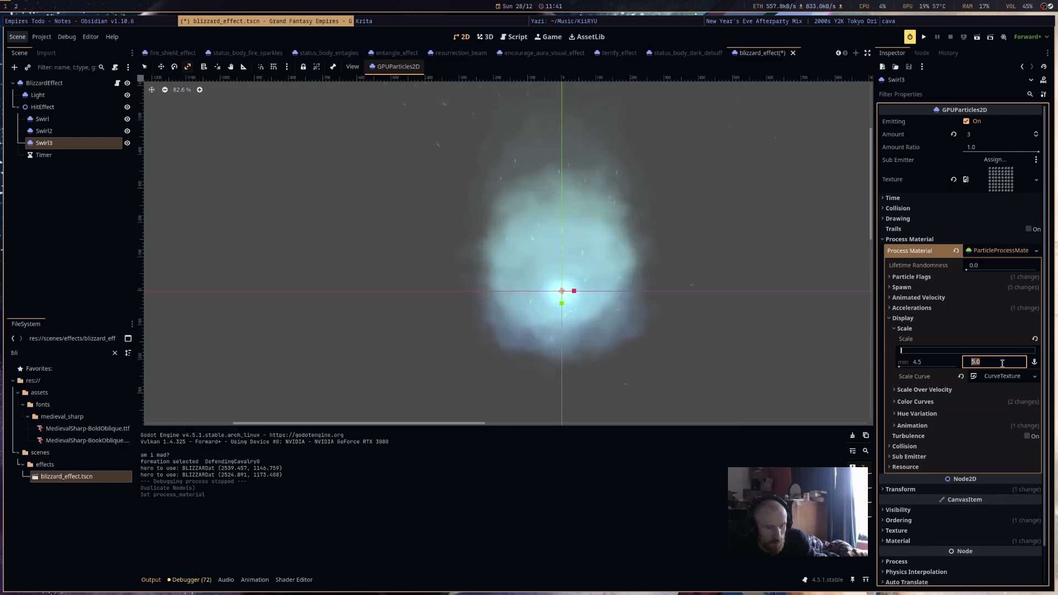
text(2)
click(938, 363)
text(1)
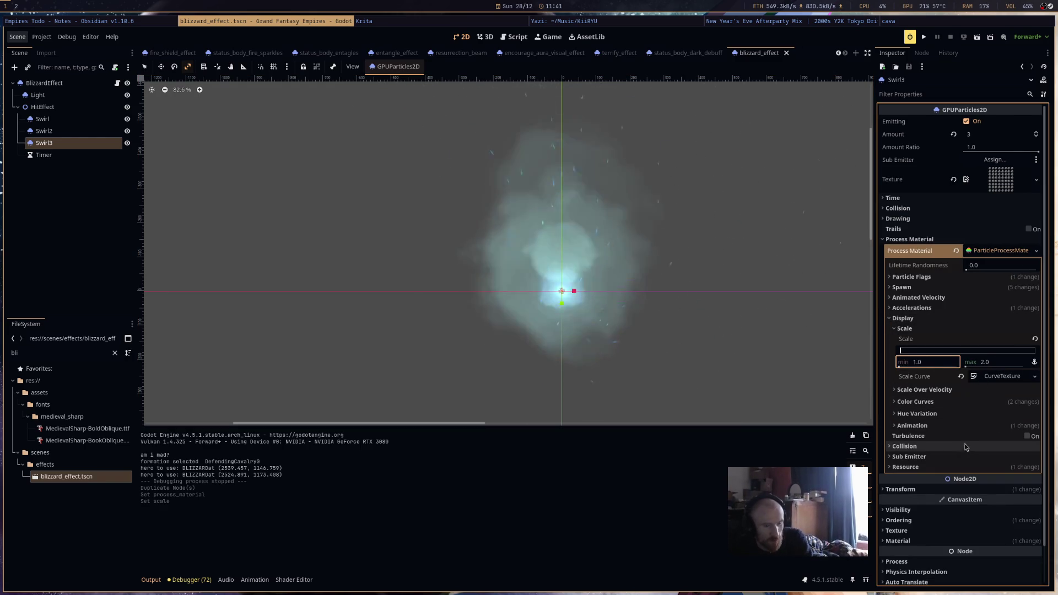
Expand Swirl3's Accelerations > Gravity settings to reach the gravity y value.
click(939, 403)
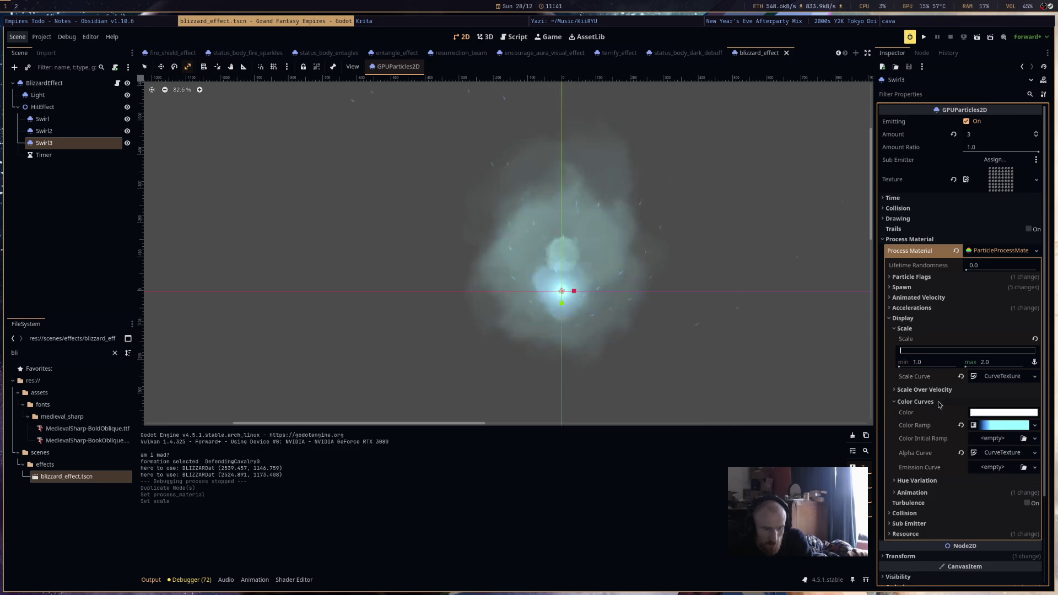
click(932, 402)
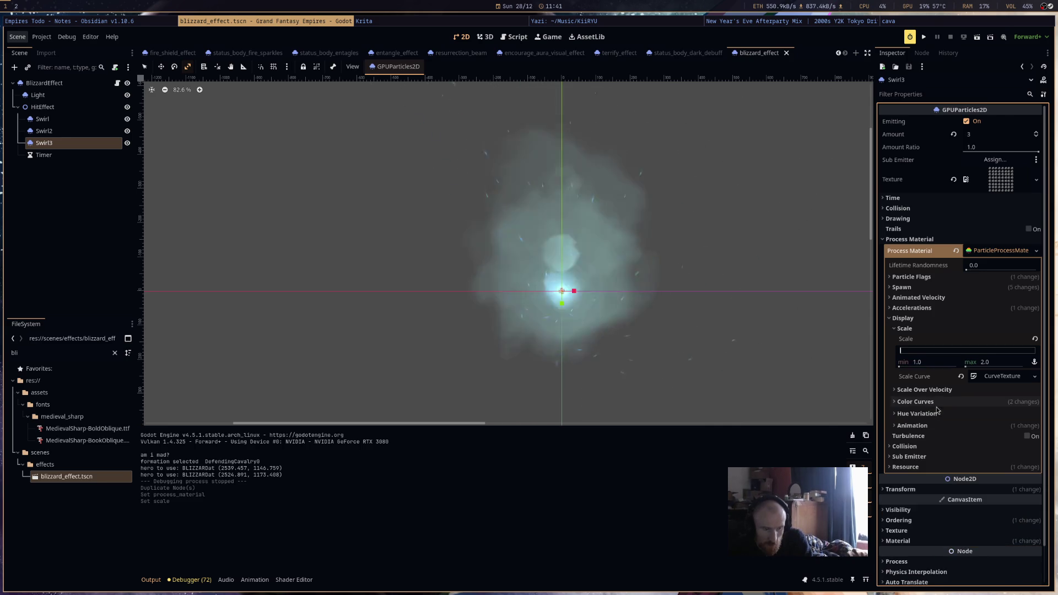
click(936, 308)
click(959, 321)
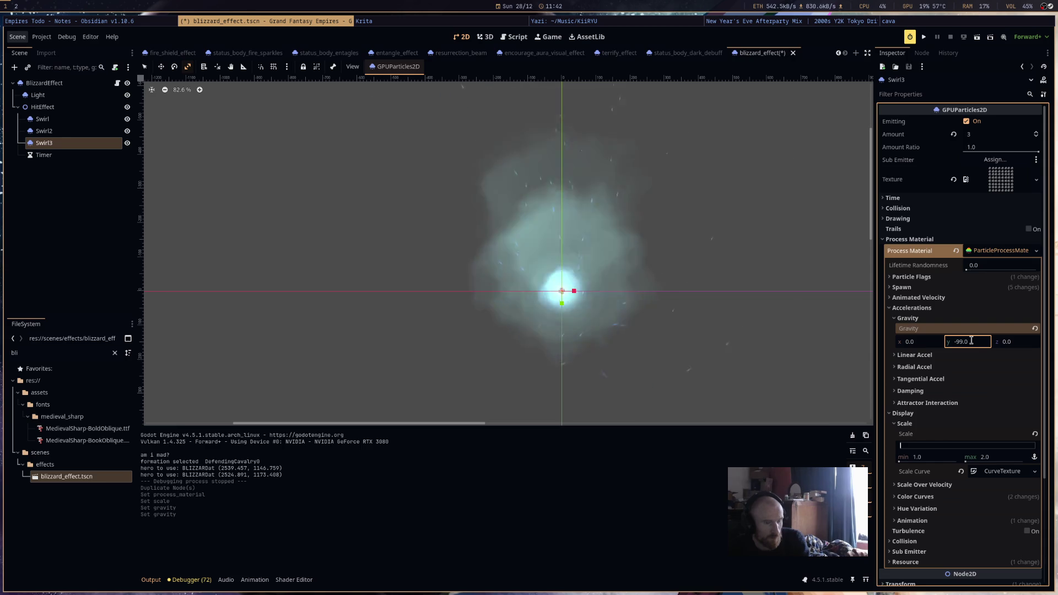
Save, commit Swirl3's gravity y of -99, and change its canvas material blend mode.
key(ctrl+s)
scroll(975, 407, down, 3)
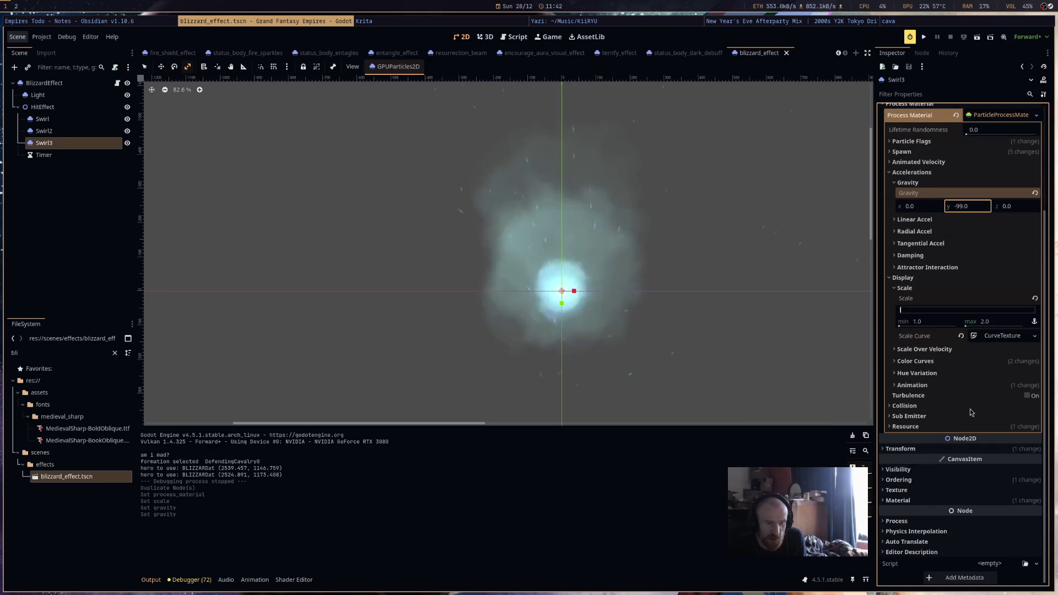
click(952, 470)
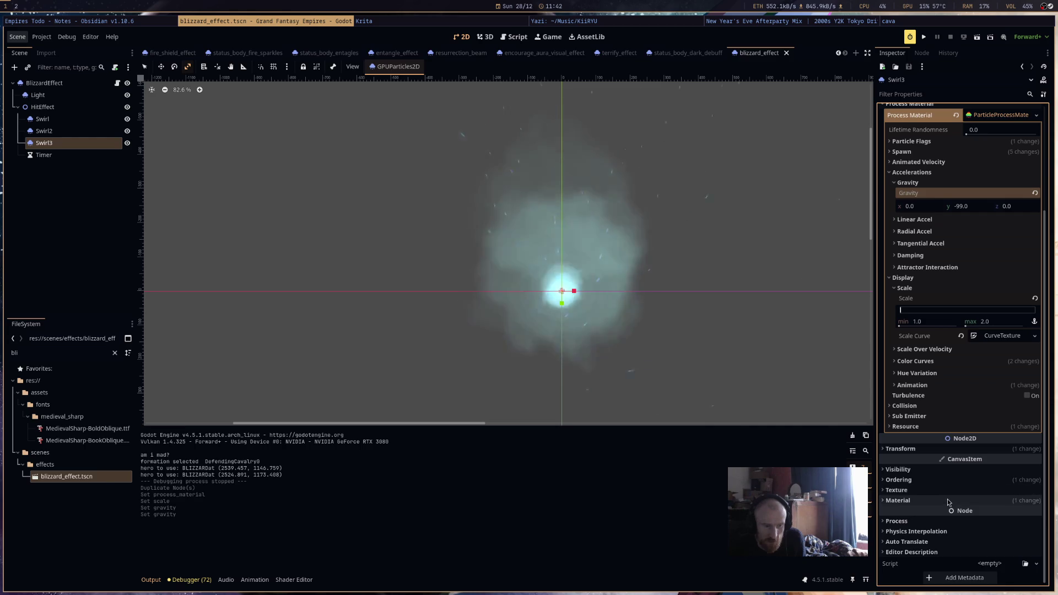
click(990, 516)
scroll(986, 479, down, 3)
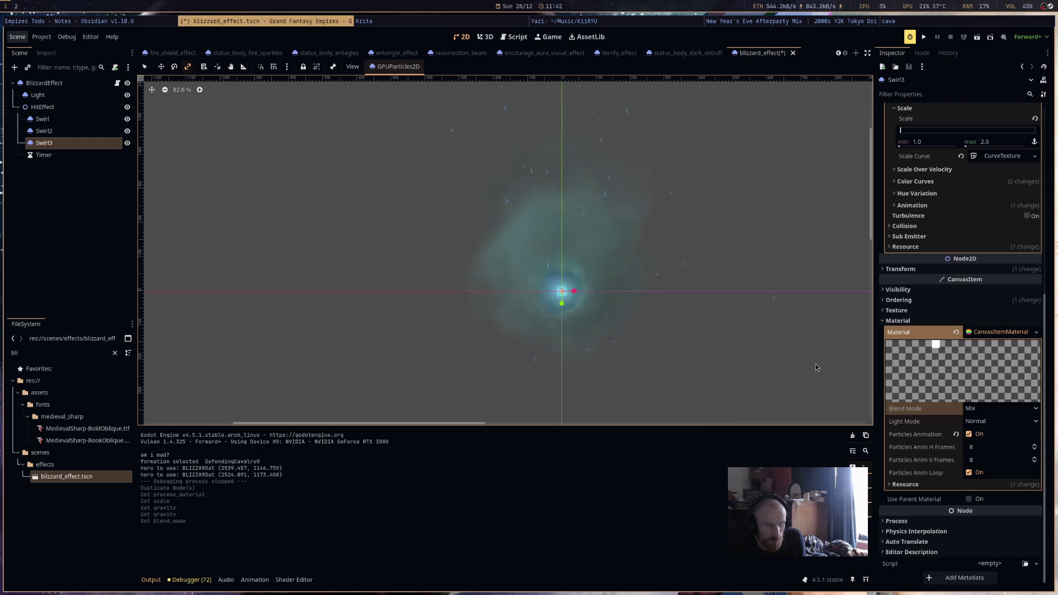
drag(1045, 363, 1052, 219)
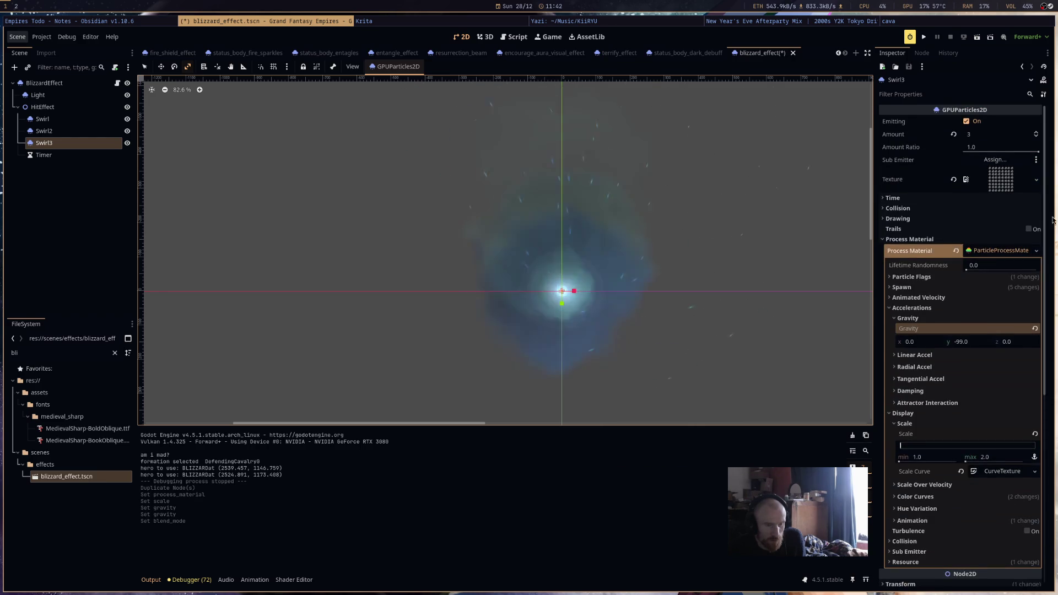
Reduce Swirl3's colour ramp gradient to solid dark blue and launch the game.
click(931, 497)
click(989, 522)
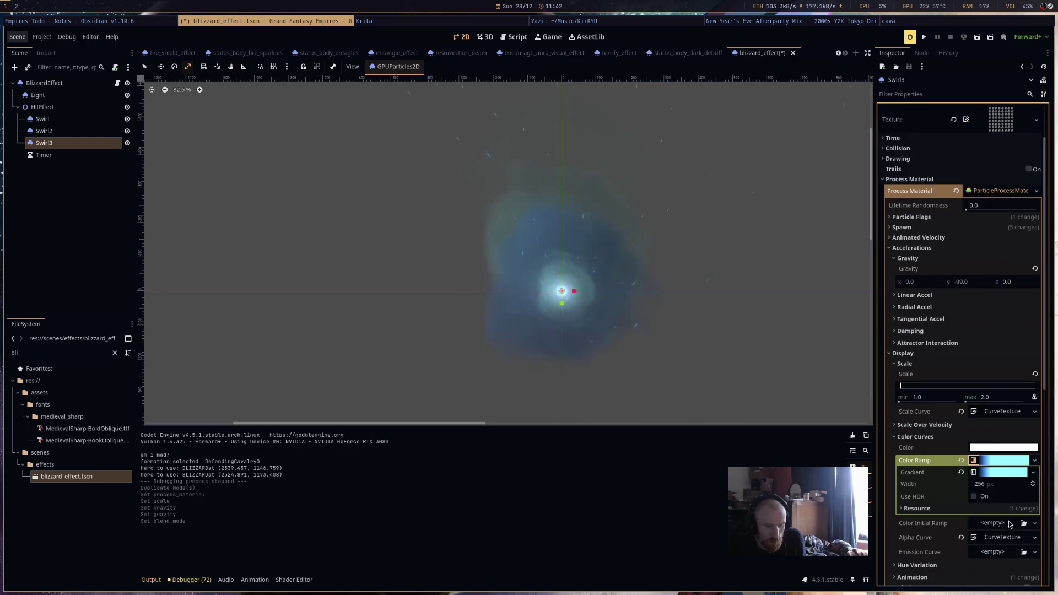
click(1007, 472)
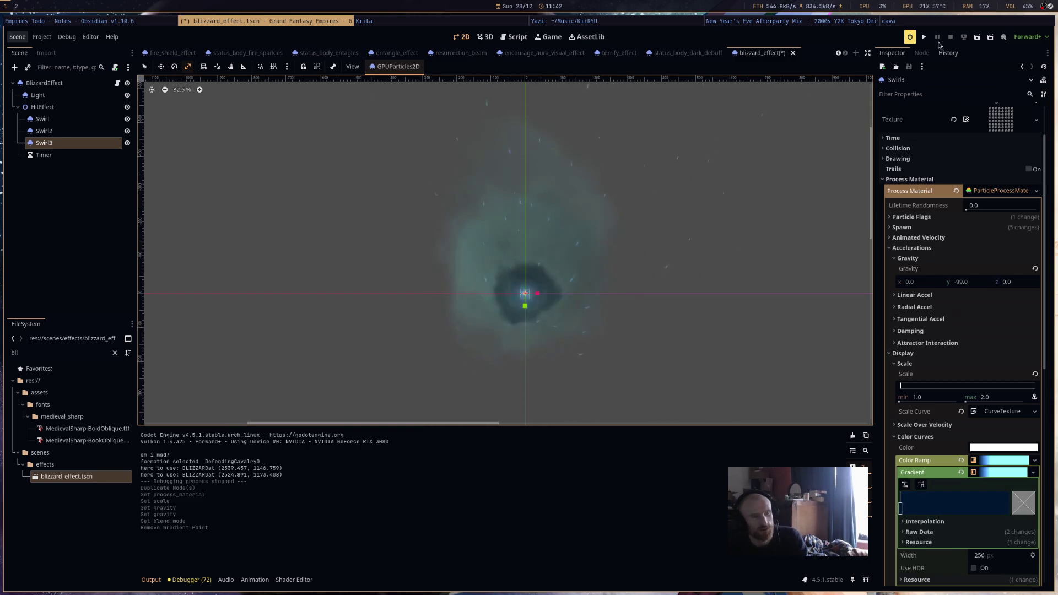
click(924, 38)
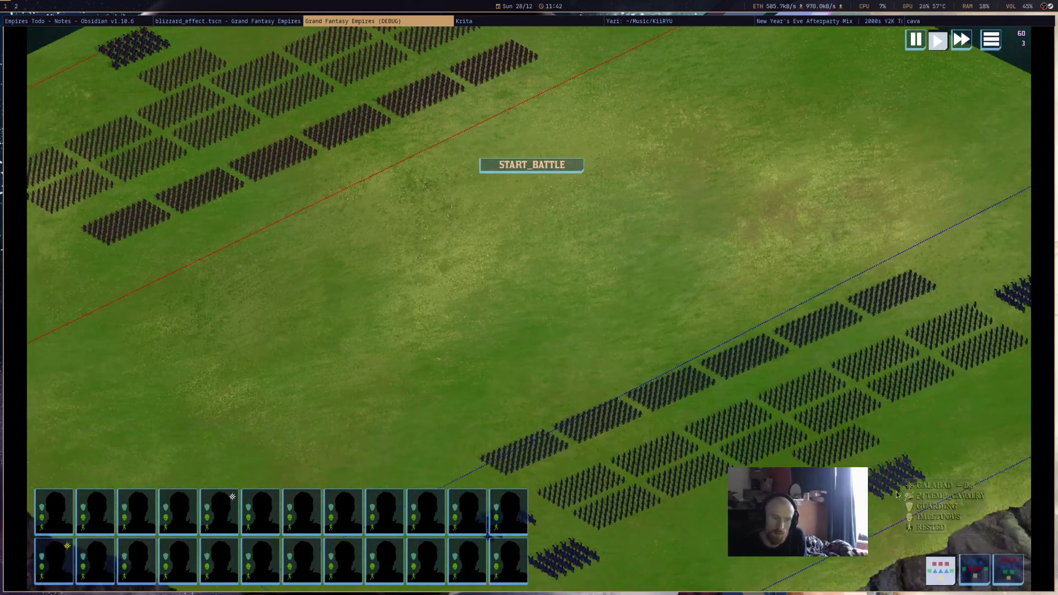
Cast the blizzard near the blue army, then stop the debug game.
click(756, 302)
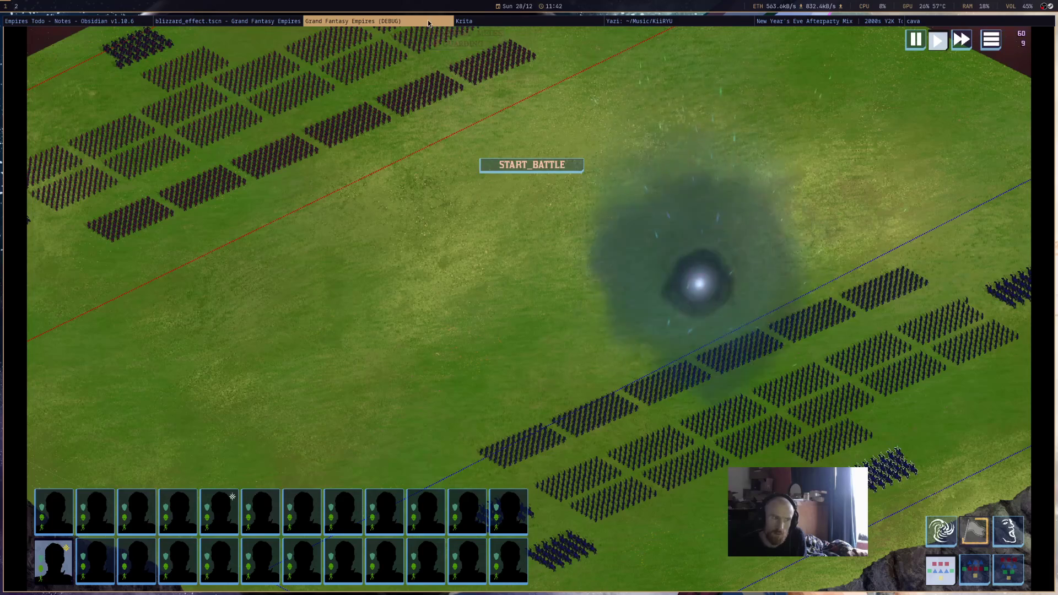
key(super+shift+q)
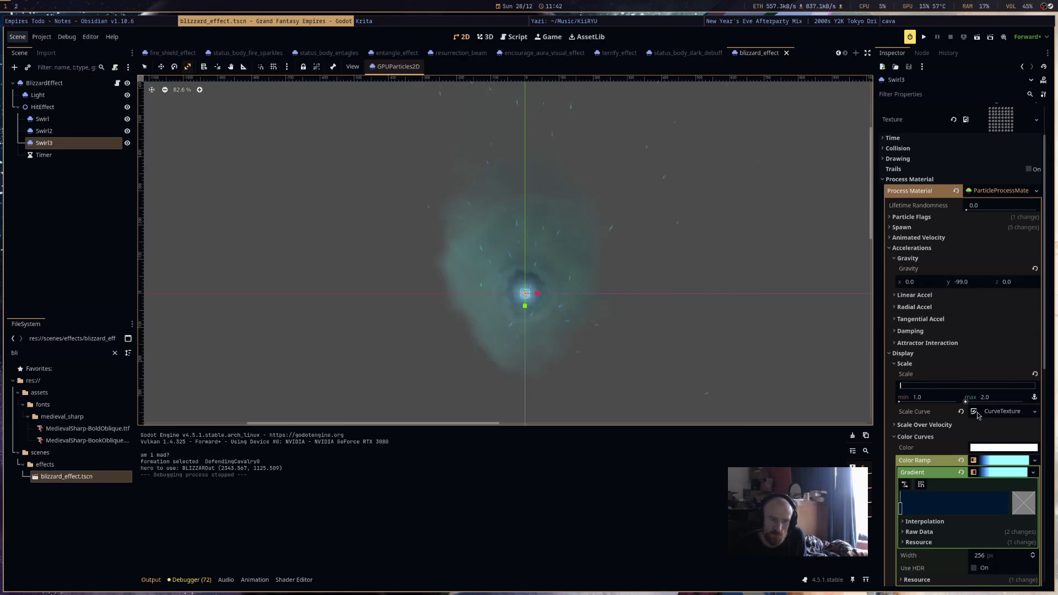
Move Swirl3 above Swirl in the scene tree and cap its max scale at 1.0.
click(68, 144)
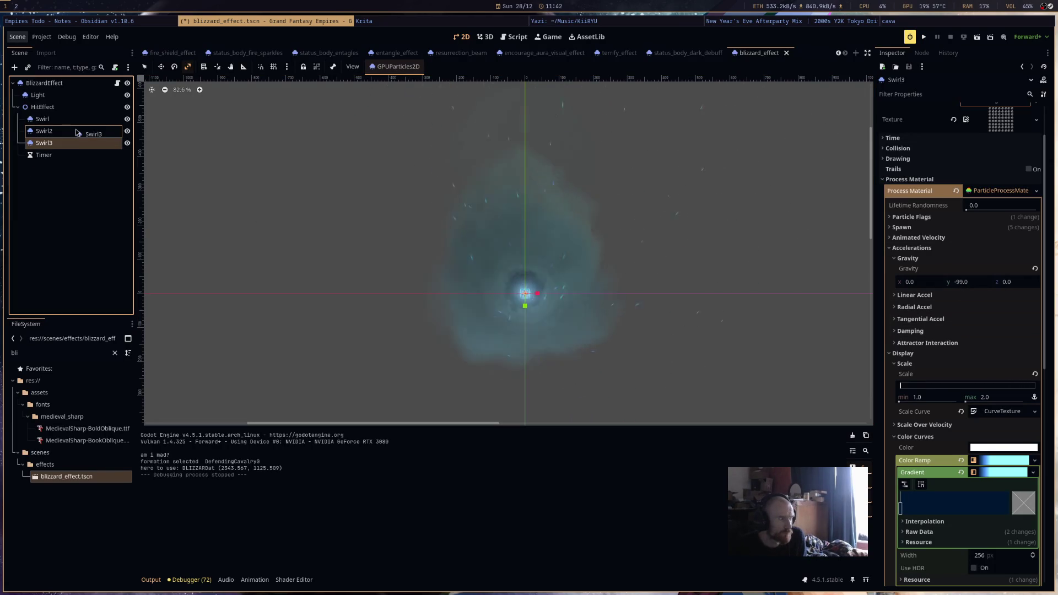
drag(82, 124, 87, 117)
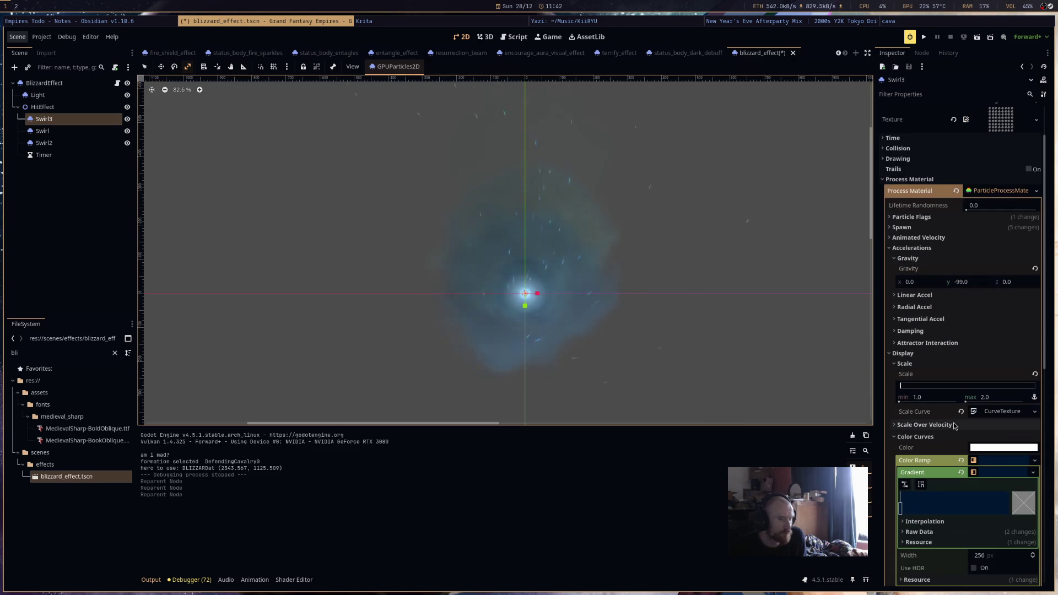
click(990, 398)
text(1)
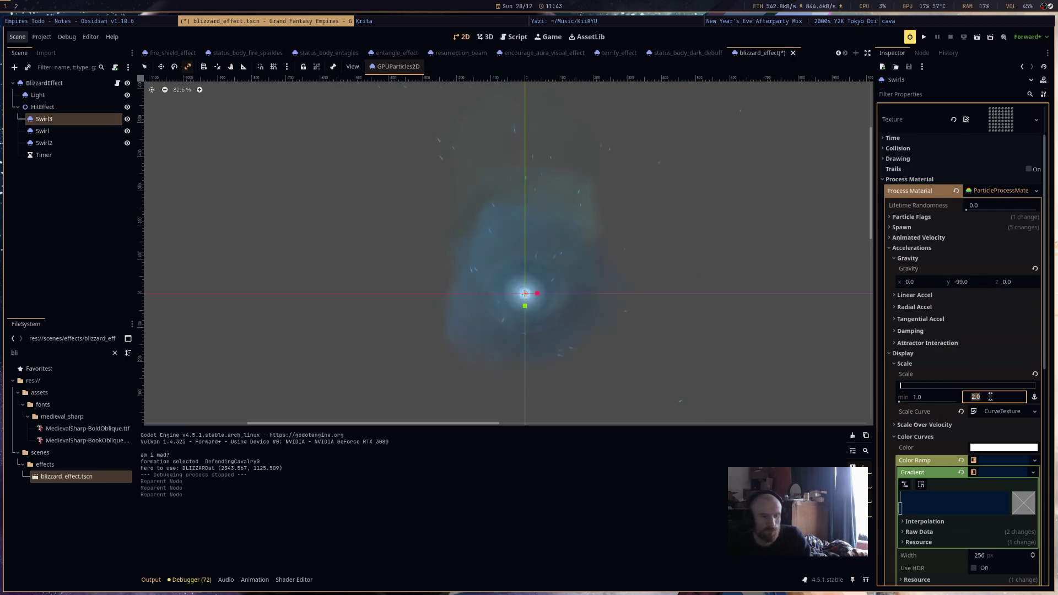
key(Return)
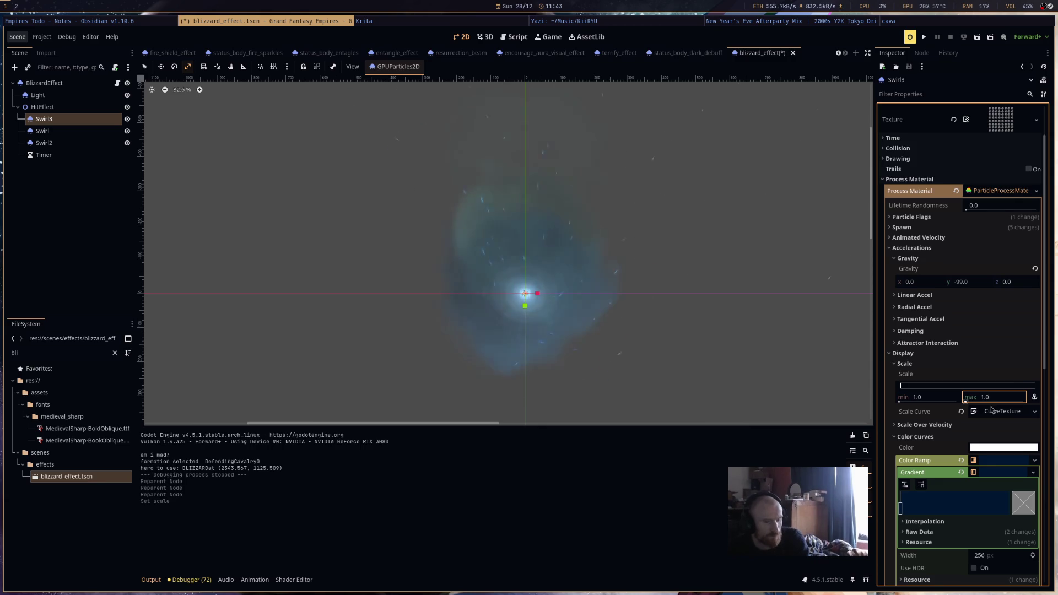
Make Swirl3's scale curve start from zero and save the scene.
click(1000, 411)
click(996, 454)
drag(909, 526, 891, 551)
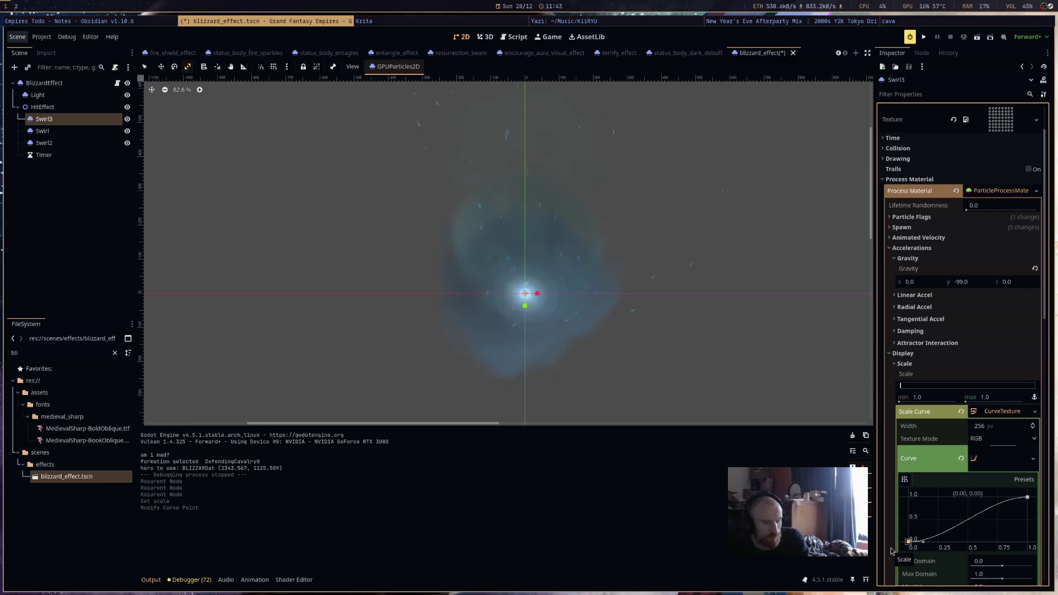
click(1005, 466)
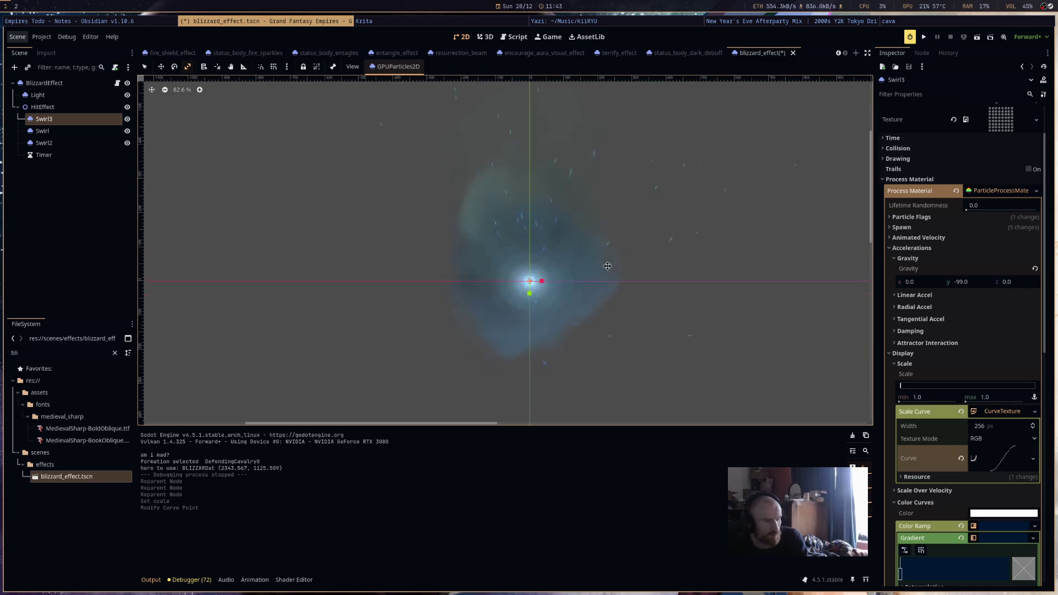
scroll(592, 250, up, 5)
key(ctrl+s)
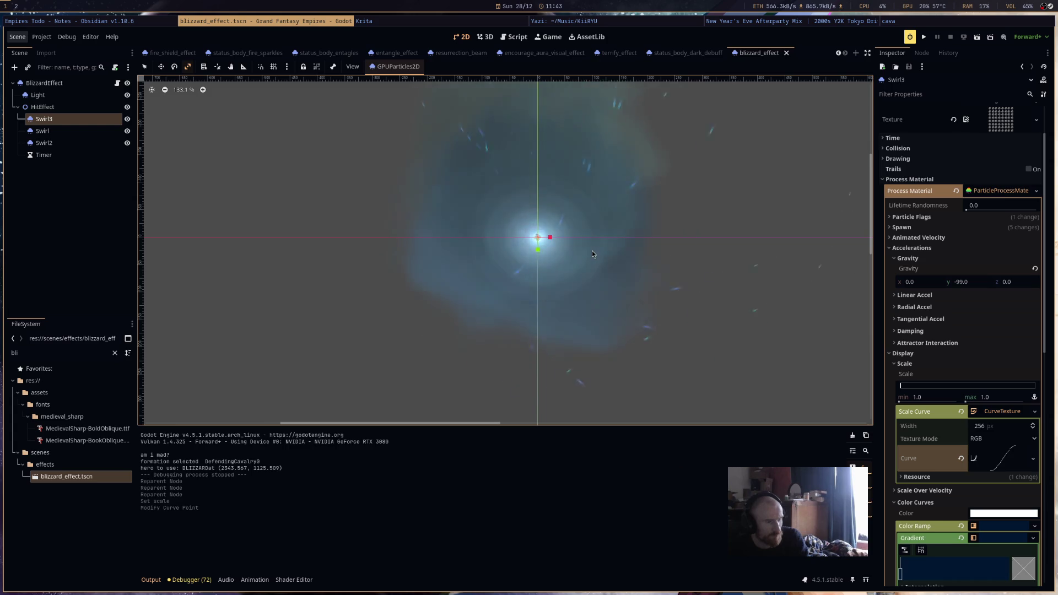
Recentre the preview and toggle the swirl layers' visibility to compare them, then save.
scroll(703, 299, down, 4)
scroll(703, 297, down, 3)
drag(729, 286, 658, 326)
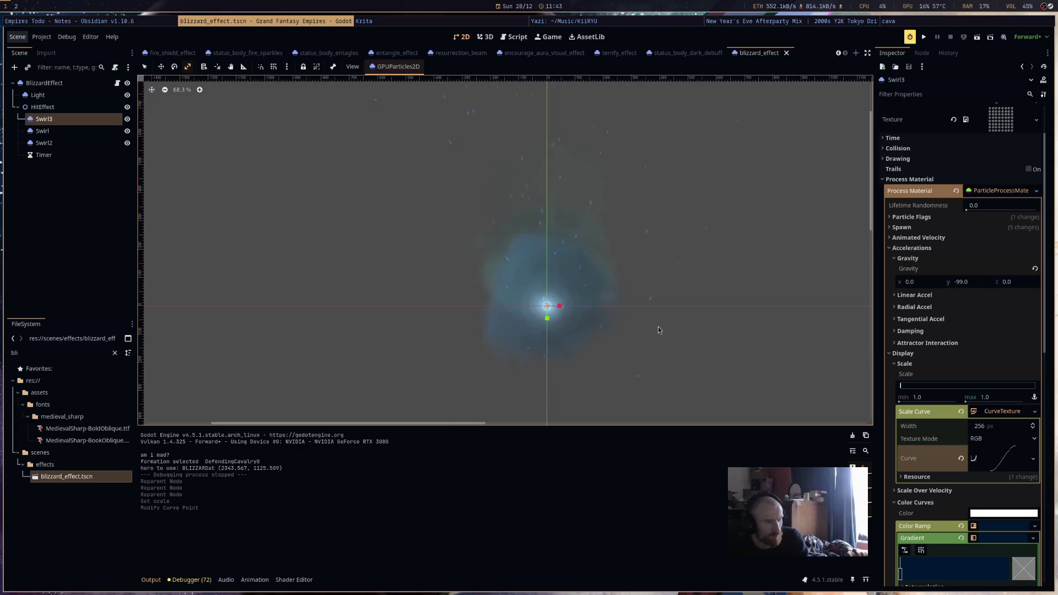
click(127, 120)
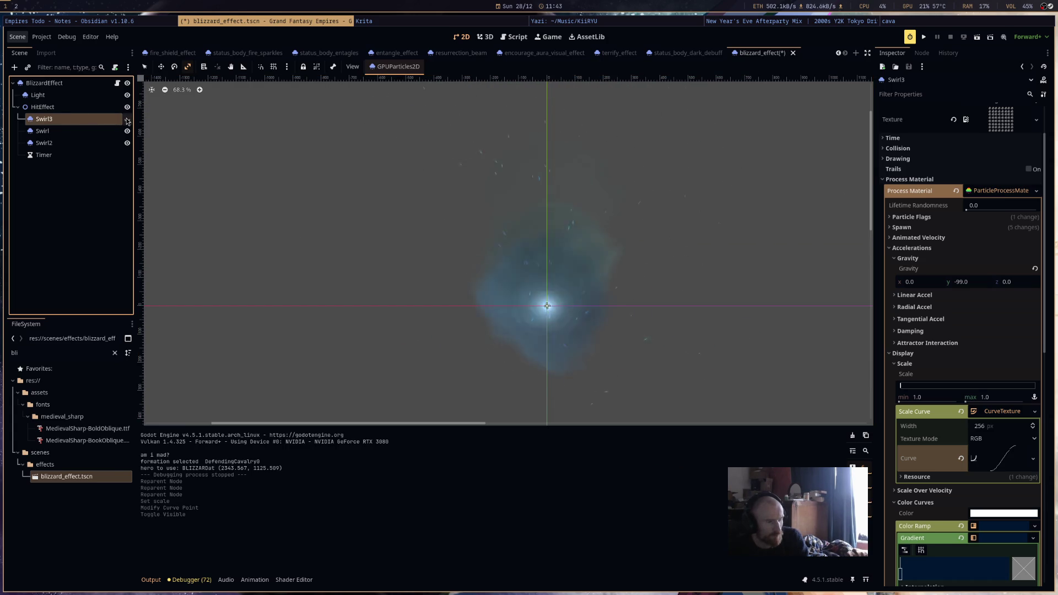
click(127, 119)
click(127, 131)
click(127, 143)
key(ctrl+s)
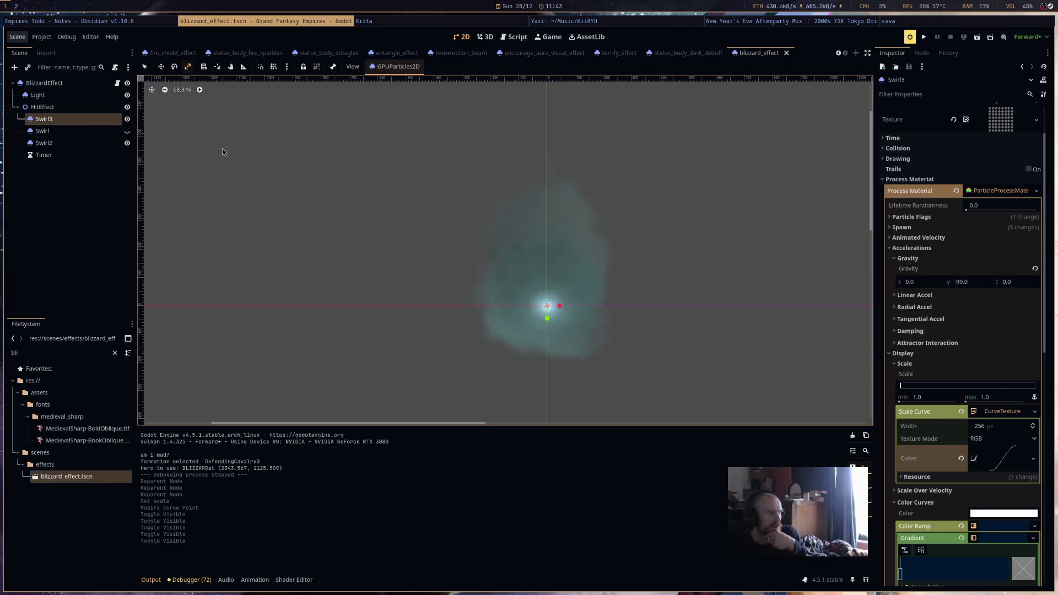
Hide Swirl3 and Swirl, leaving only Swirl2 visible, and select Swirl2.
click(126, 120)
click(127, 132)
click(99, 144)
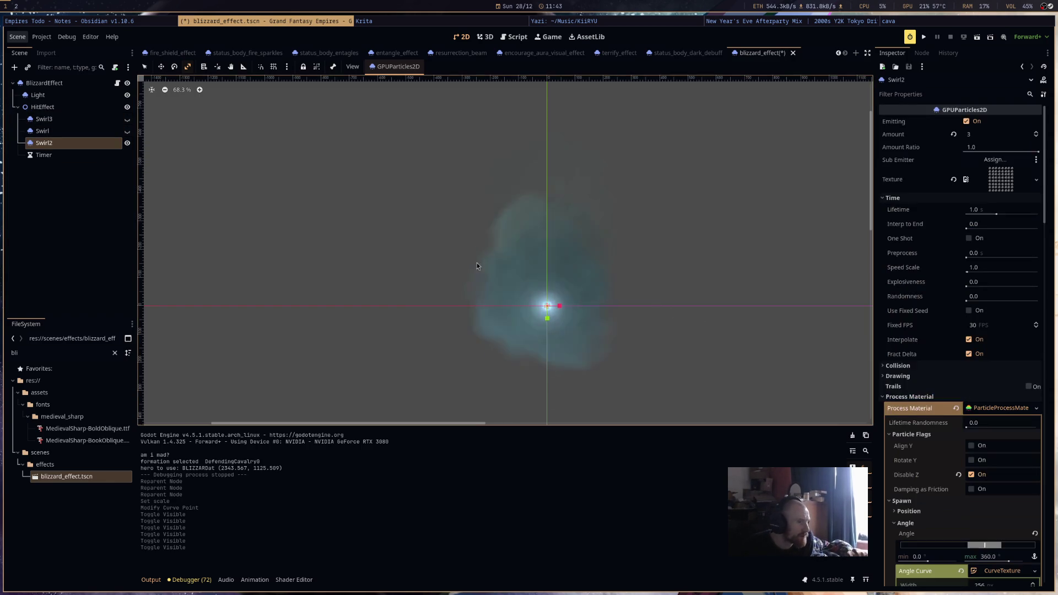
Make Swirl2's process material unique, including all sub-resources.
scroll(991, 485, down, 5)
scroll(994, 498, down, 5)
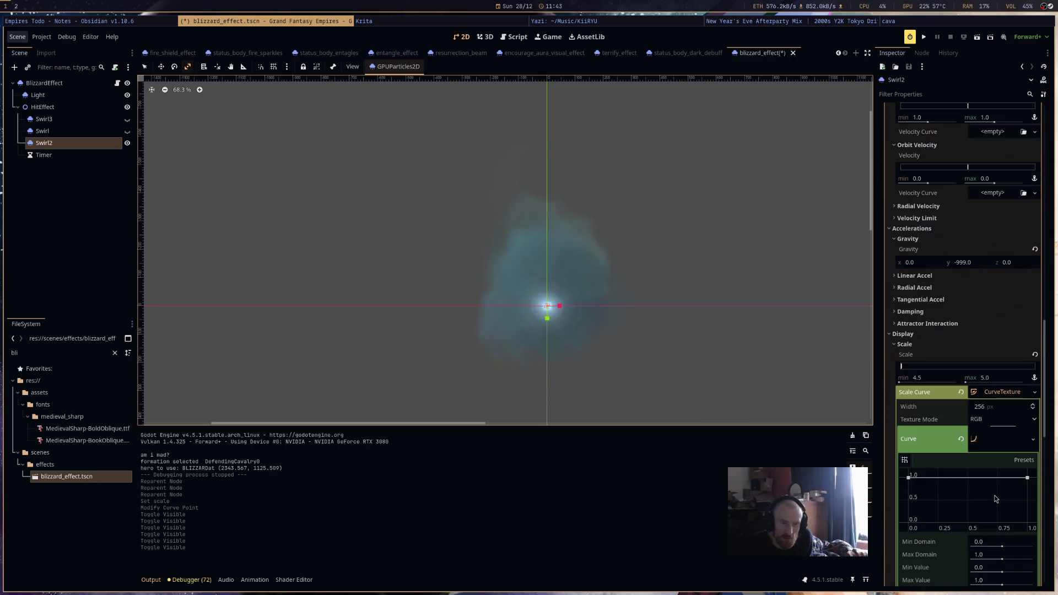
scroll(995, 500, up, 5)
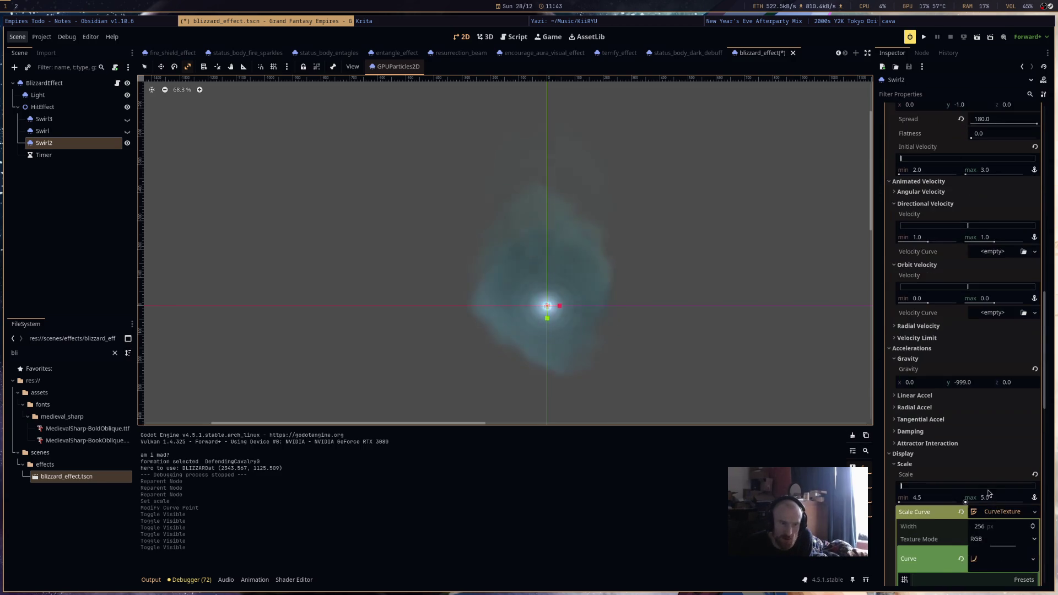
scroll(995, 255, up, 5)
right_click(1003, 351)
click(1013, 450)
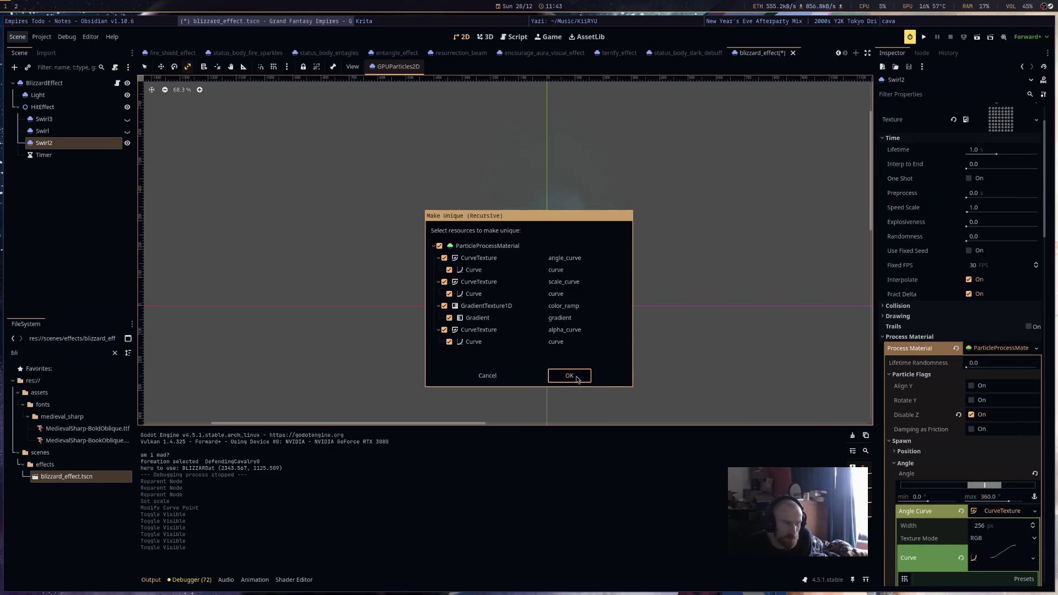
click(569, 376)
Expand Swirl2's Display and Color Curves settings to bring up its colour gradient.
scroll(972, 392, down, 3)
click(956, 179)
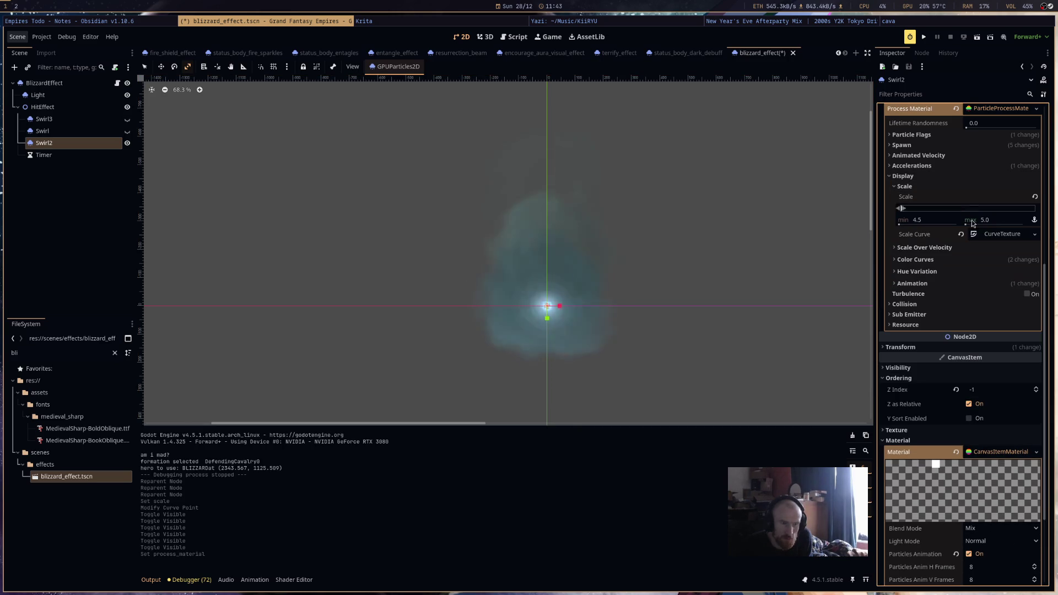
click(994, 259)
click(1011, 285)
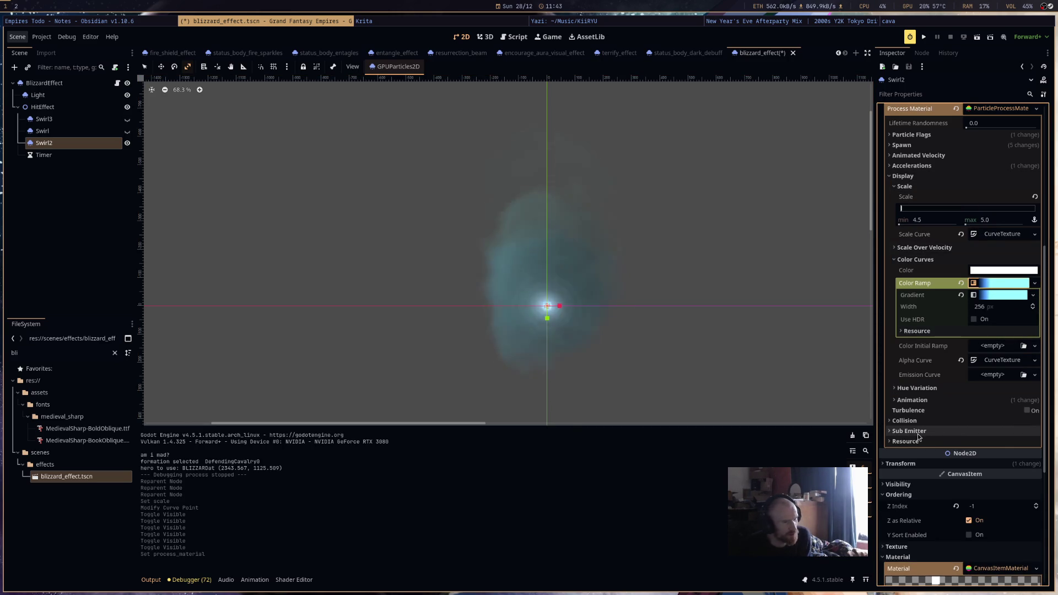
click(995, 297)
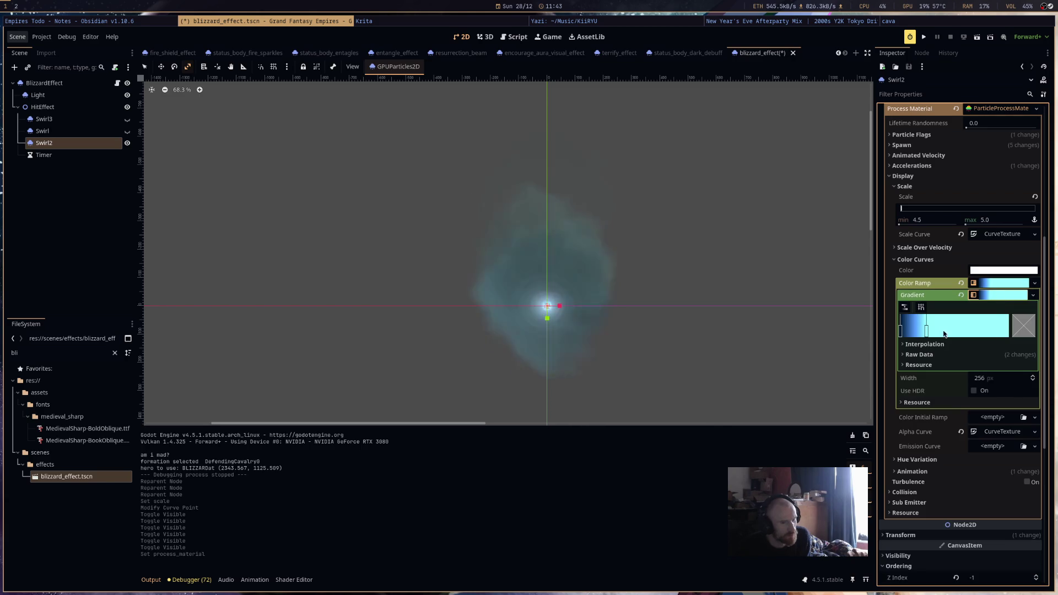
Make Swirl2's canvas material unique, set its blend mode to Add, and save.
scroll(954, 382, down, 5)
click(994, 339)
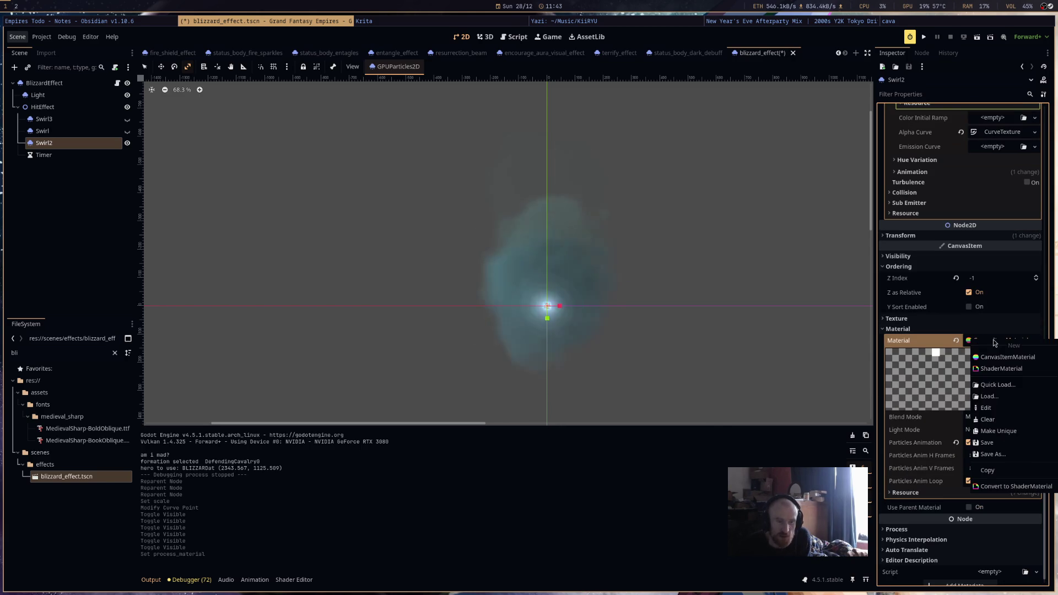
click(1000, 431)
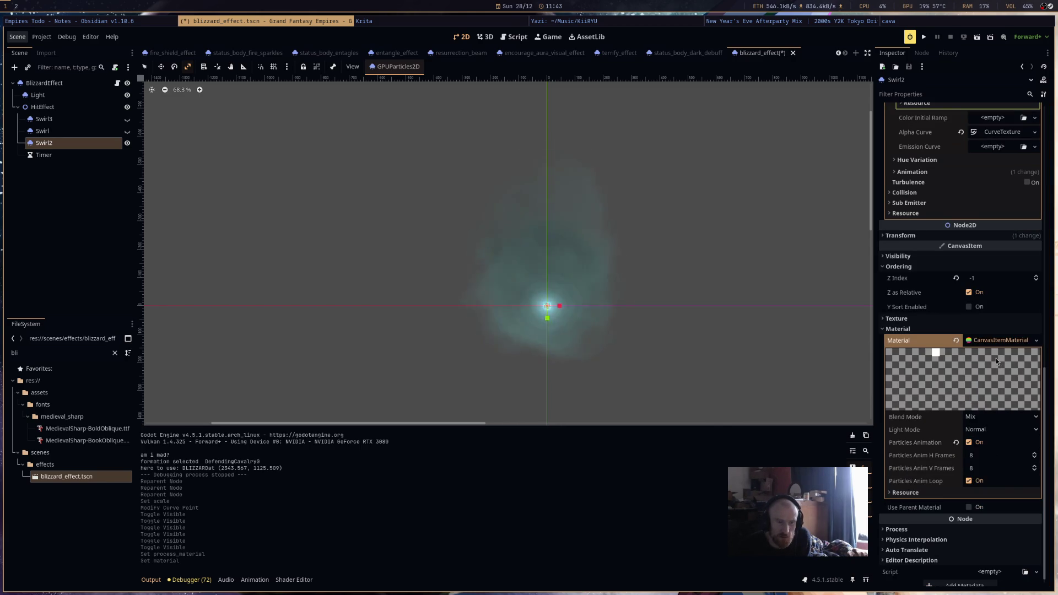
click(987, 419)
click(993, 441)
key(ctrl+s)
scroll(977, 338, up, 5)
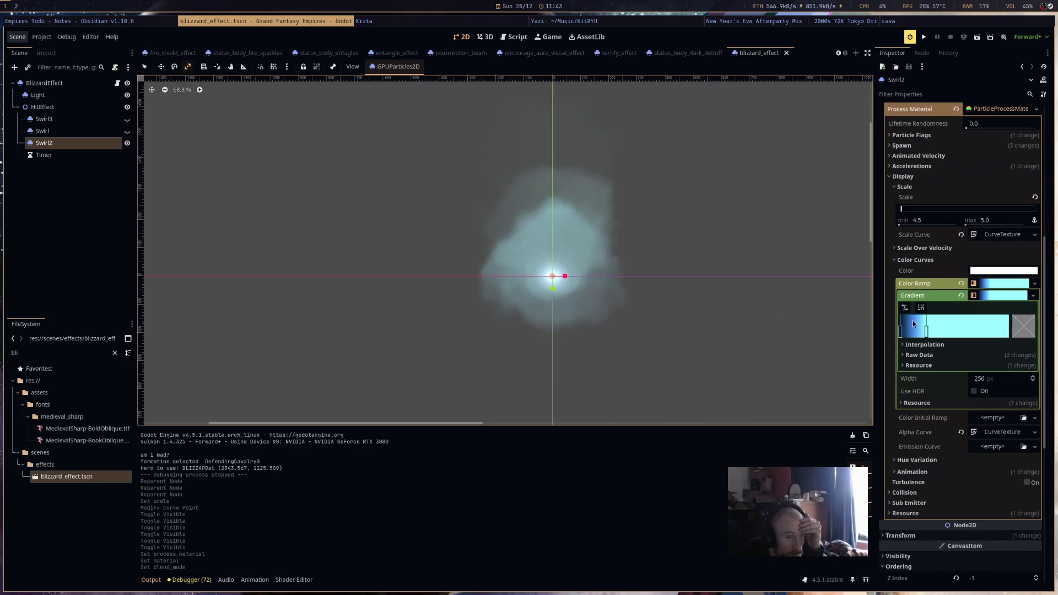
Remove the blue stop from Swirl2's gradient, leaving solid pale cyan from the start.
drag(926, 331, 914, 334)
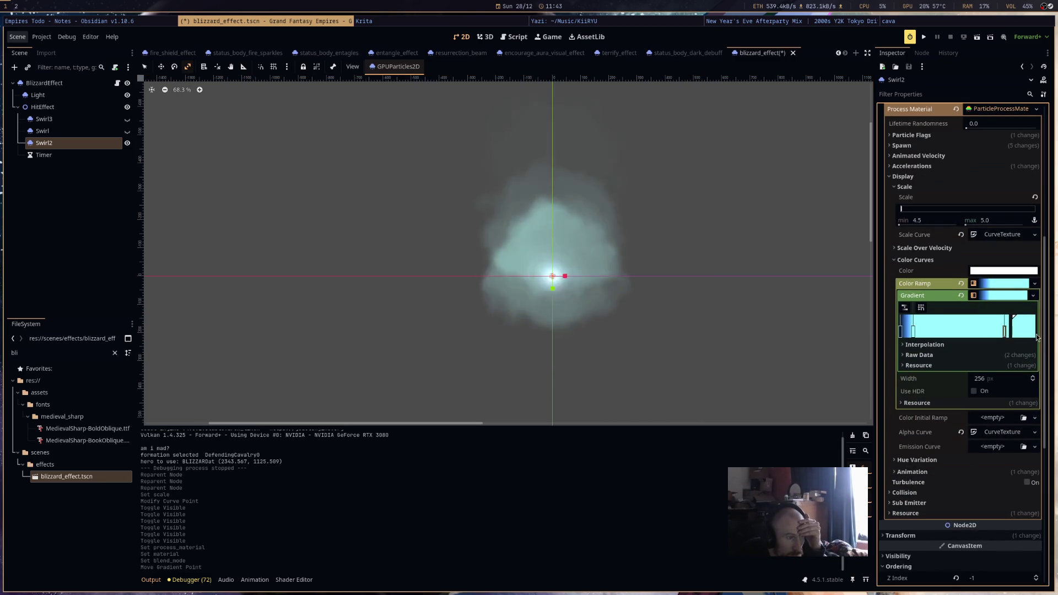
click(1009, 333)
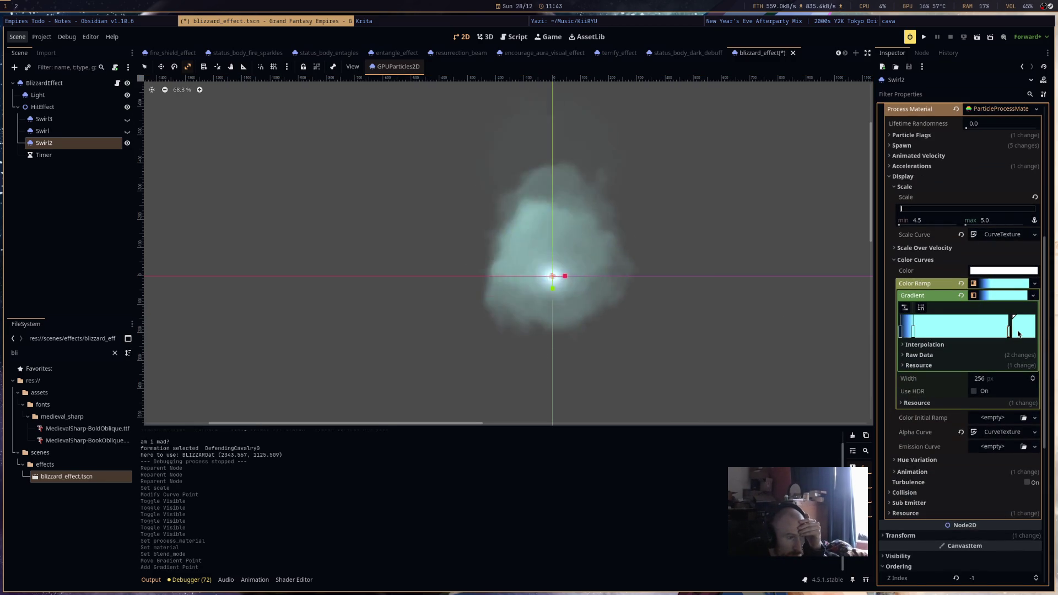
mouse_move(913, 333)
mouse_down()
mouse_move(972, 333)
mouse_move(903, 333)
mouse_move(929, 332)
mouse_up()
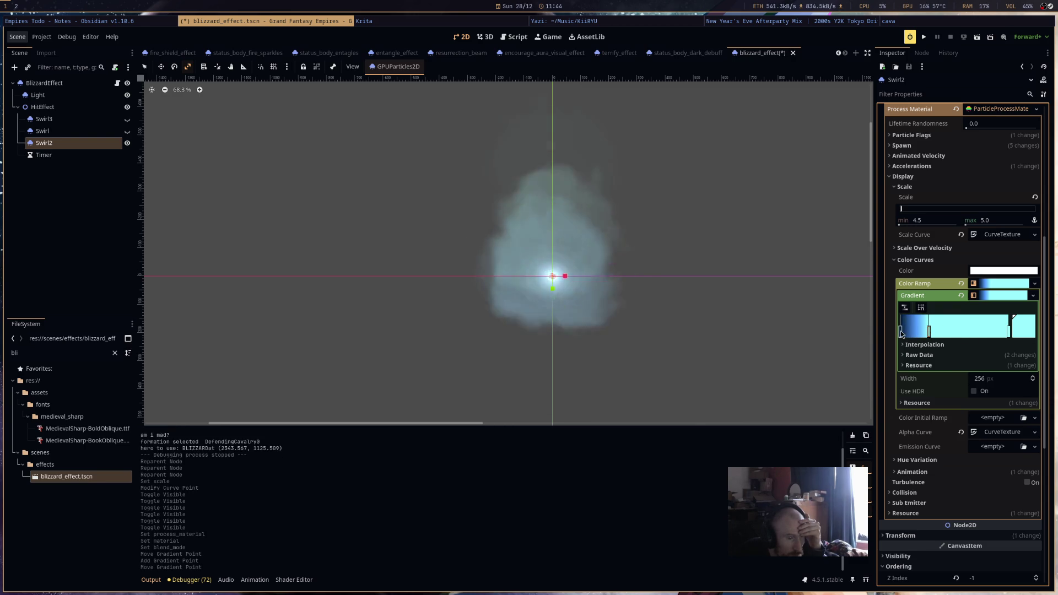
right_click(928, 332)
drag(930, 333, 858, 335)
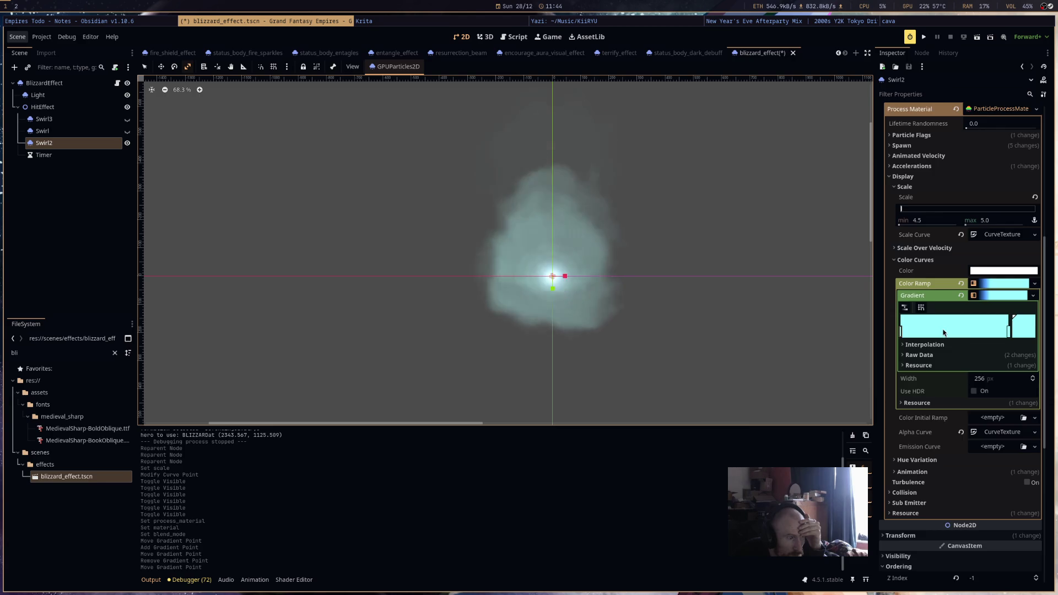
Expand Swirl2's Alpha Curve texture settings after checking the lifetime value.
scroll(943, 332, up, 5)
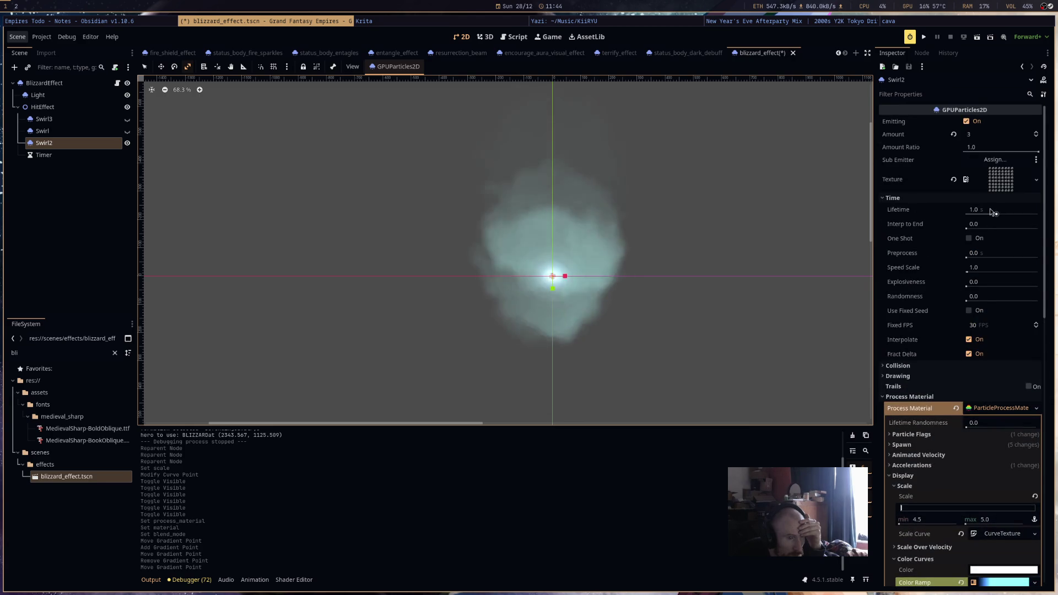
click(989, 209)
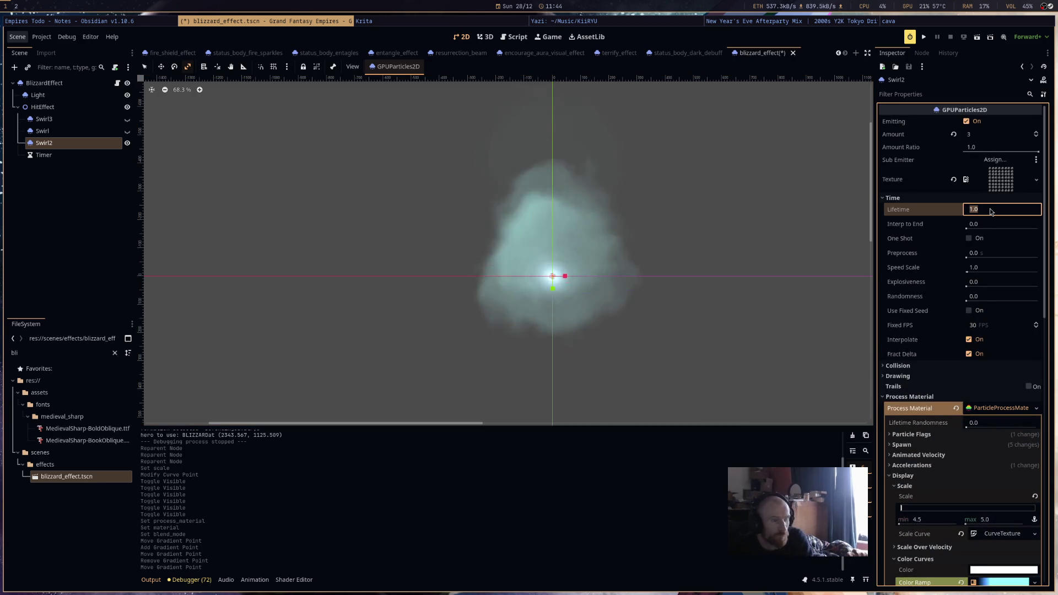
scroll(990, 215, down, 3)
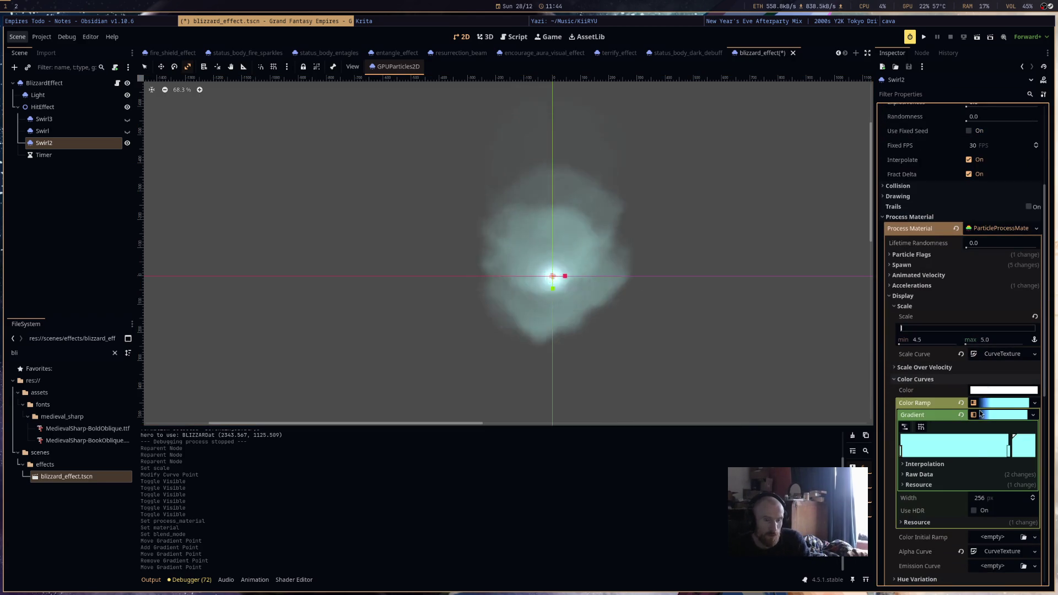
scroll(967, 496, down, 2)
click(999, 431)
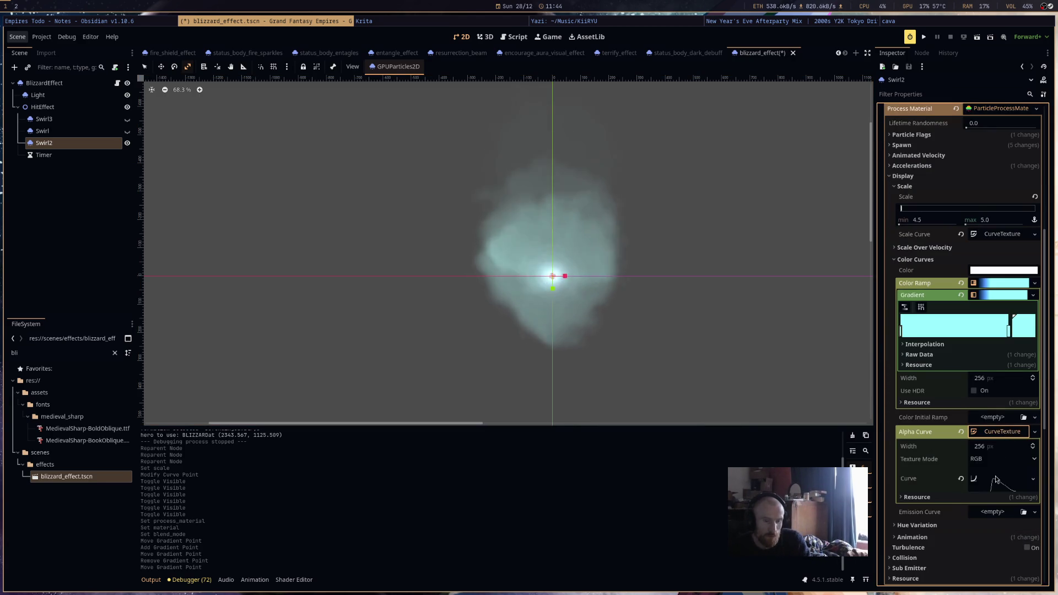
Shape Swirl2's alpha curve to peak near 0.25 and drop to zero at 0.75.
click(996, 478)
mouse_move(919, 540)
mouse_down()
mouse_move(937, 516)
mouse_move(974, 500)
mouse_move(919, 499)
mouse_move(939, 498)
mouse_up()
drag(983, 548, 998, 581)
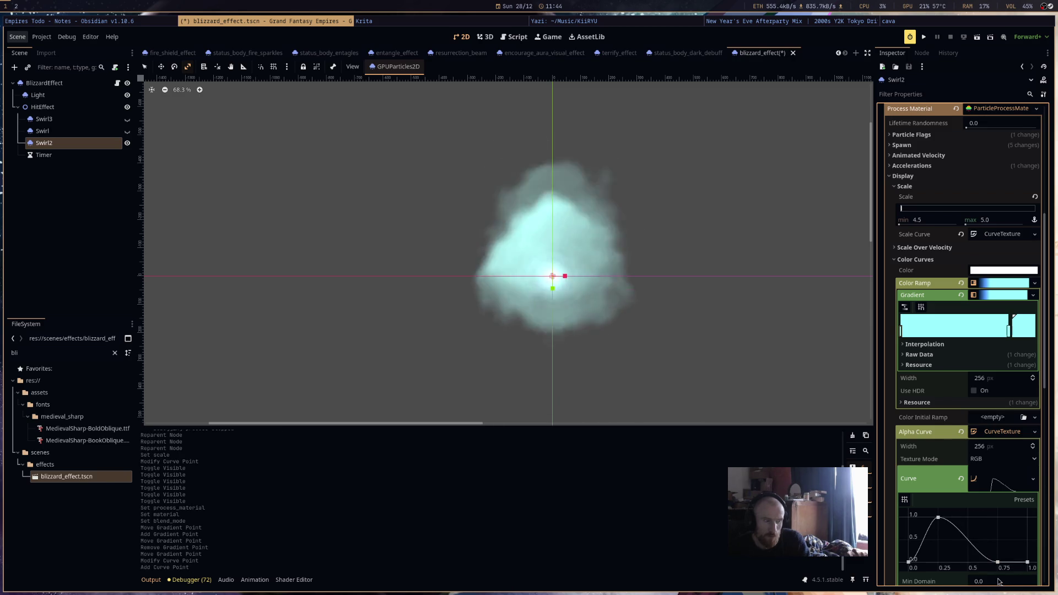
Set Swirl2's particle lifetime to 2.0 seconds and expand the Accelerations settings.
scroll(993, 430, up, 6)
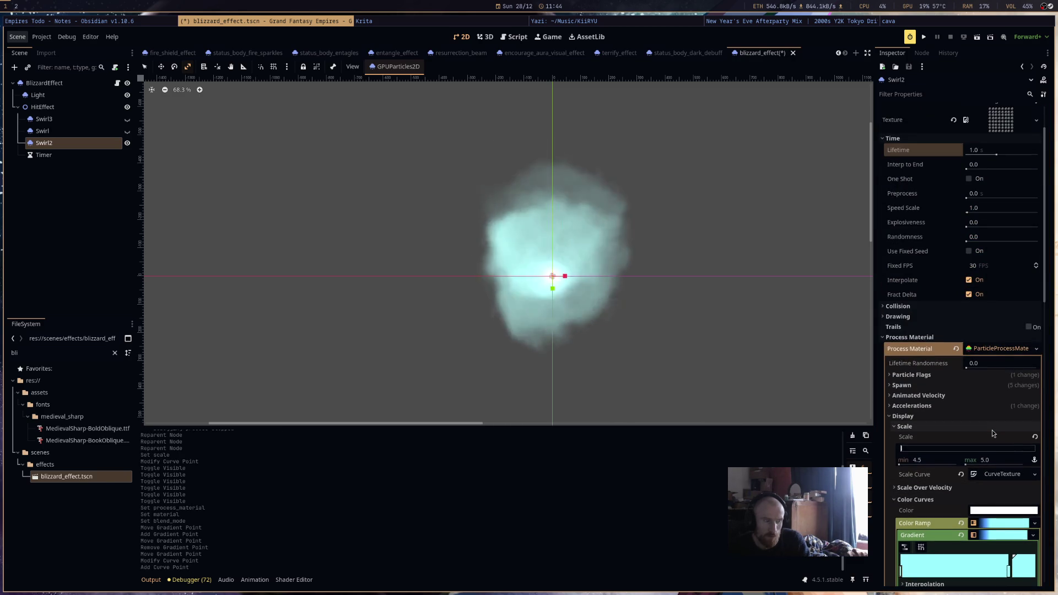
scroll(992, 429, up, 2)
click(978, 209)
text(2)
key(Return)
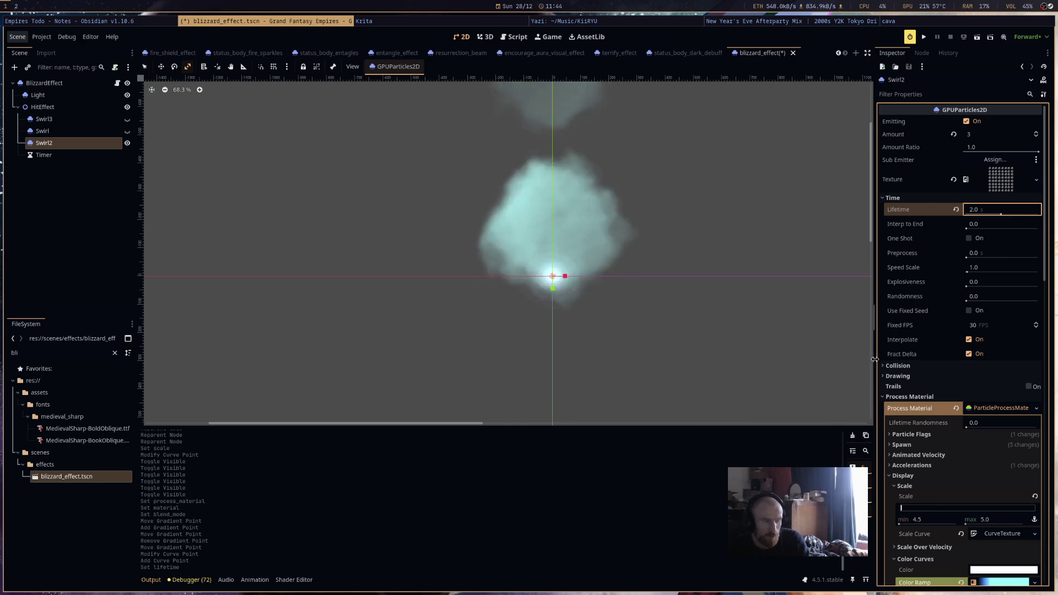
scroll(962, 429, down, 3)
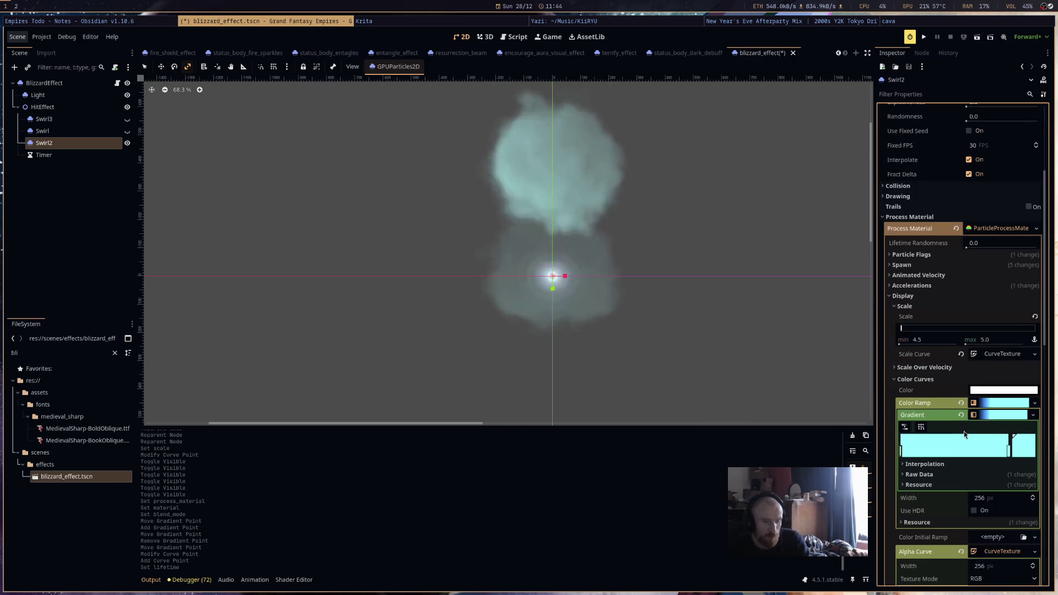
click(929, 287)
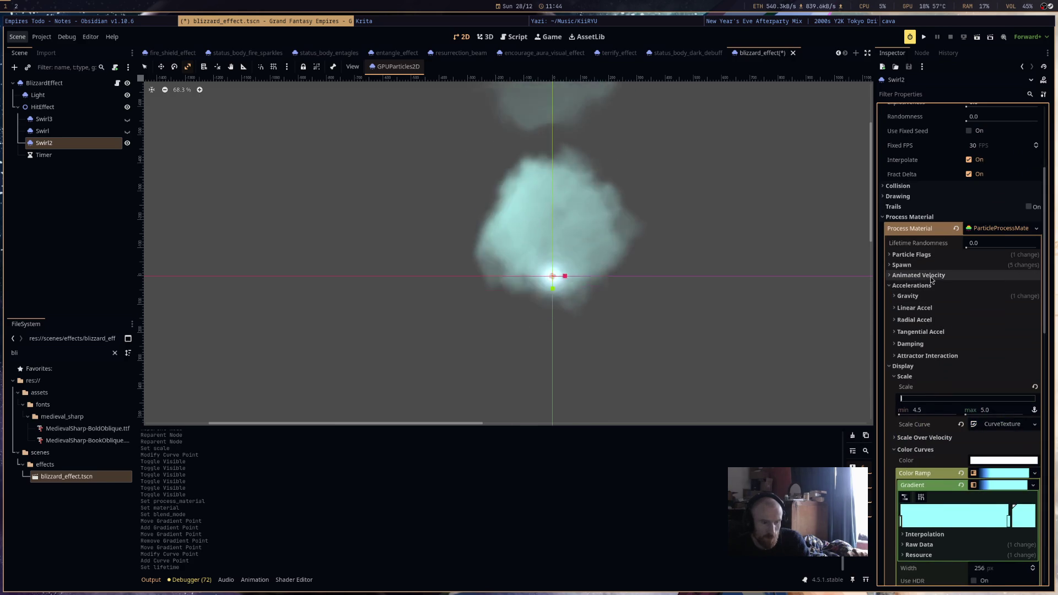
Expand Spawn > Angle and set the maximum spawn angle to 350.
click(930, 277)
click(901, 265)
click(905, 287)
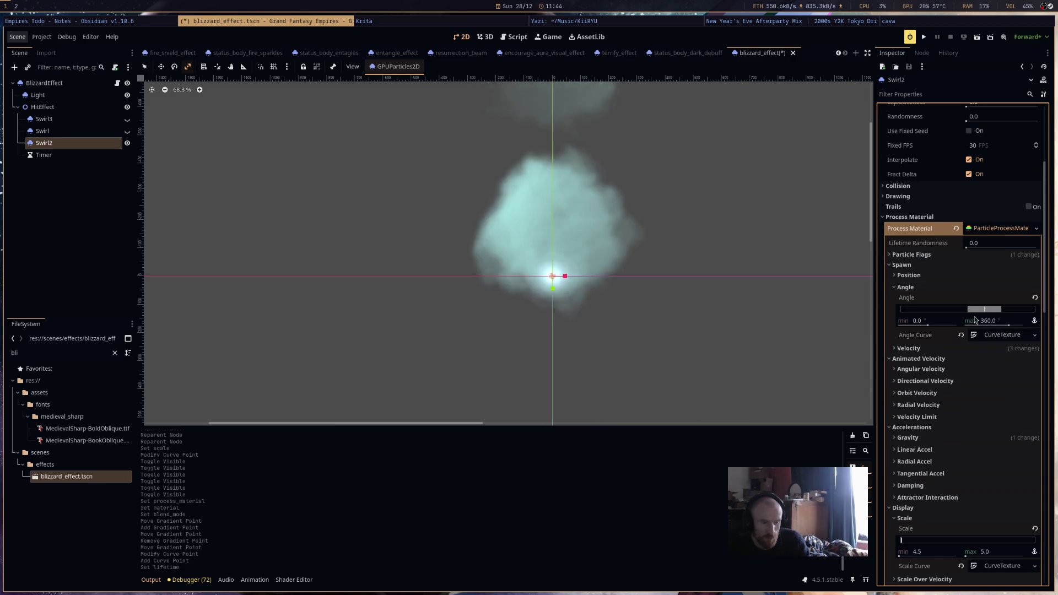
click(992, 321)
text(0)
key(Return)
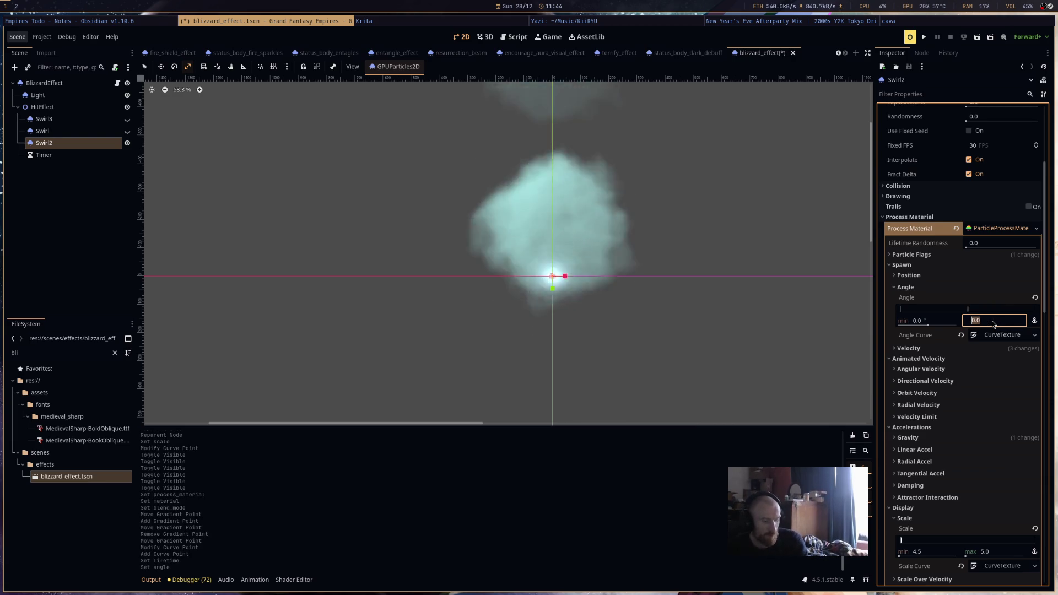
text(350)
key(Return)
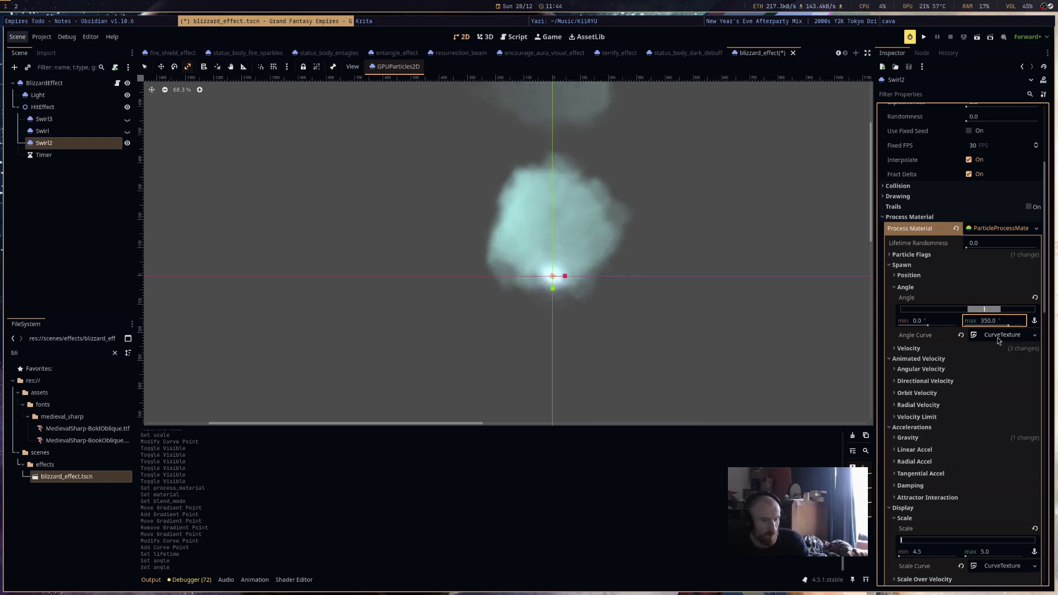
Pull the angle curve's end point in to 0.29 and revert the maximum angle to 0.0.
click(997, 338)
click(997, 380)
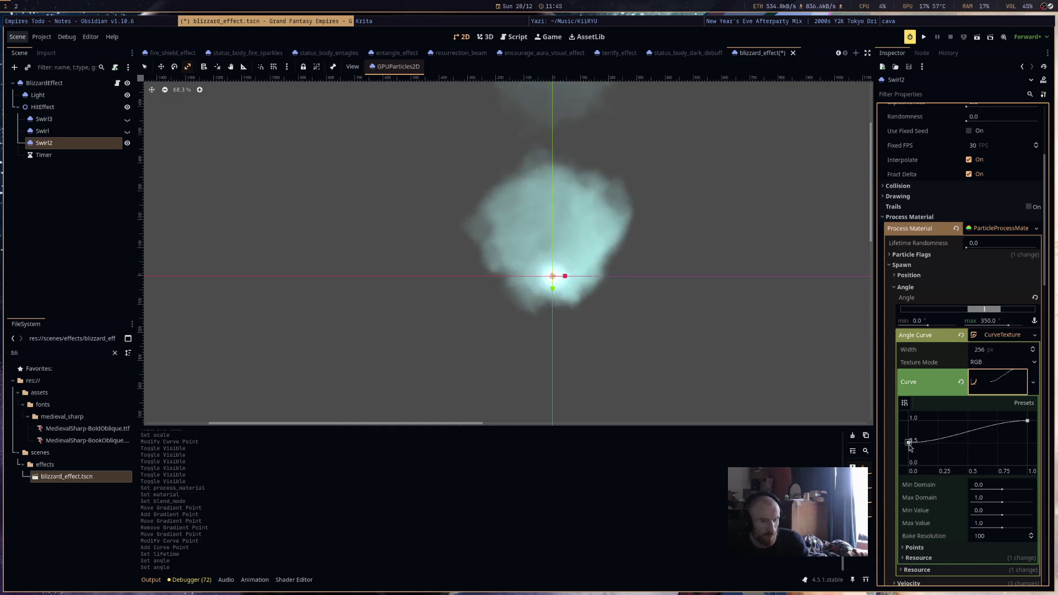
drag(1026, 421, 944, 411)
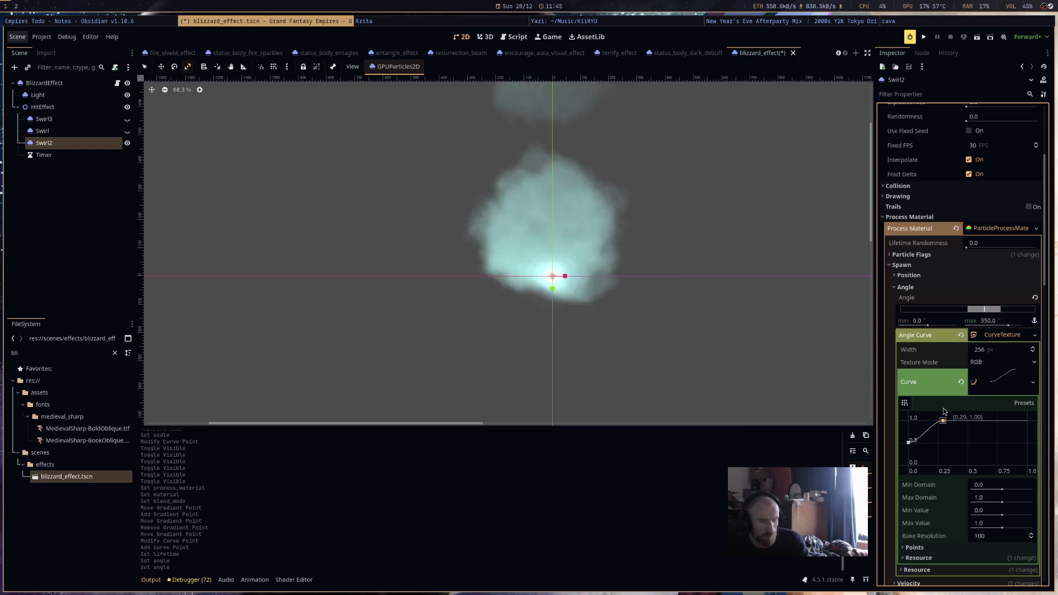
click(1034, 297)
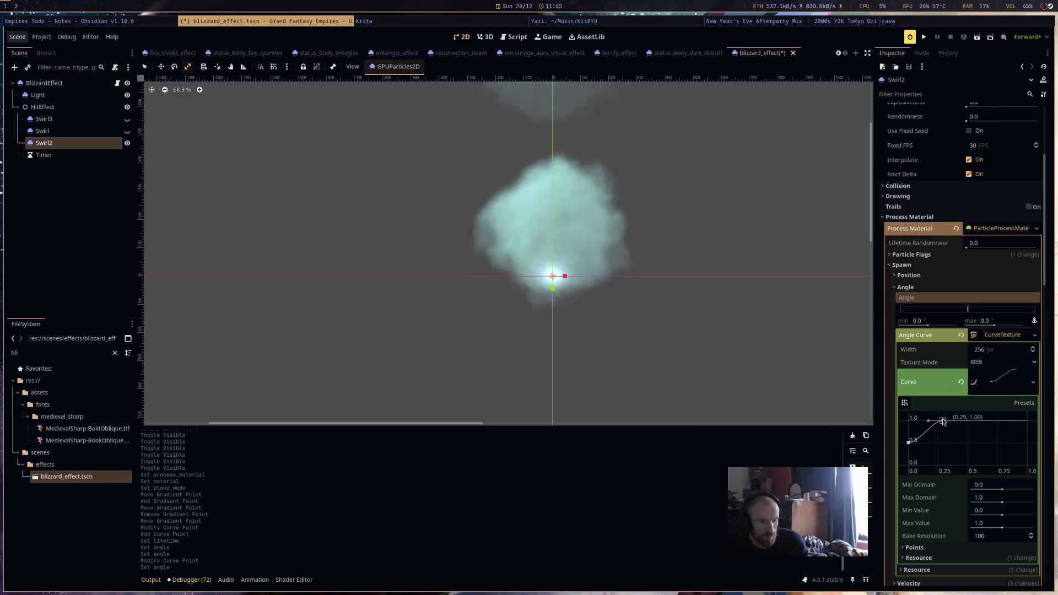
click(942, 275)
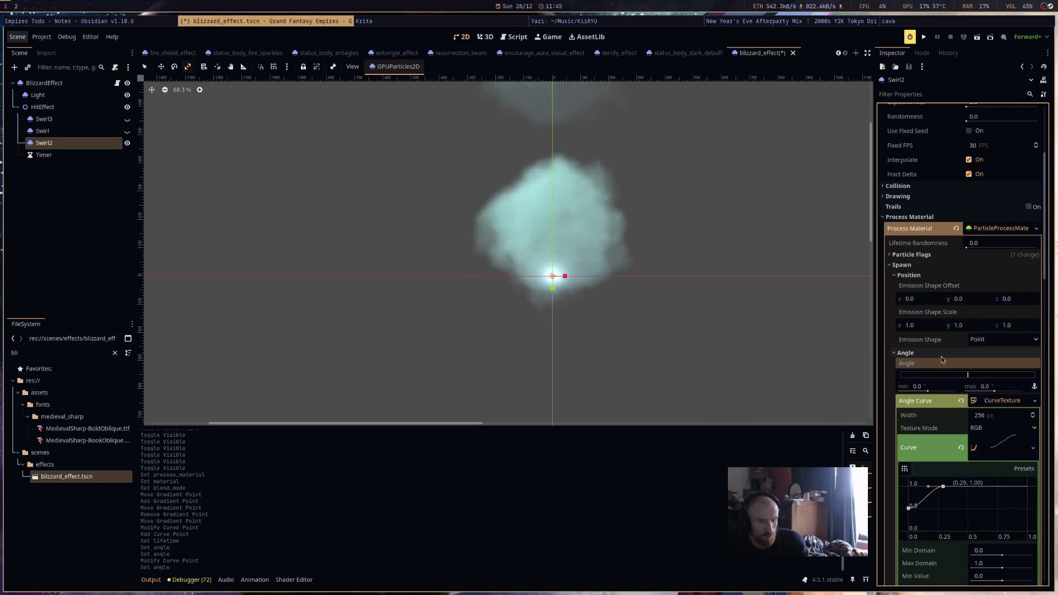
scroll(941, 357, down, 5)
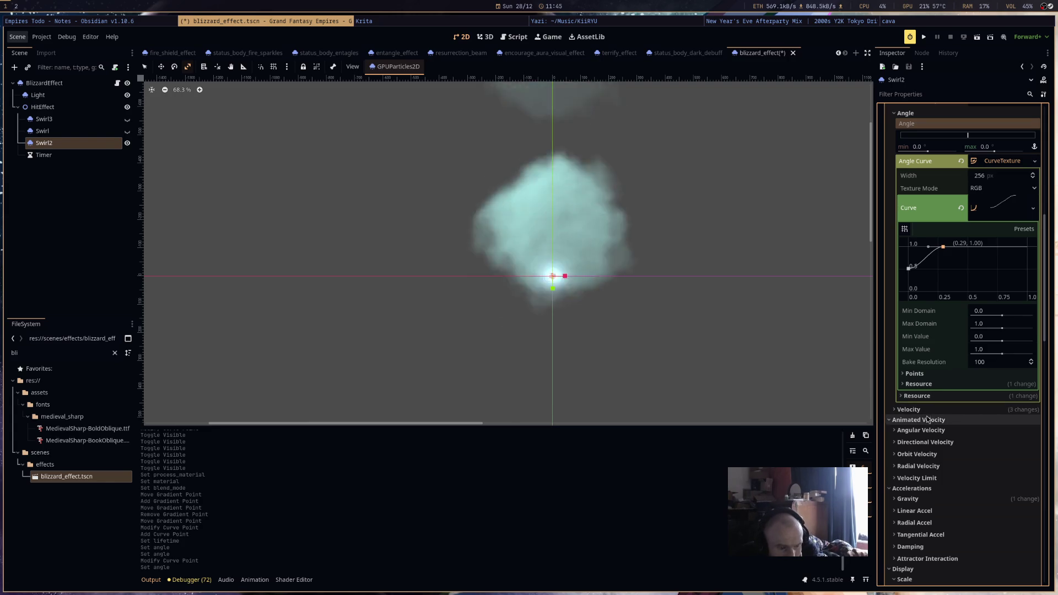
scroll(927, 416, up, 4)
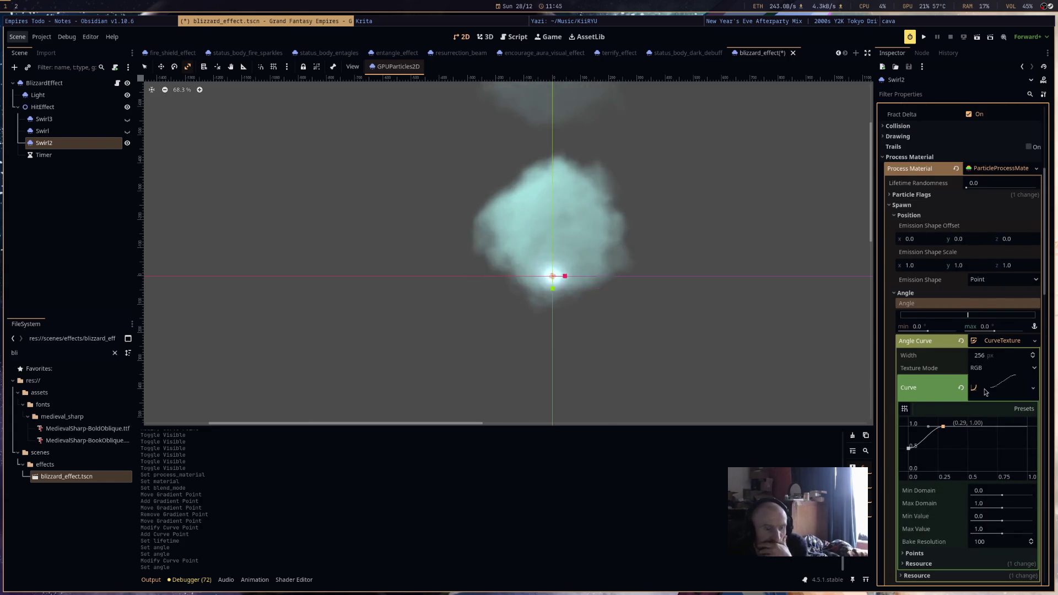
right_click(978, 527)
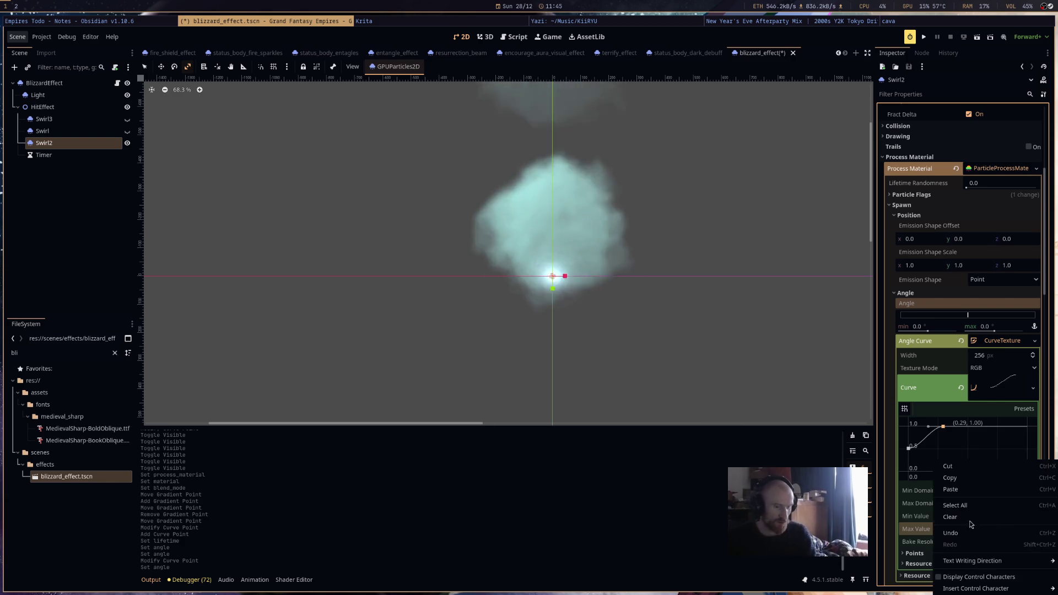
Set the angle curve's Max Value to 360 and test moving its end point.
click(950, 517)
text(3)
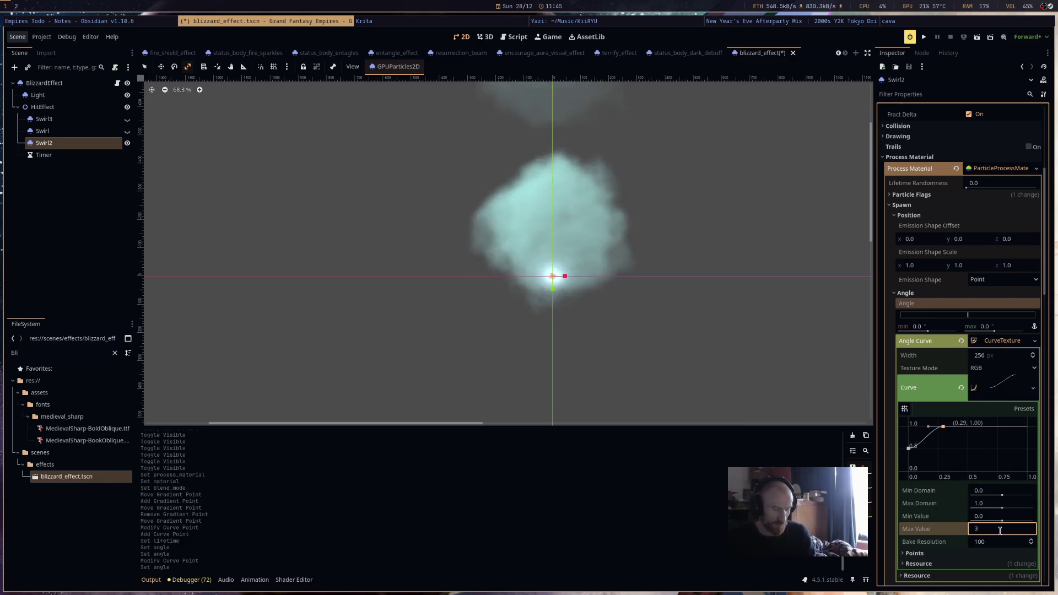
text(60)
key(Return)
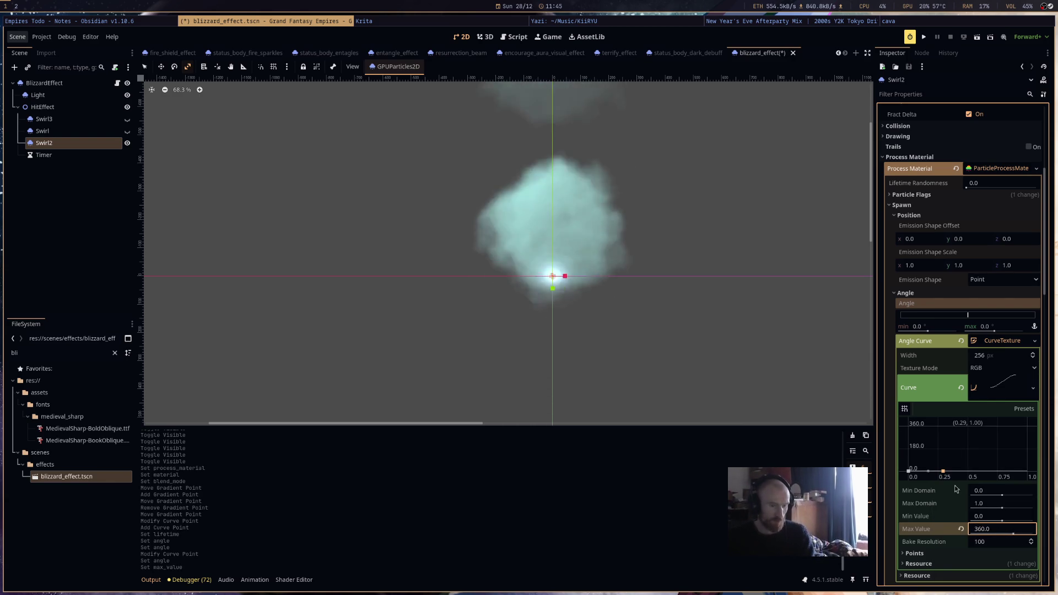
drag(943, 472, 1041, 414)
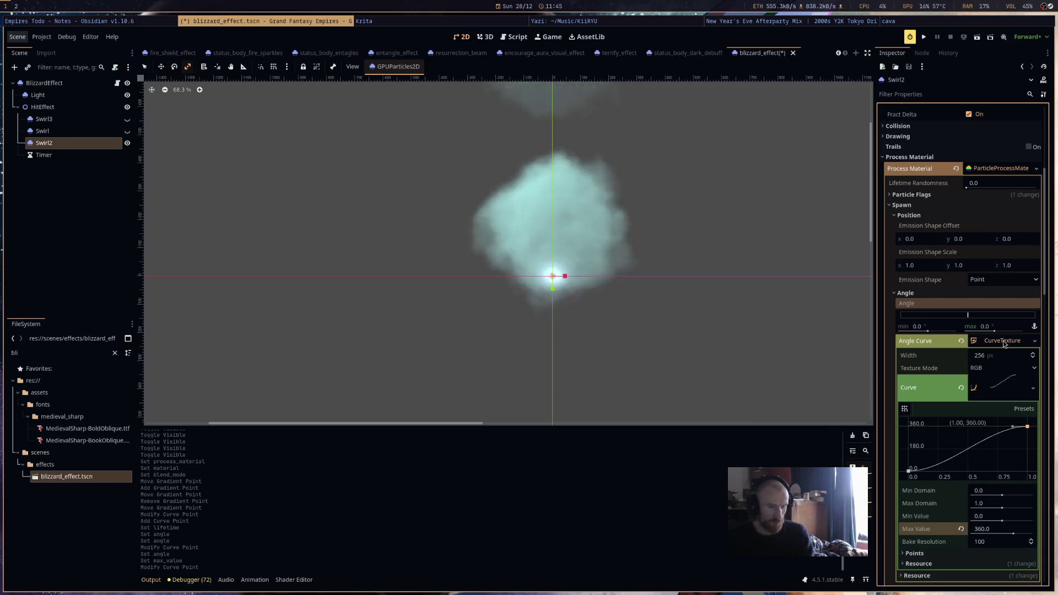
drag(995, 331, 996, 331)
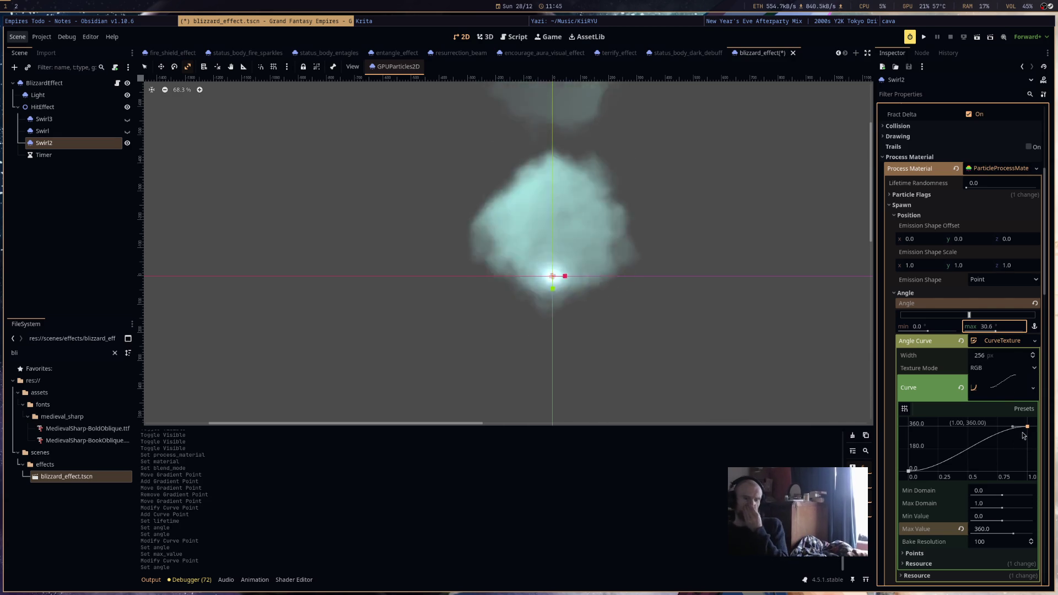
drag(1027, 439, 1028, 466)
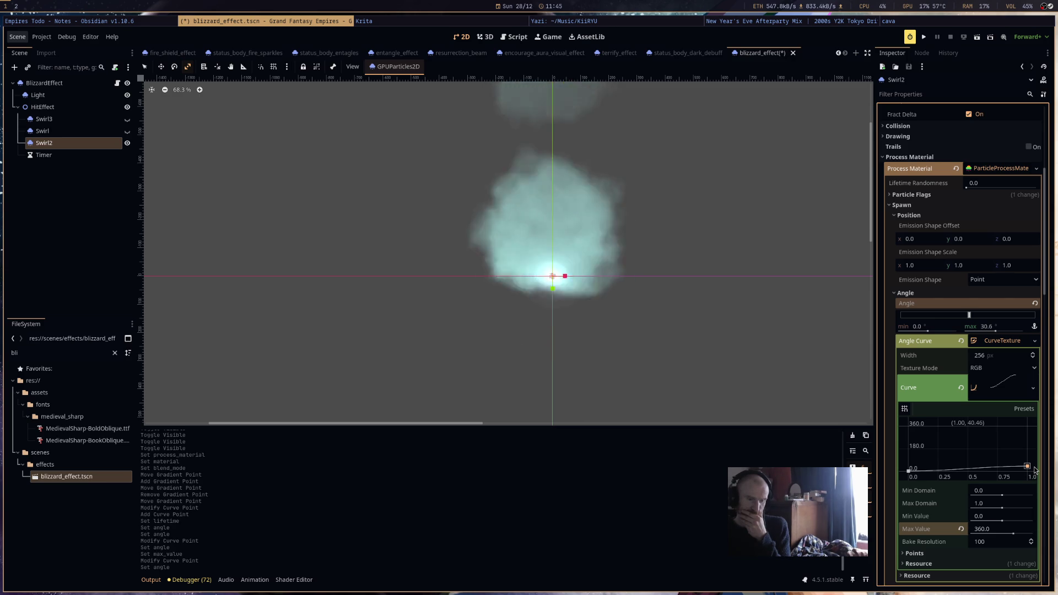
click(1027, 467)
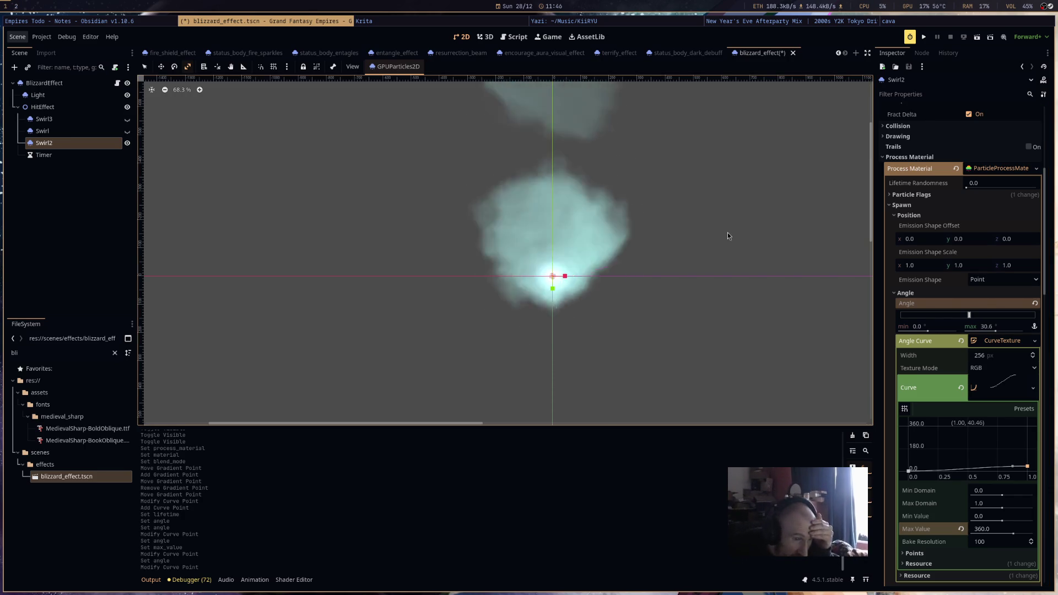
Set Angle max to 360 and clear the Angle Curve to empty.
click(993, 327)
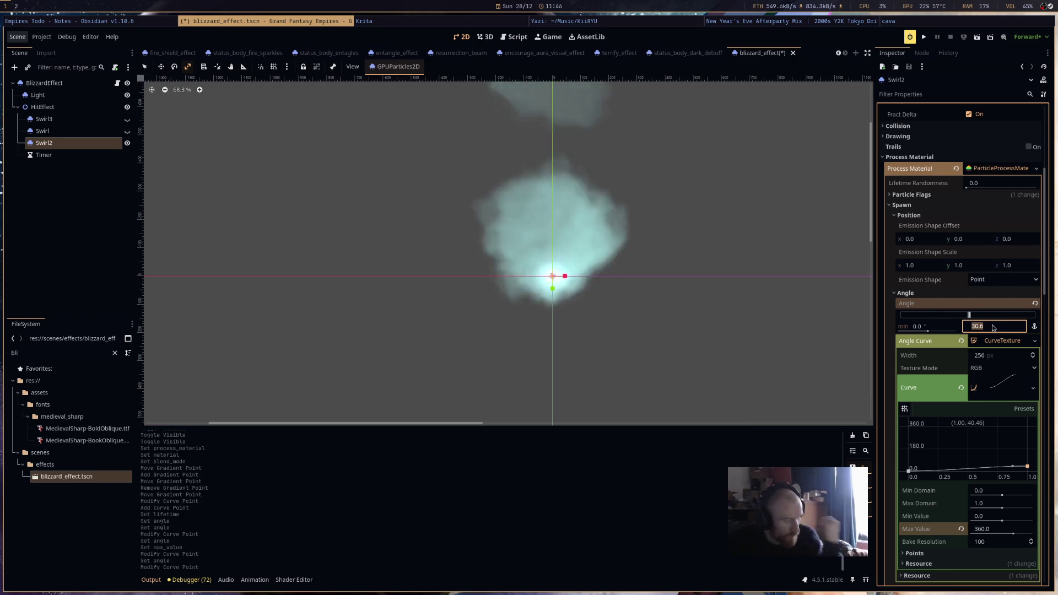
text(36)
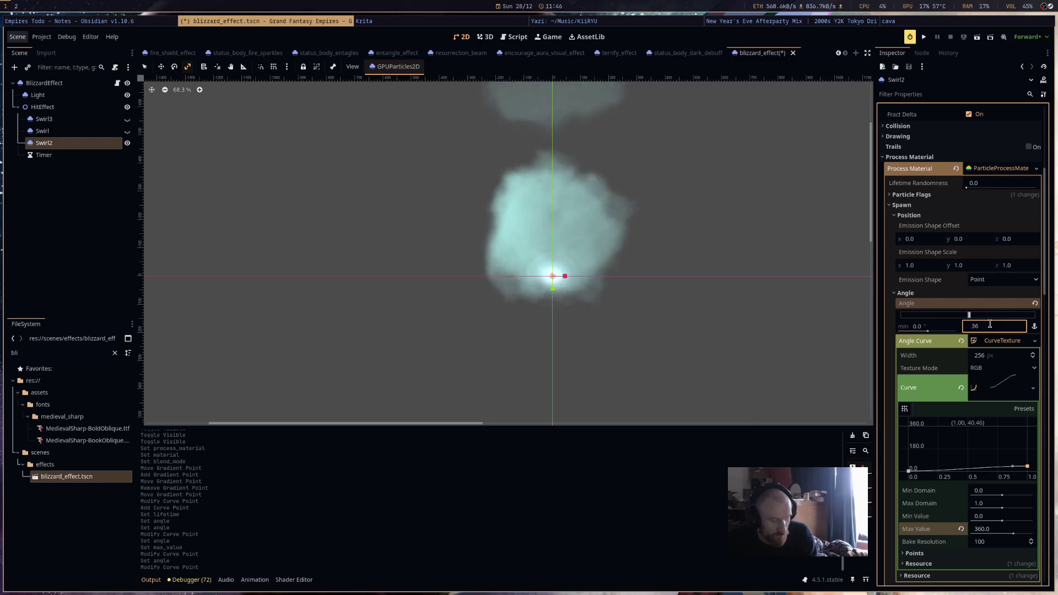
text(0)
key(Return)
click(960, 340)
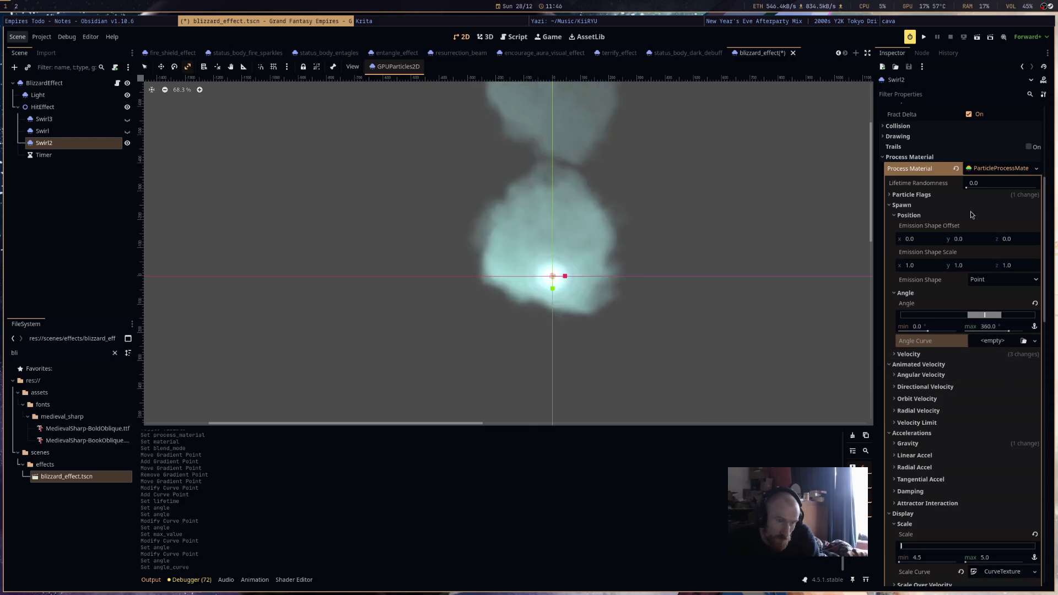
scroll(994, 342, up, 5)
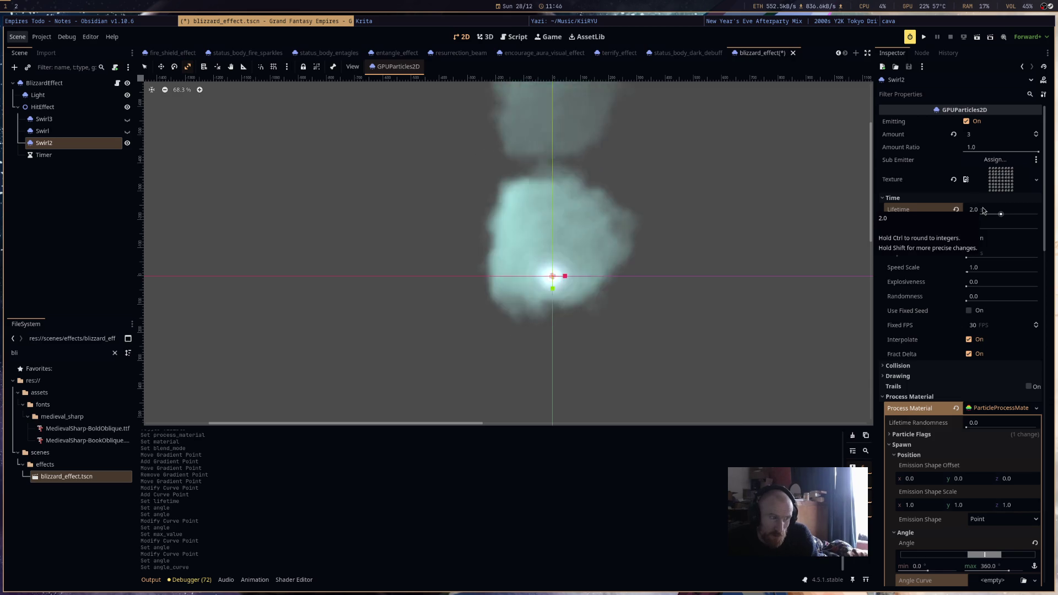
click(974, 137)
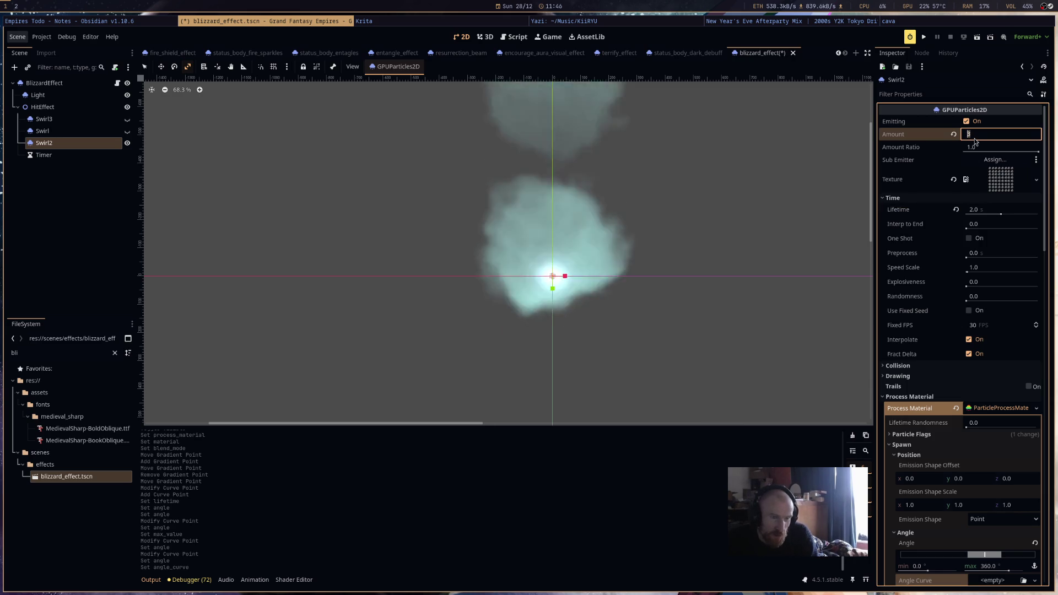
Set Swirl2's Amount to 9 and Lifetime to 1.5 s, then collapse the colour gradient.
text(9)
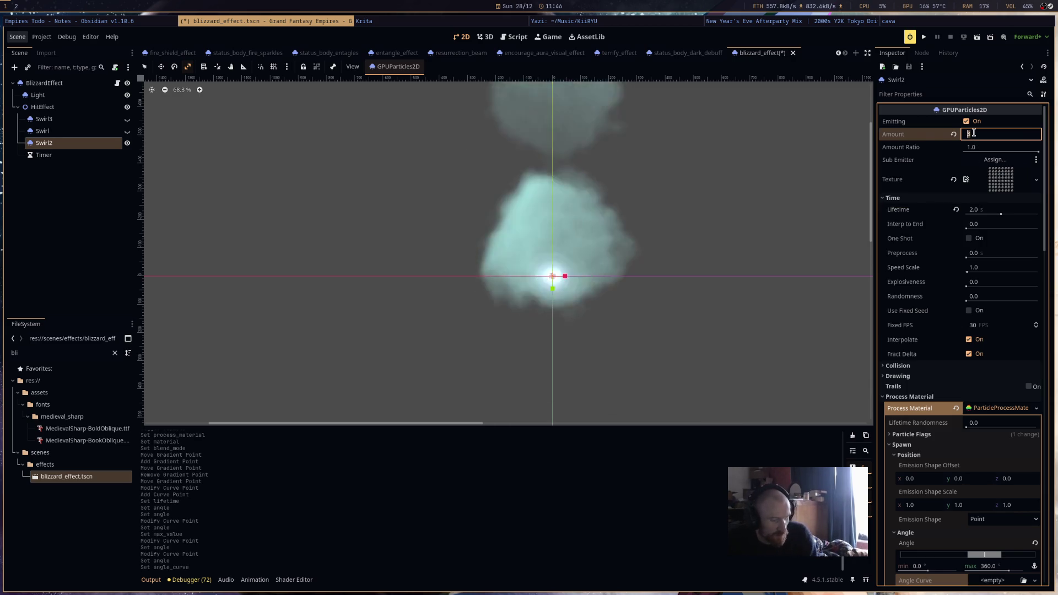
key(Return)
click(983, 209)
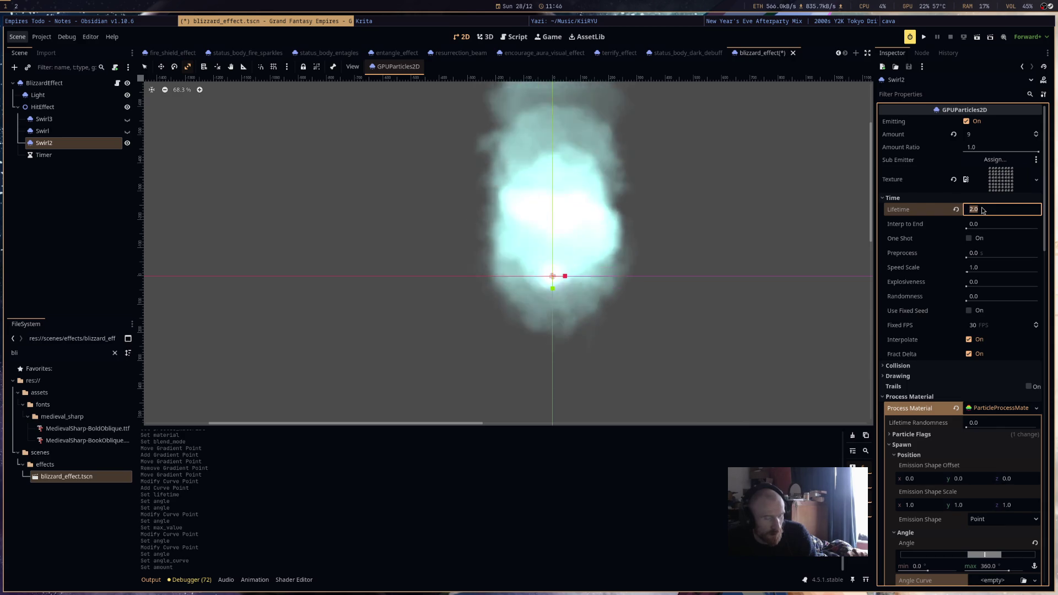
text(1.5)
key(Return)
scroll(795, 308, down, 1)
scroll(796, 308, up, 3)
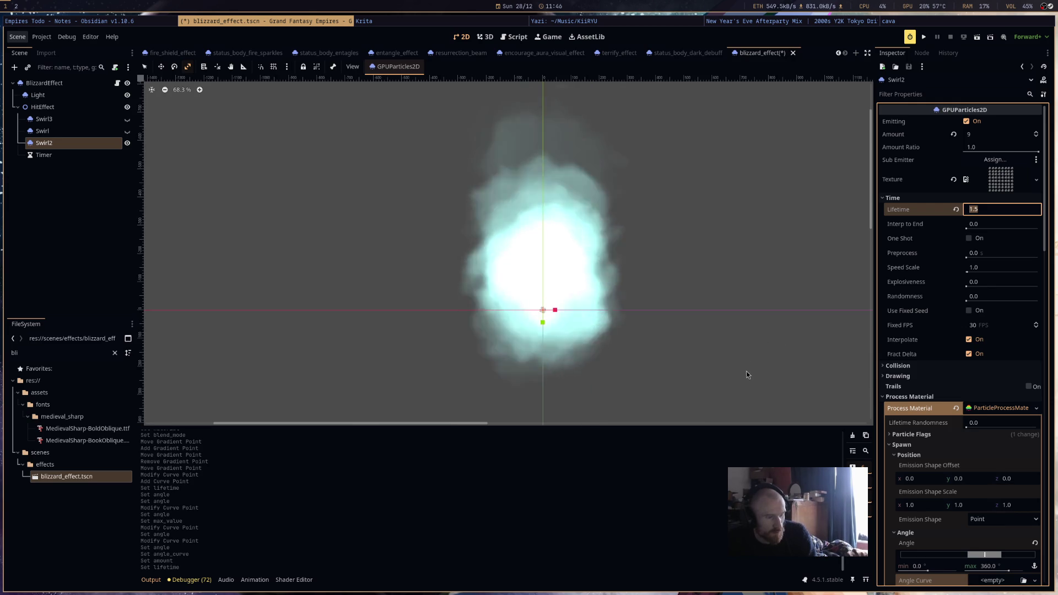
scroll(762, 276, down, 4)
scroll(965, 482, down, 5)
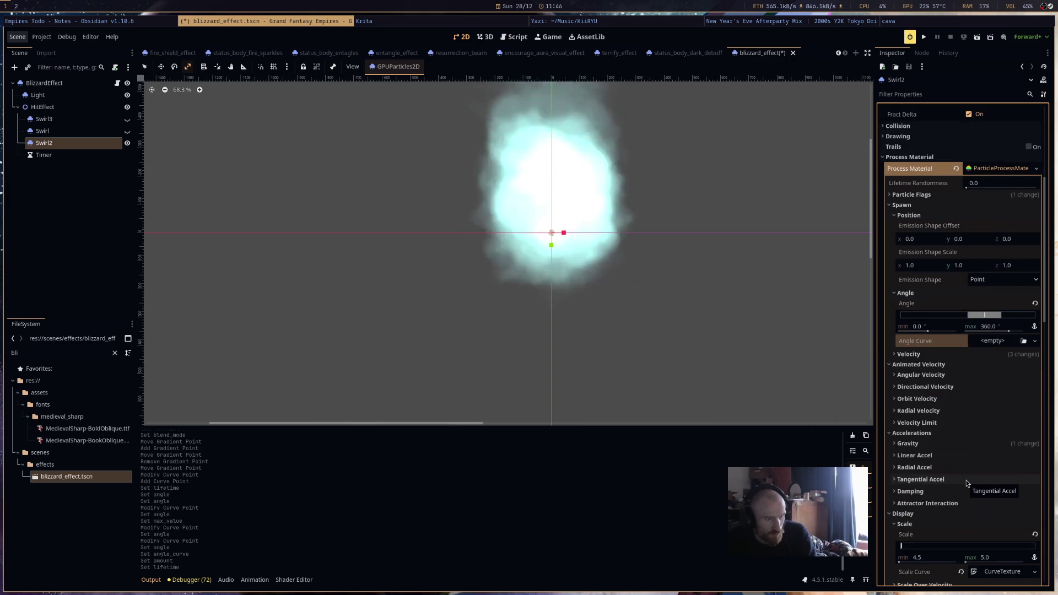
scroll(966, 481, down, 6)
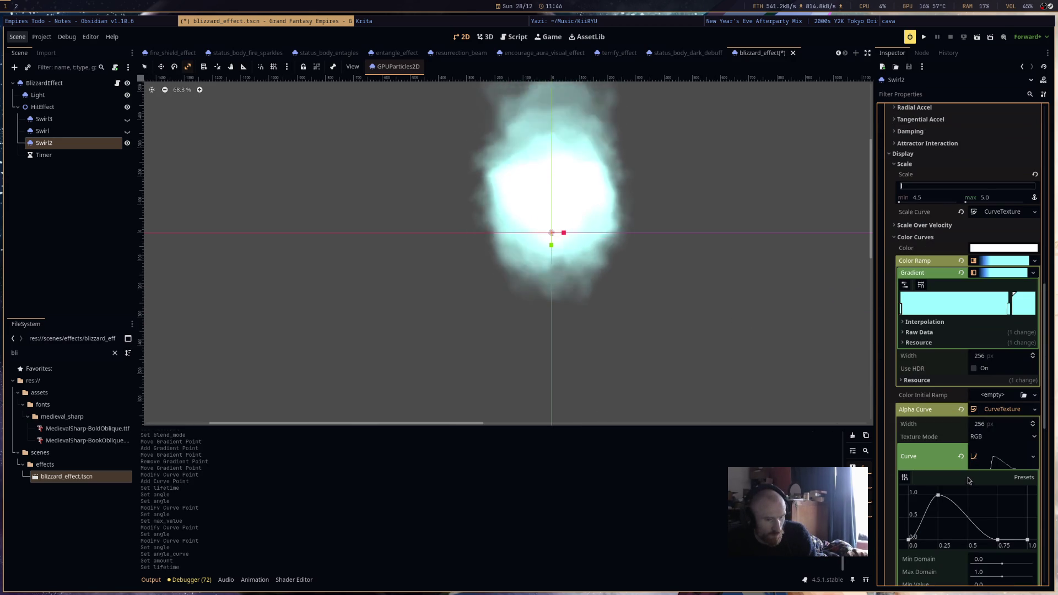
click(1009, 274)
Lower Swirl2's alpha curve peak to about 0.5.
click(1009, 274)
click(1009, 274)
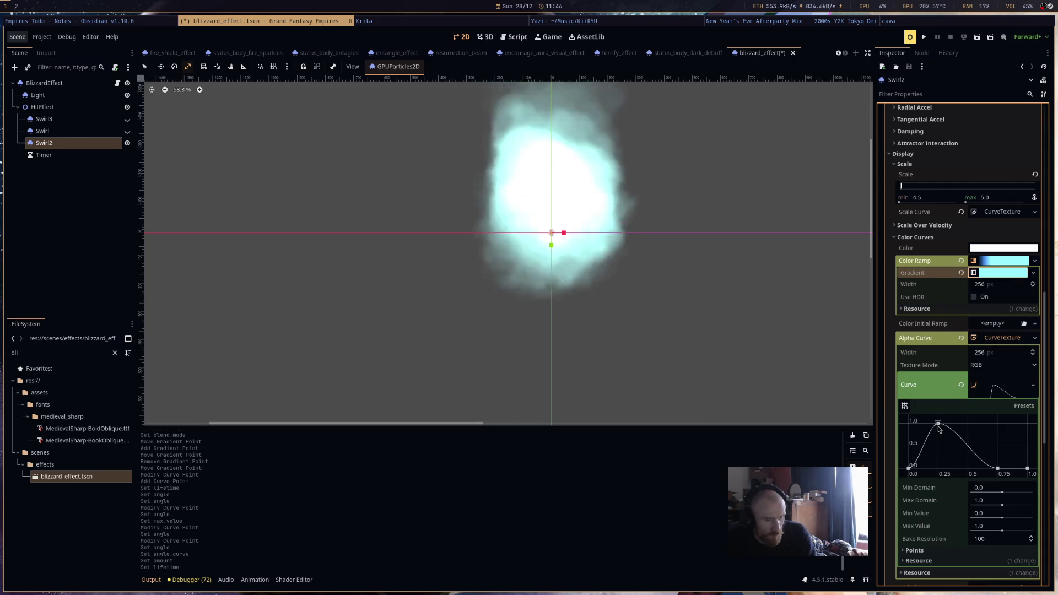
drag(939, 424, 936, 448)
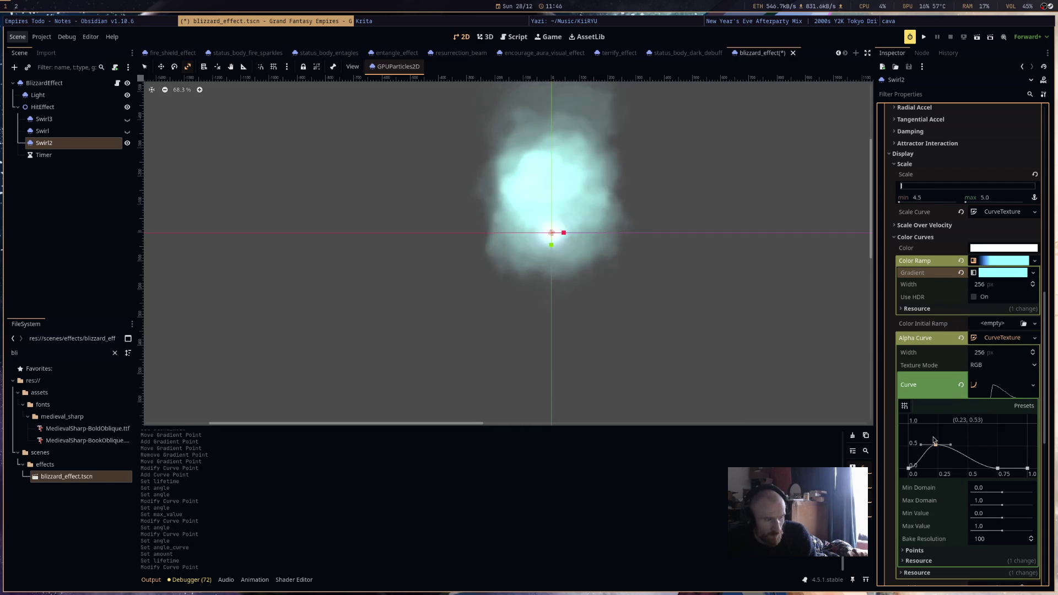
Add a violet stop near the colour ramp's start, shift stops, and recolour the right stop teal.
click(999, 273)
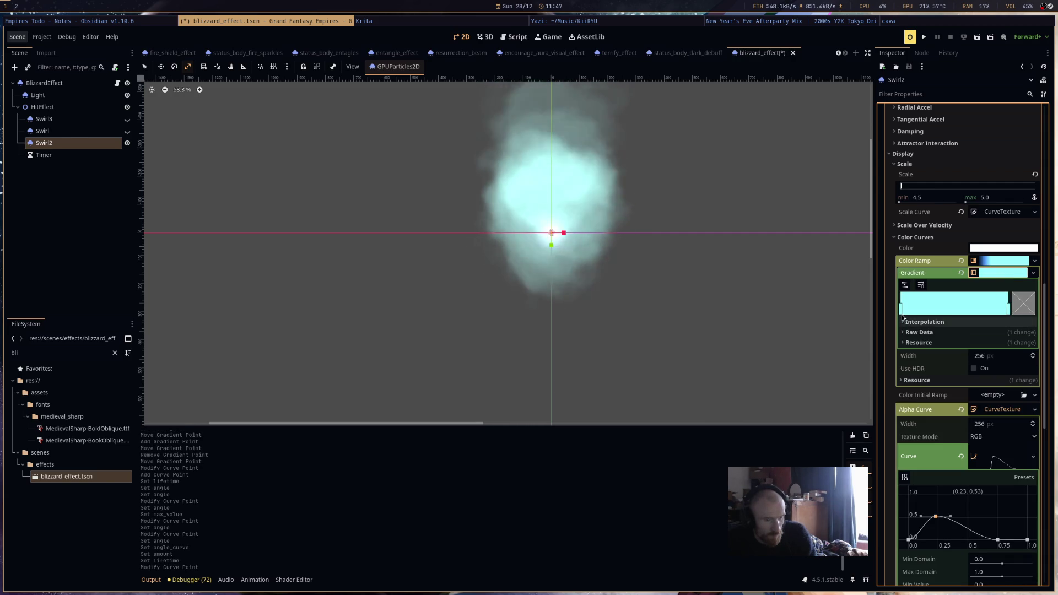
click(917, 307)
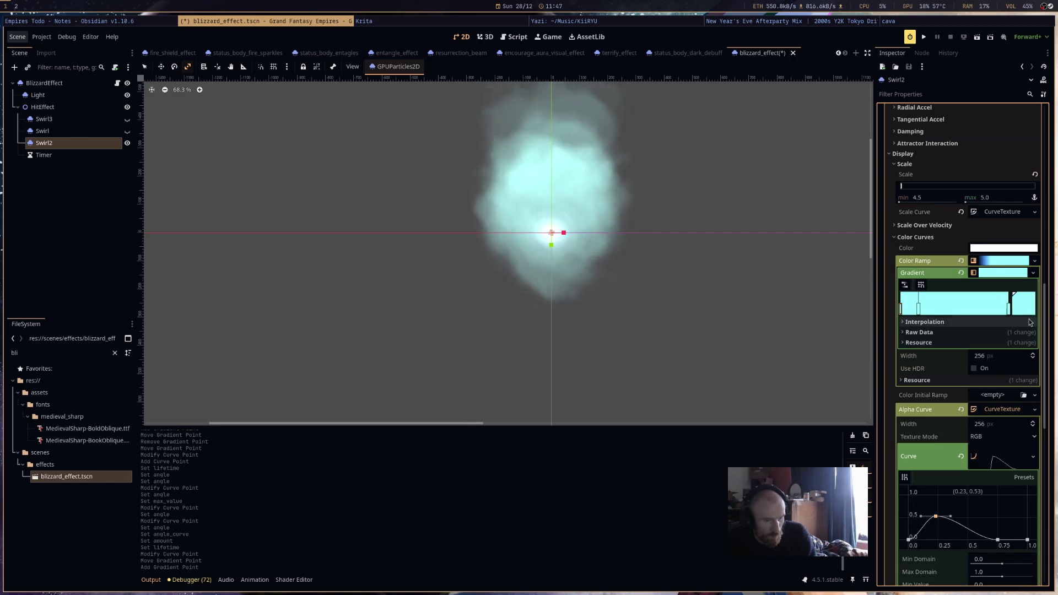
double_click(918, 307)
mouse_move(583, 210)
mouse_down()
mouse_move(583, 263)
mouse_move(545, 190)
mouse_up()
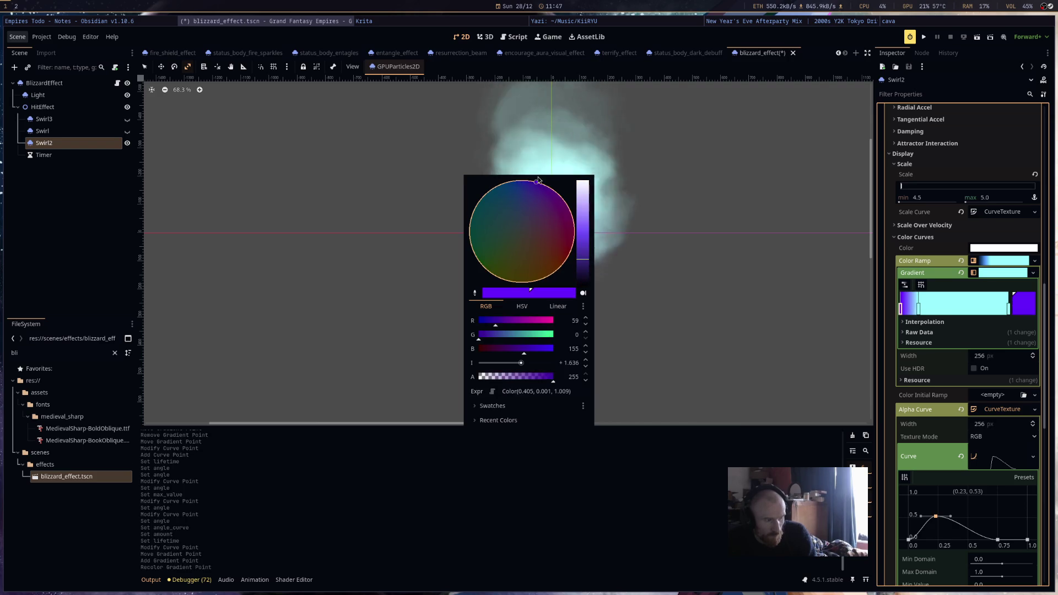
click(677, 240)
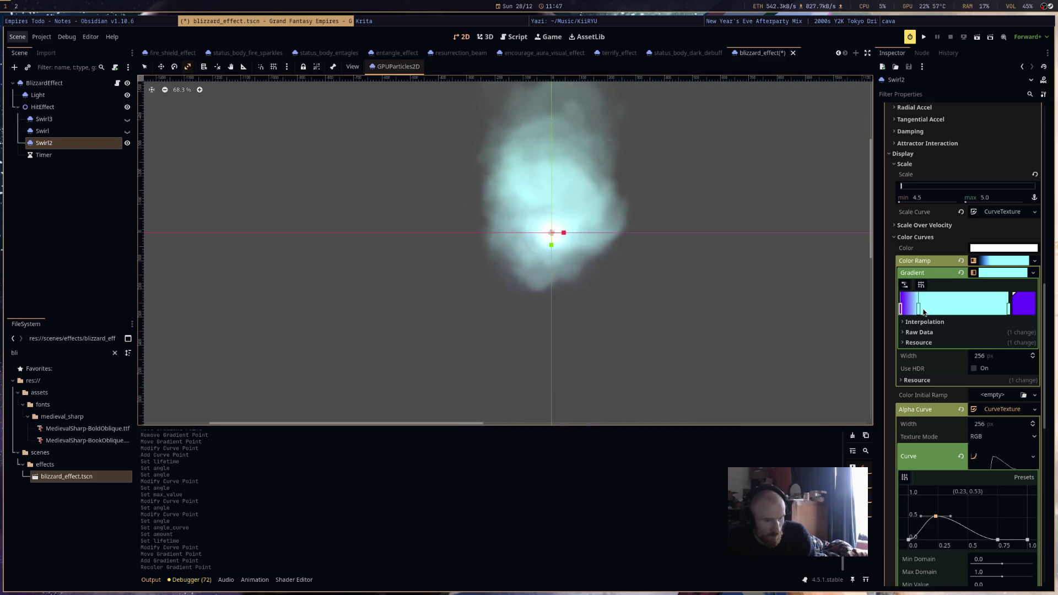
drag(917, 307, 930, 307)
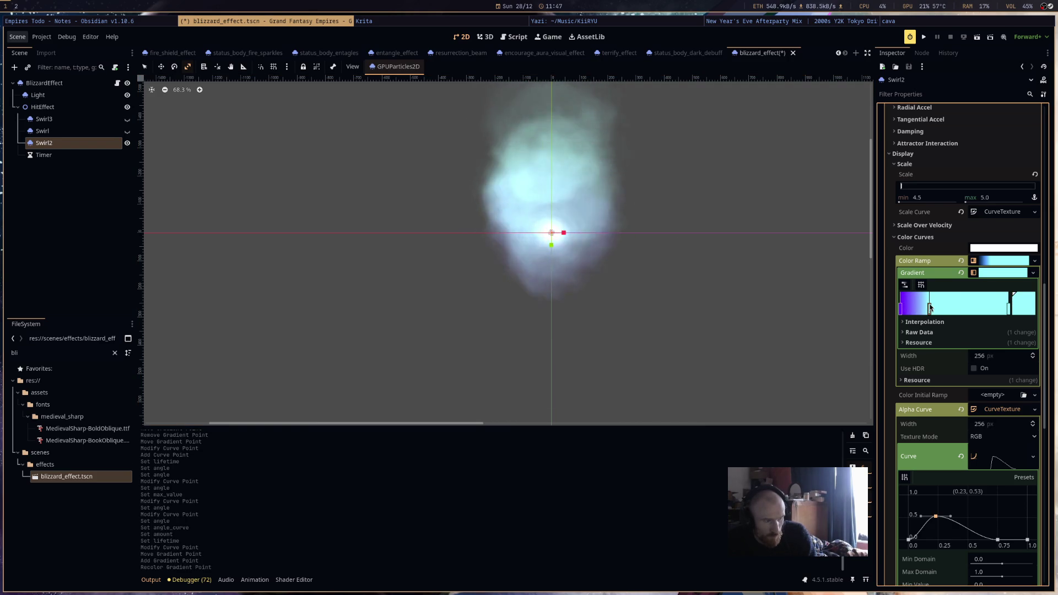
drag(1010, 307, 1004, 310)
double_click(1005, 310)
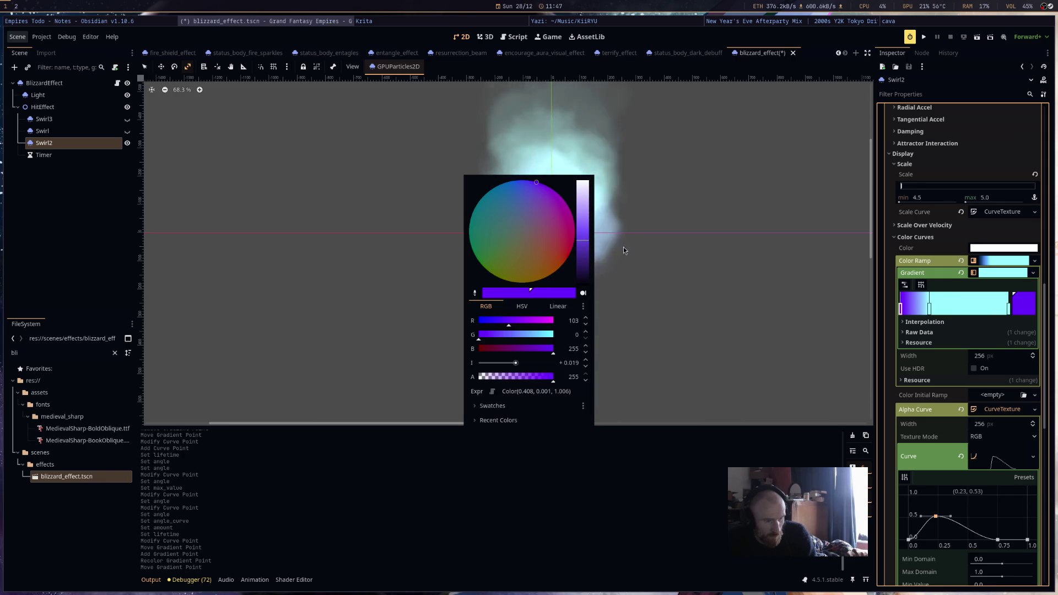
click(480, 233)
click(688, 265)
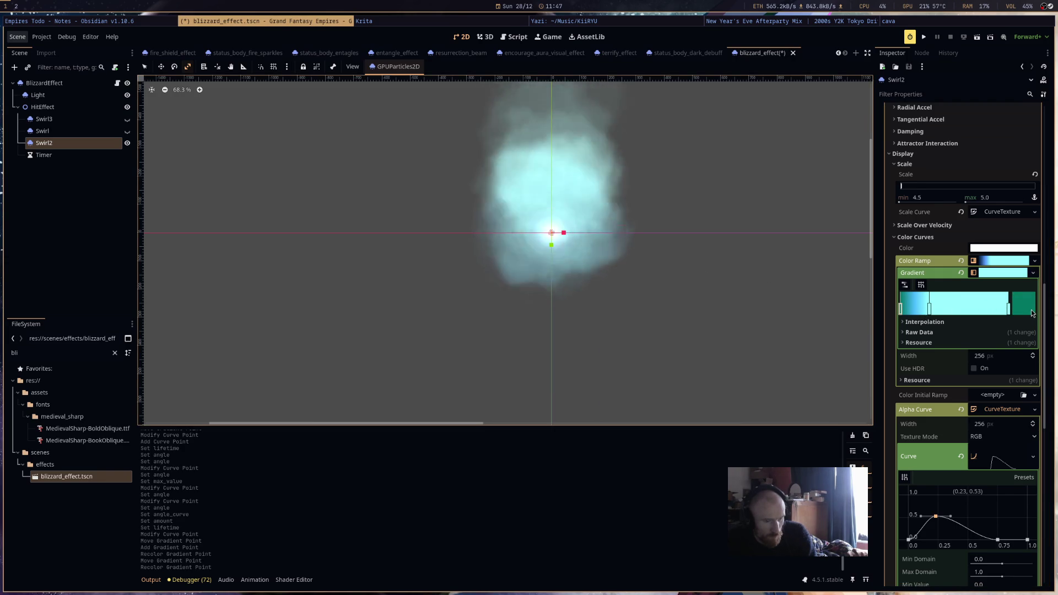
Darken the right gradient stop to deep teal, then brighten it to 00967e.
double_click(1008, 308)
click(582, 269)
click(707, 277)
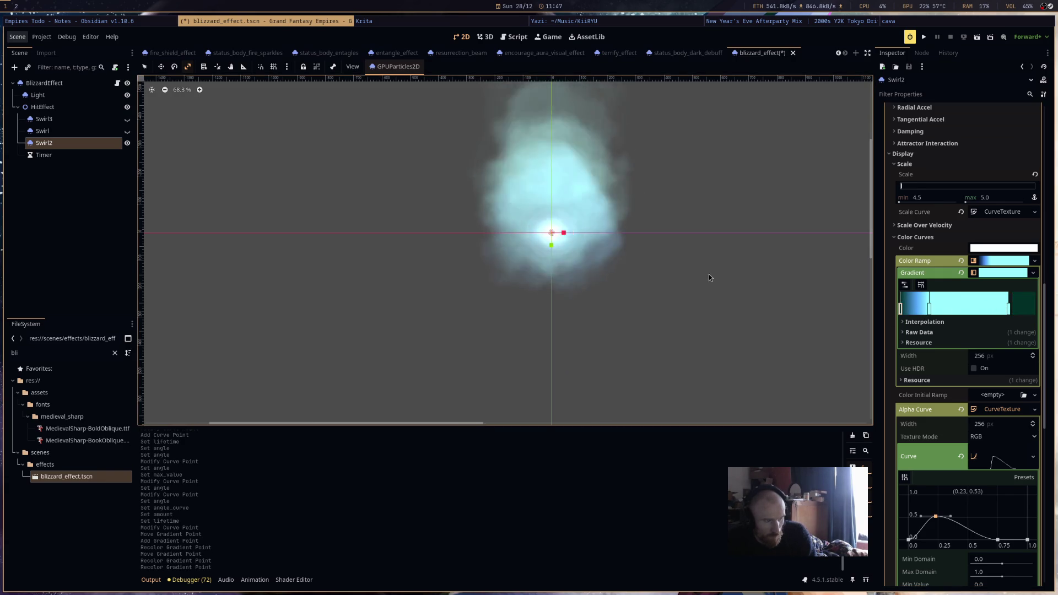
double_click(1008, 308)
click(584, 231)
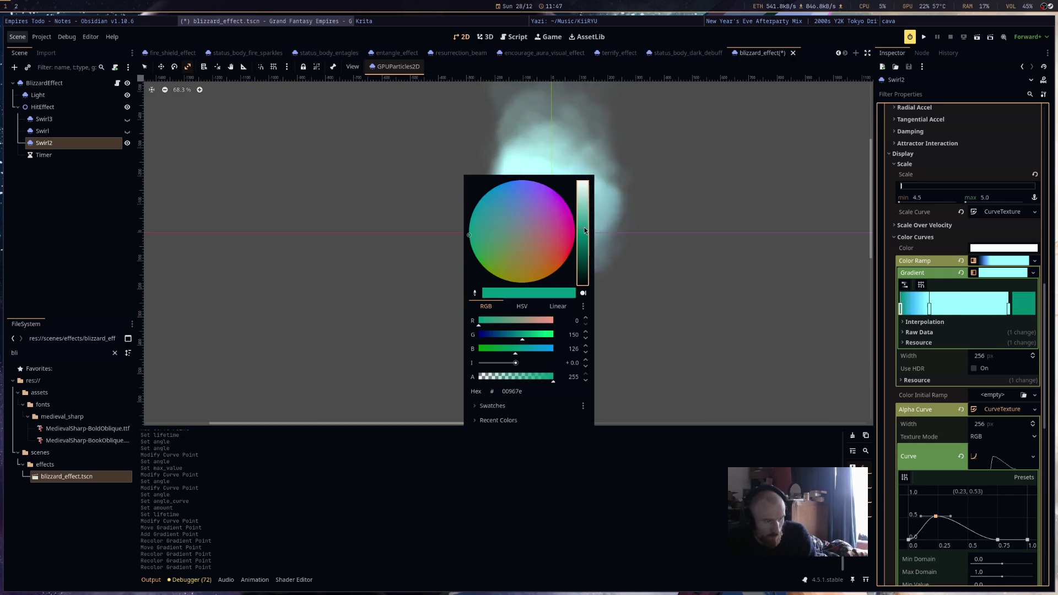
click(696, 268)
Reposition the teal stop, remove an extra stop, and recolour the end stop bright green 00ff84.
drag(1008, 309, 935, 310)
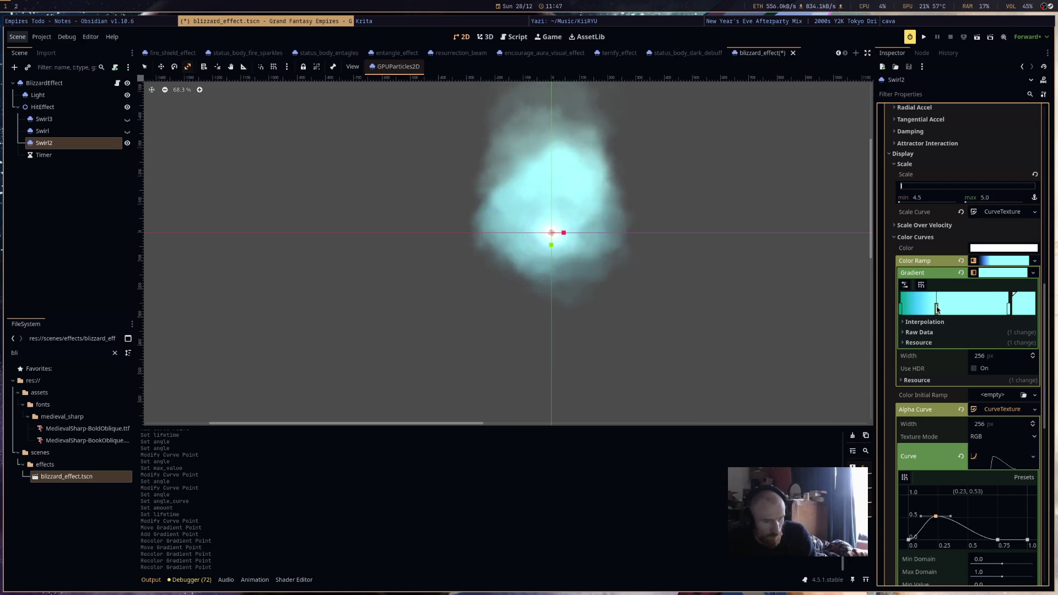
right_click(935, 311)
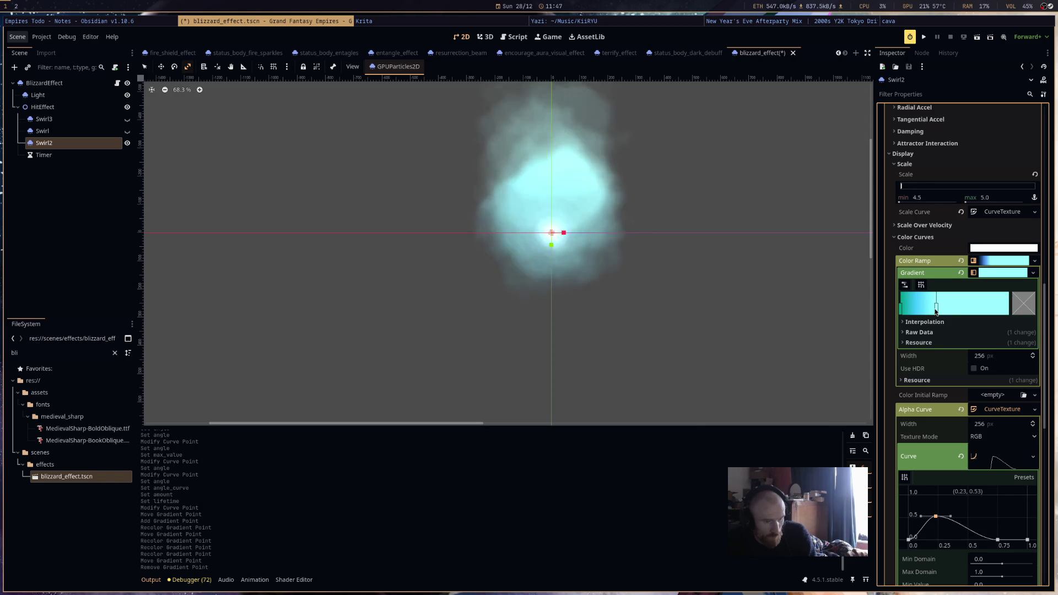
mouse_move(936, 310)
mouse_down()
mouse_move(969, 312)
mouse_move(941, 310)
mouse_up()
click(1023, 303)
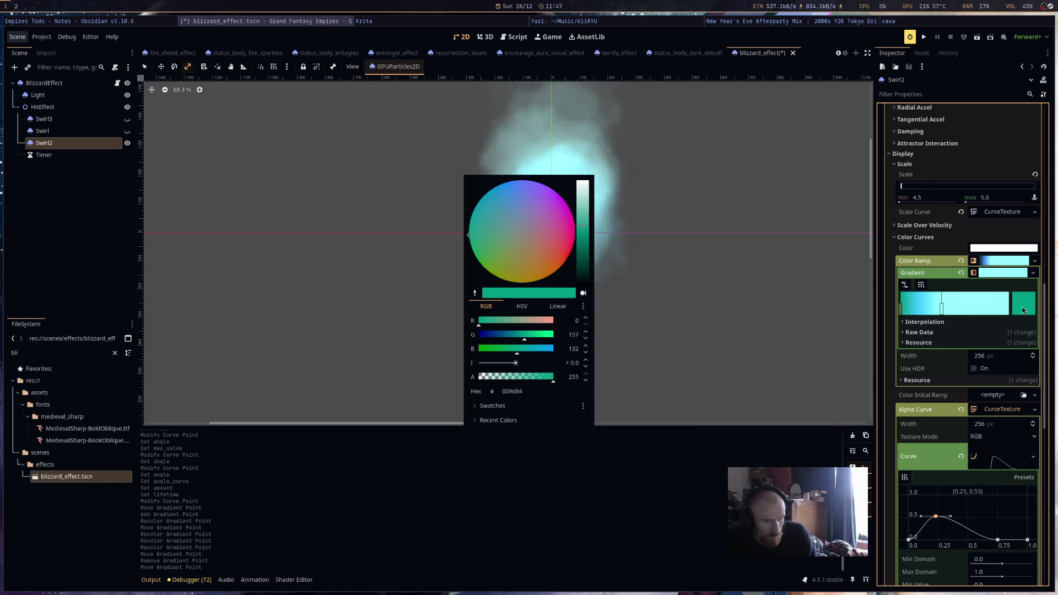
drag(524, 335, 708, 331)
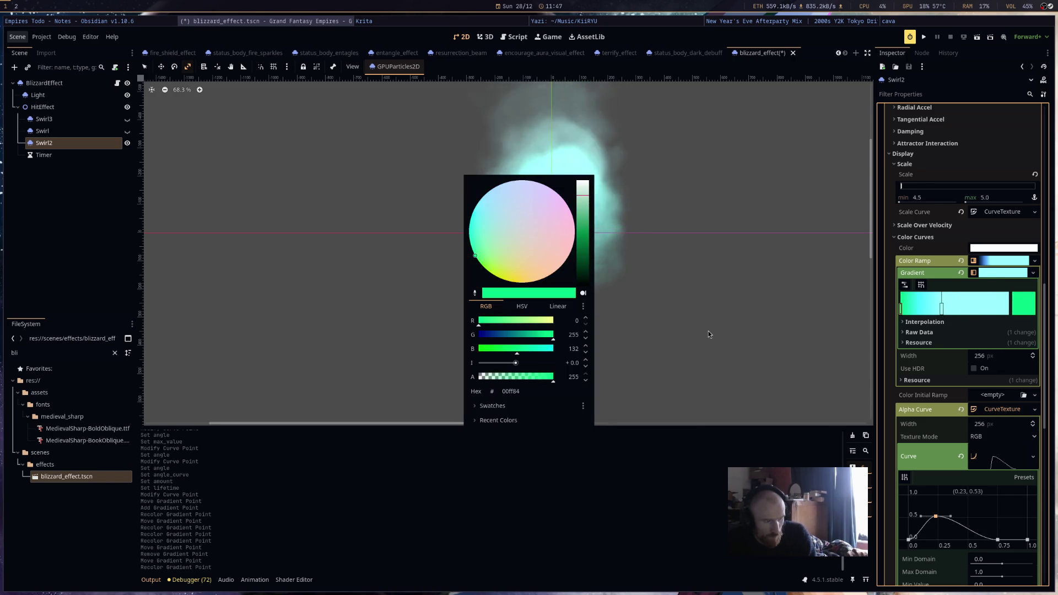
click(708, 331)
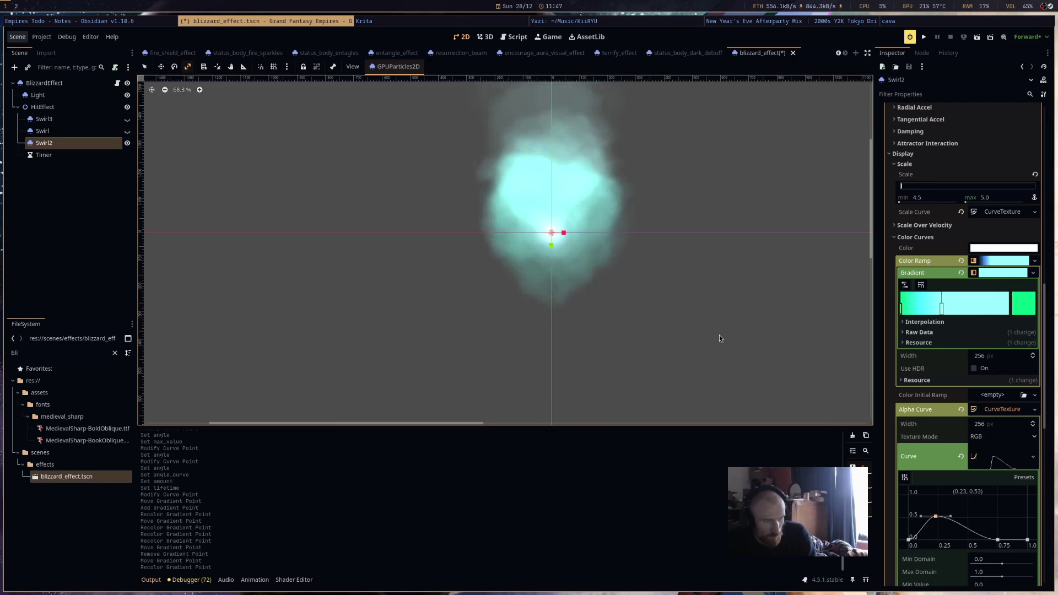
scroll(705, 331, up, 2)
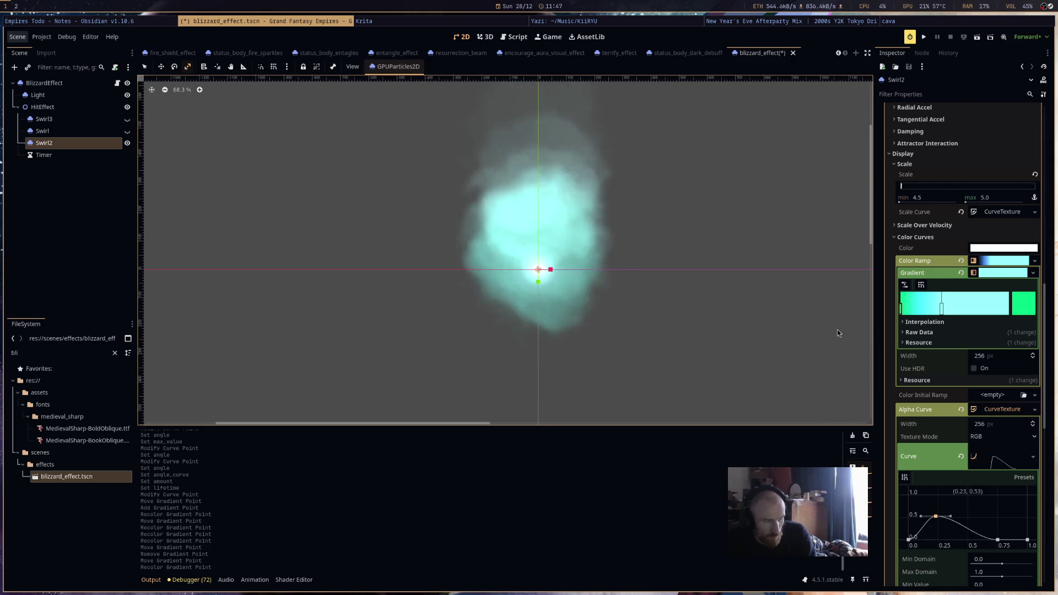
scroll(982, 343, up, 5)
Save the blizzard scene and set Swirl2's Emission Shape to Sphere.
key(ctrl+s)
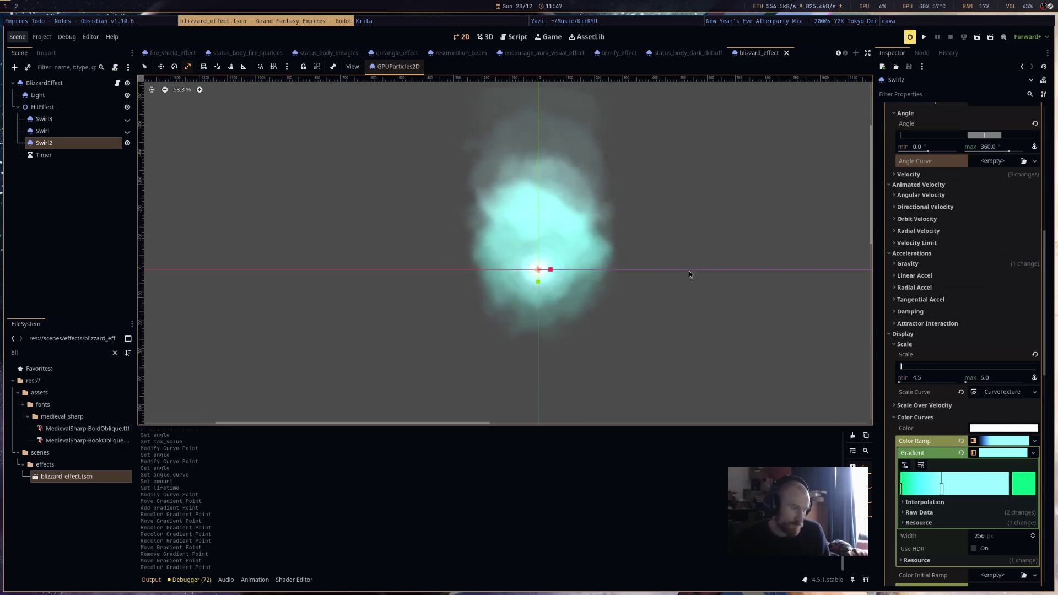
scroll(980, 436, down, 5)
scroll(980, 435, up, 3)
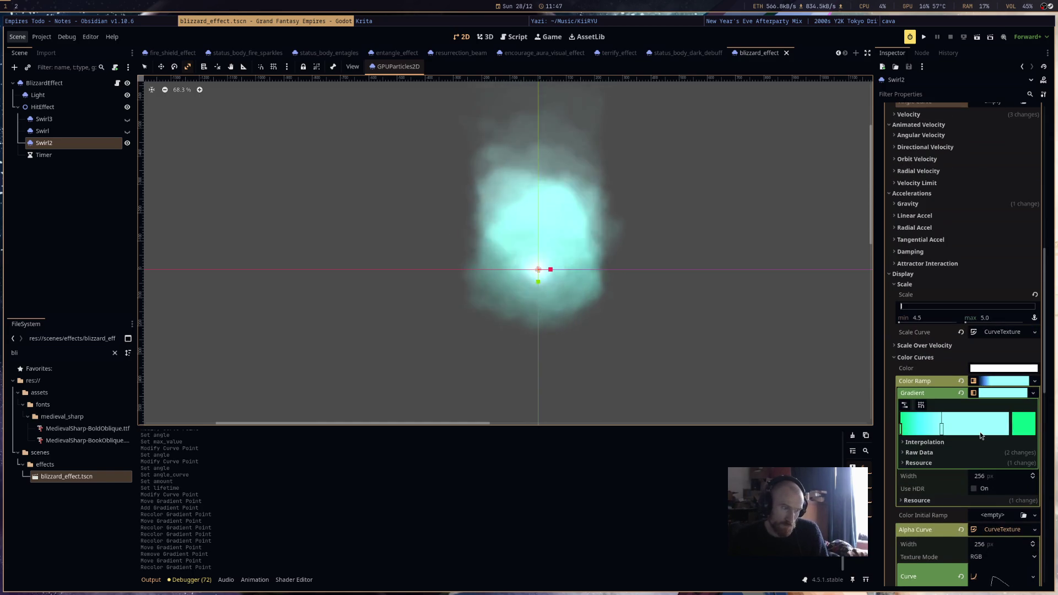
scroll(962, 338, up, 3)
scroll(960, 336, up, 2)
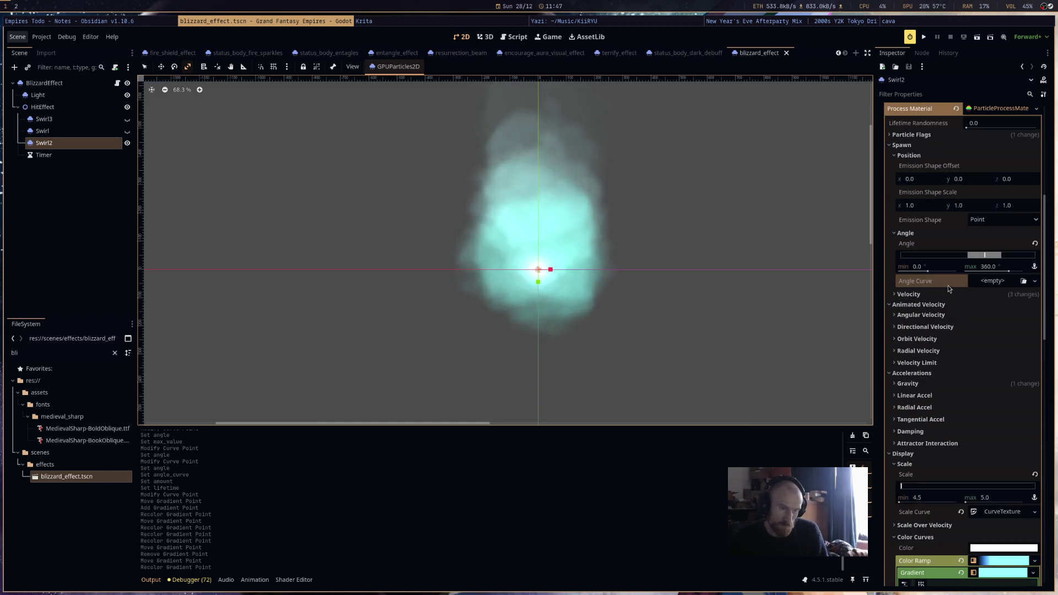
click(986, 220)
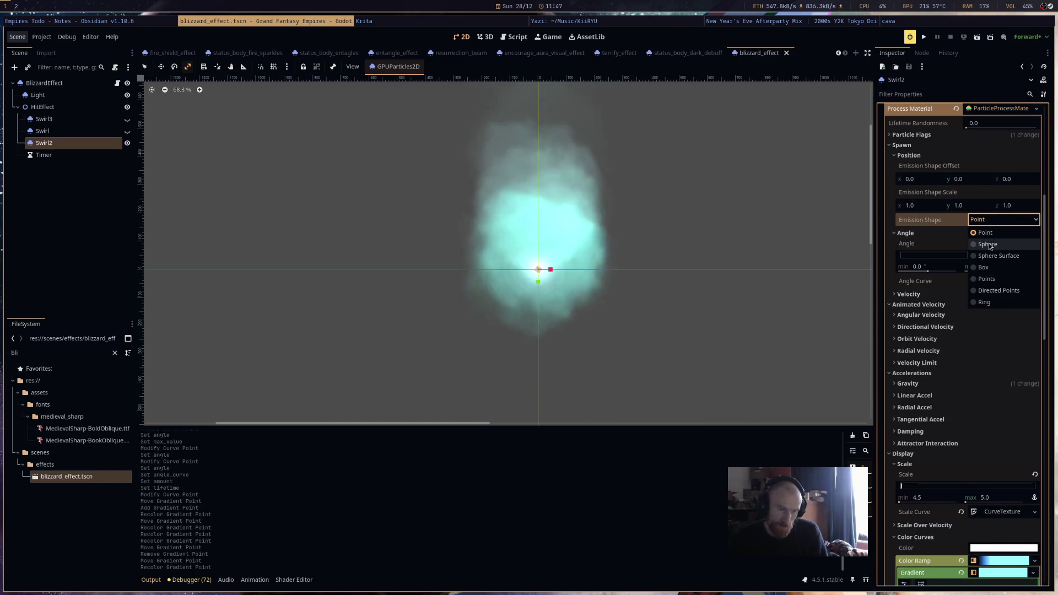
click(988, 244)
Set the emission sphere radius to 79.7 and save the scene.
drag(980, 238, 985, 238)
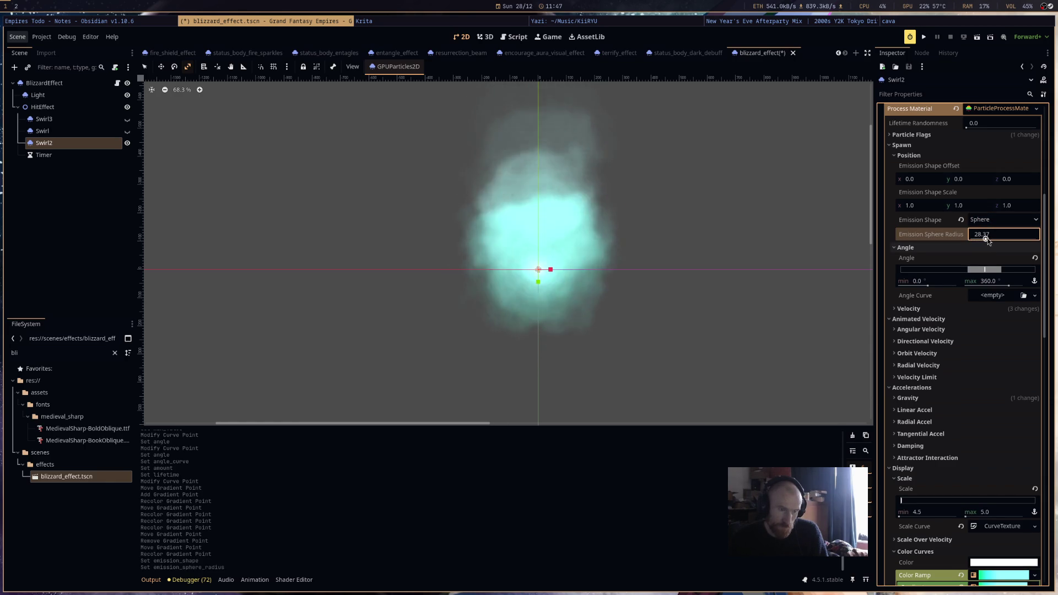
drag(985, 240, 1031, 240)
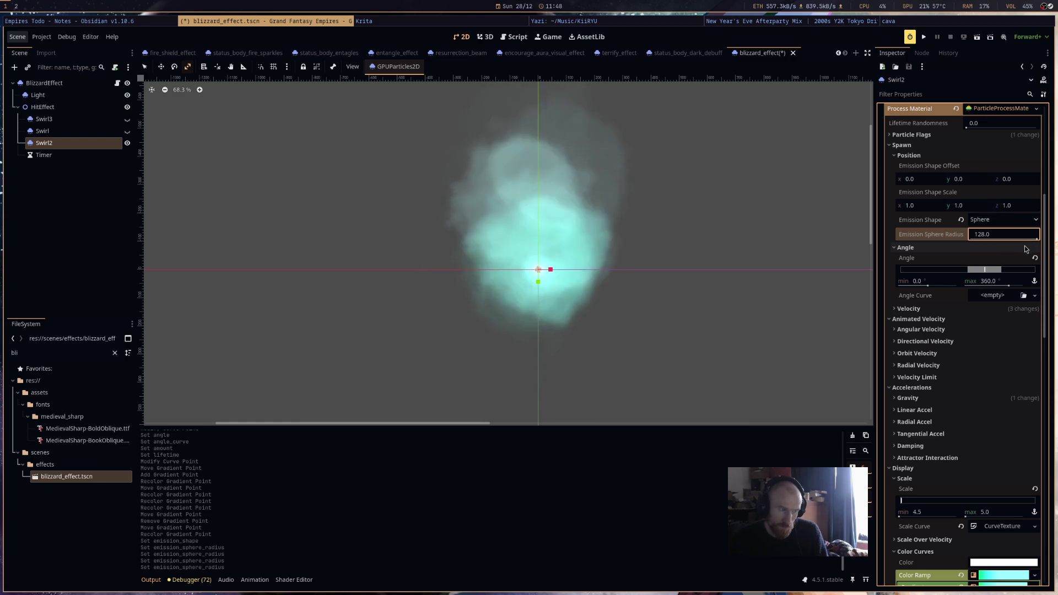
drag(1036, 240, 1019, 241)
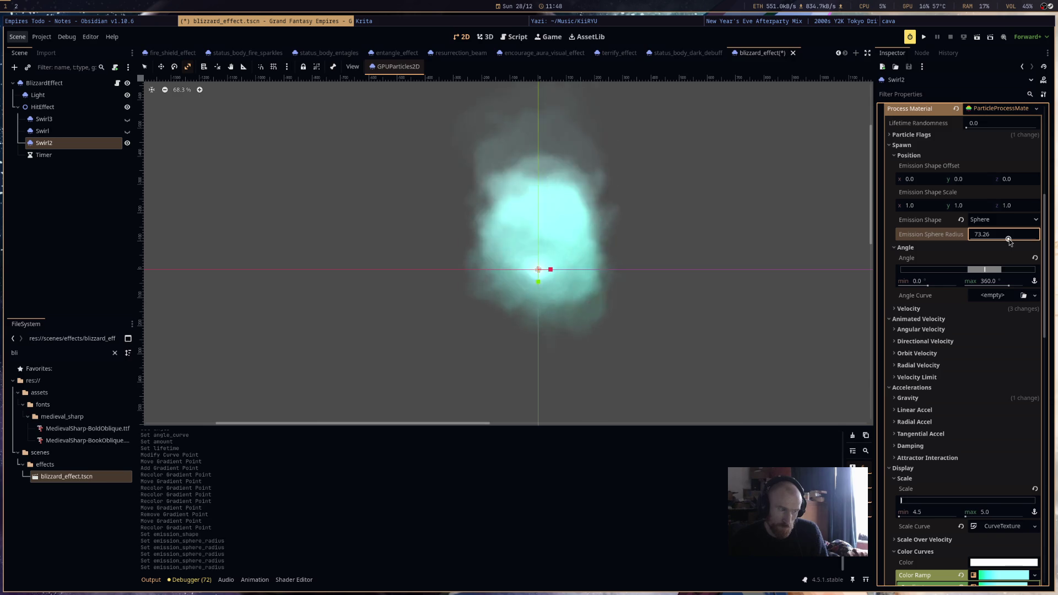
drag(1009, 240, 1012, 242)
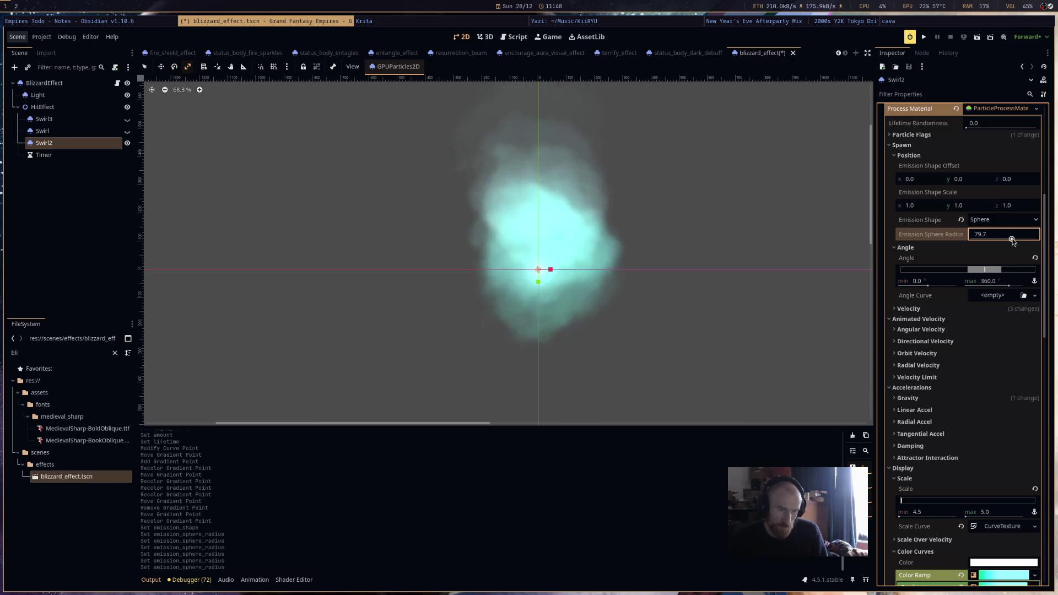
key(ctrl+s)
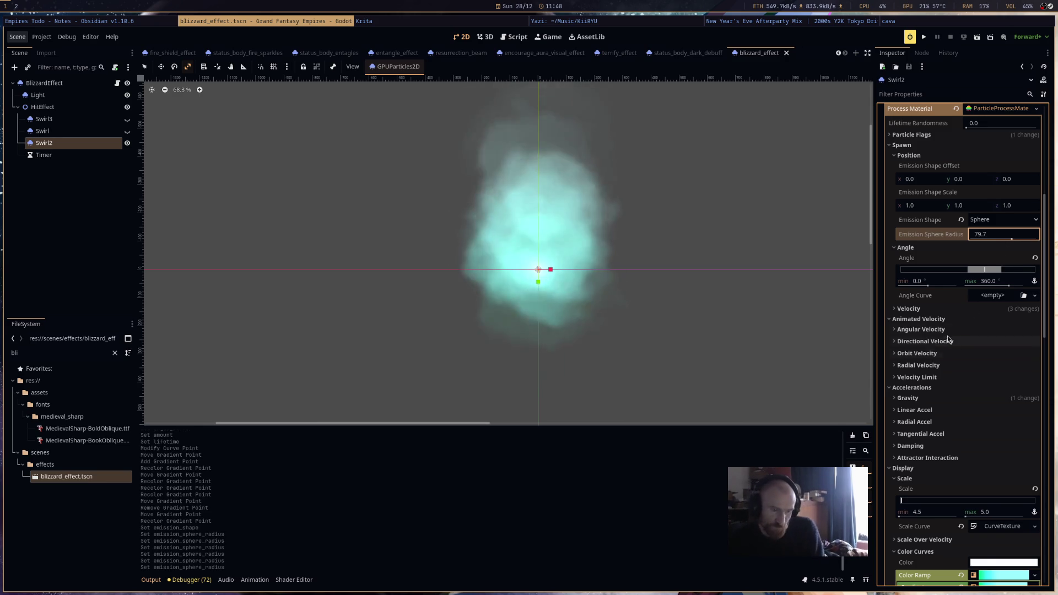
Expand Angular Velocity and raise its minimum (about 20) and maximum (about 122) values.
click(950, 333)
drag(994, 368, 1000, 367)
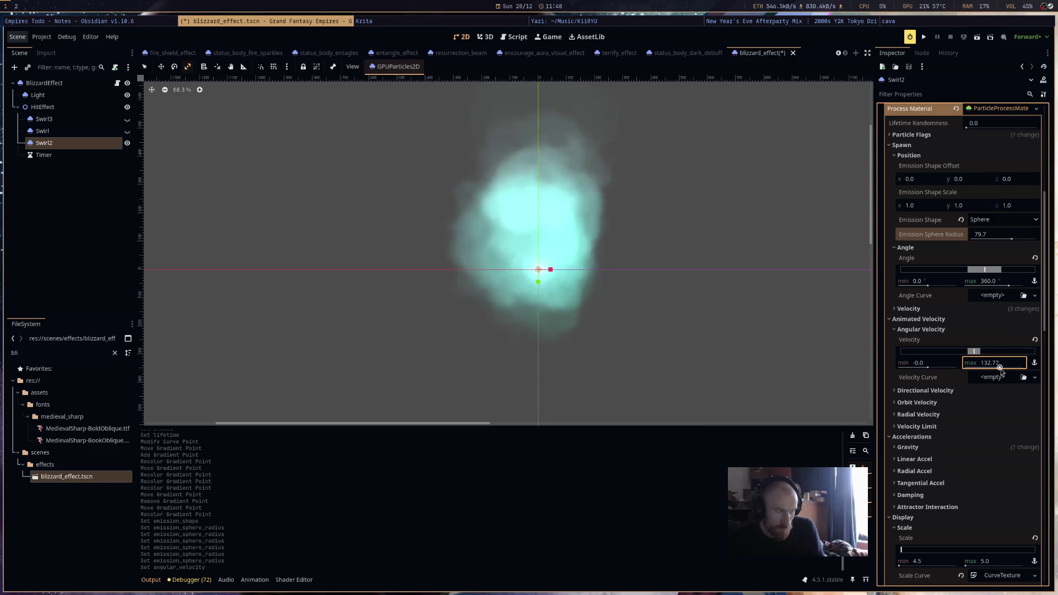
drag(927, 367, 929, 367)
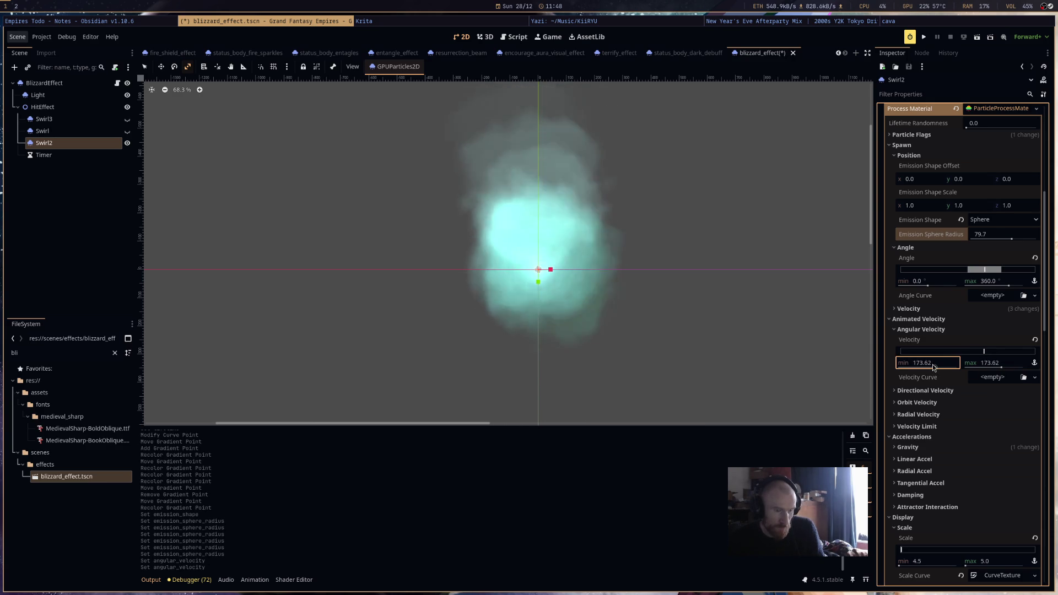
Expand the Scale Curve's CurveTexture settings in the Inspector.
scroll(695, 287, down, 3)
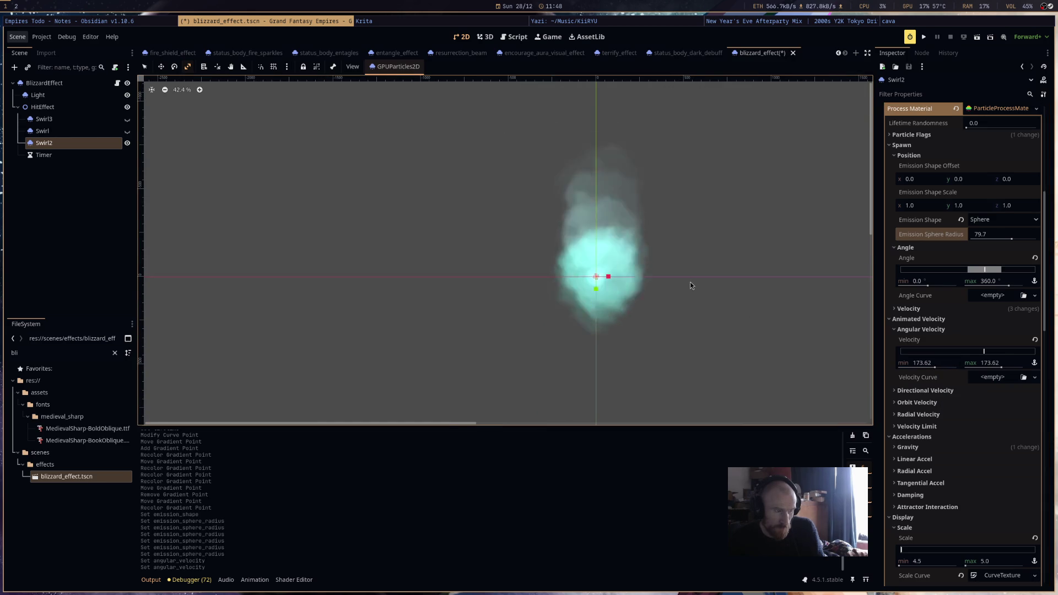
scroll(691, 282, up, 2)
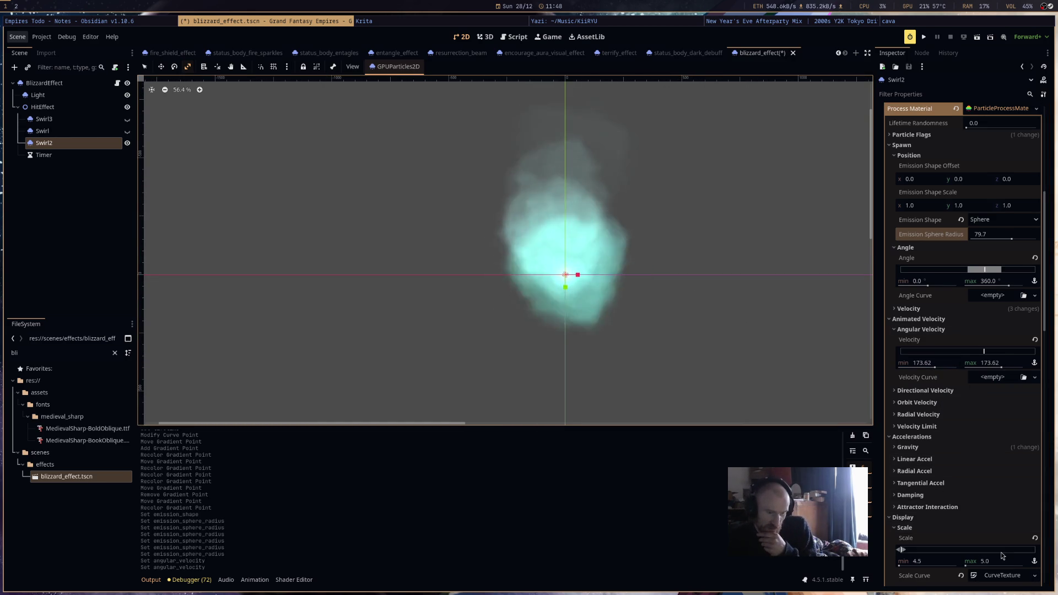
click(1002, 575)
scroll(1003, 437, down, 3)
Make the scale curve hold full size, falling to zero after about 0.68, and save.
click(1003, 436)
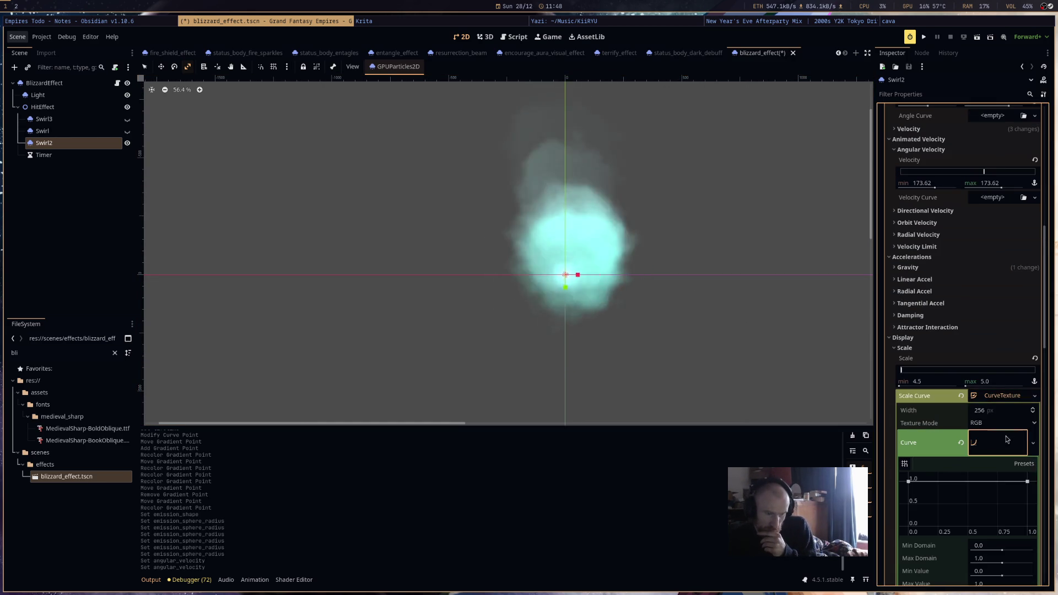
click(958, 479)
drag(1026, 481, 1026, 526)
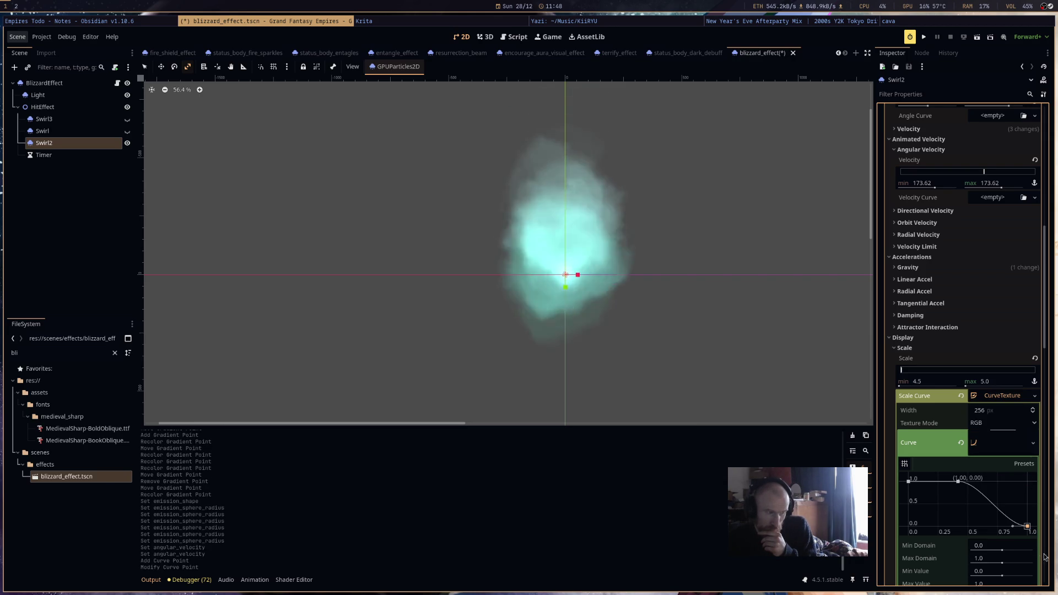
mouse_move(958, 480)
mouse_down()
mouse_move(989, 480)
mouse_move(937, 468)
mouse_up()
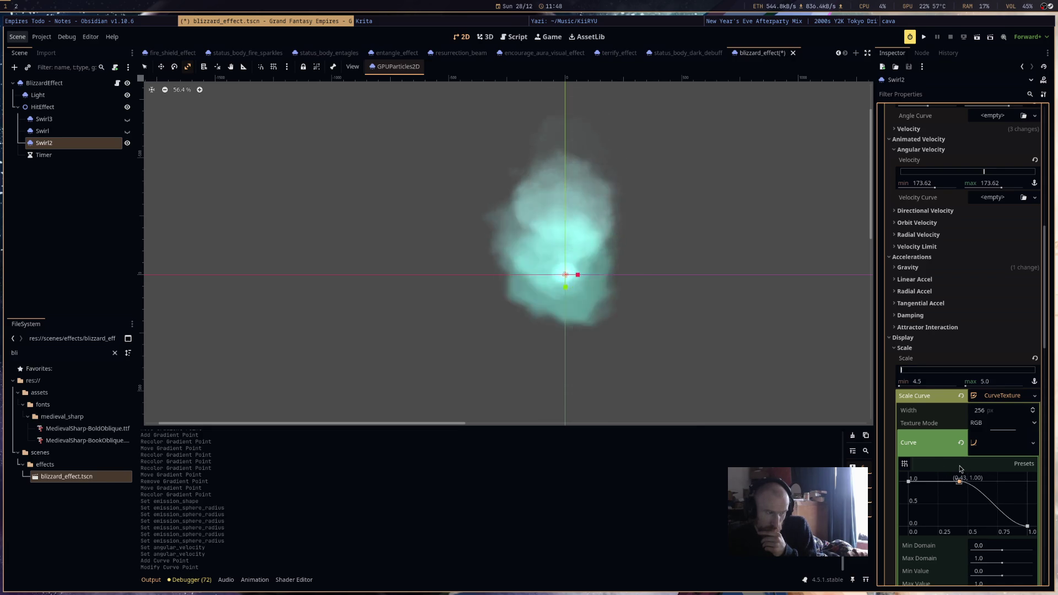
key(ctrl+s)
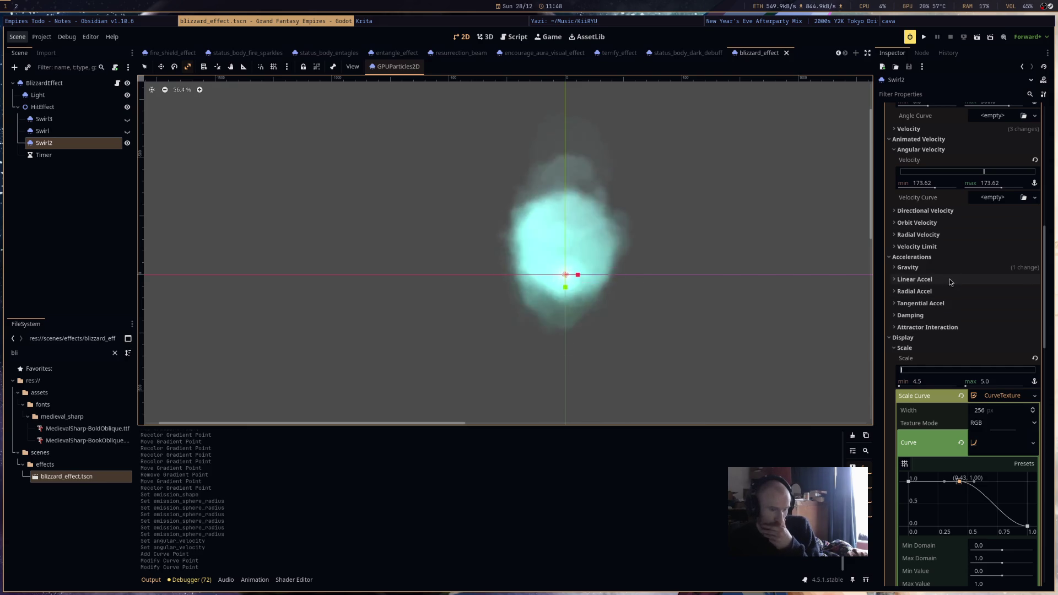
Set Scale max to 6.0, rework the scale curve points, and save the scene.
click(987, 380)
text(6)
key(Return)
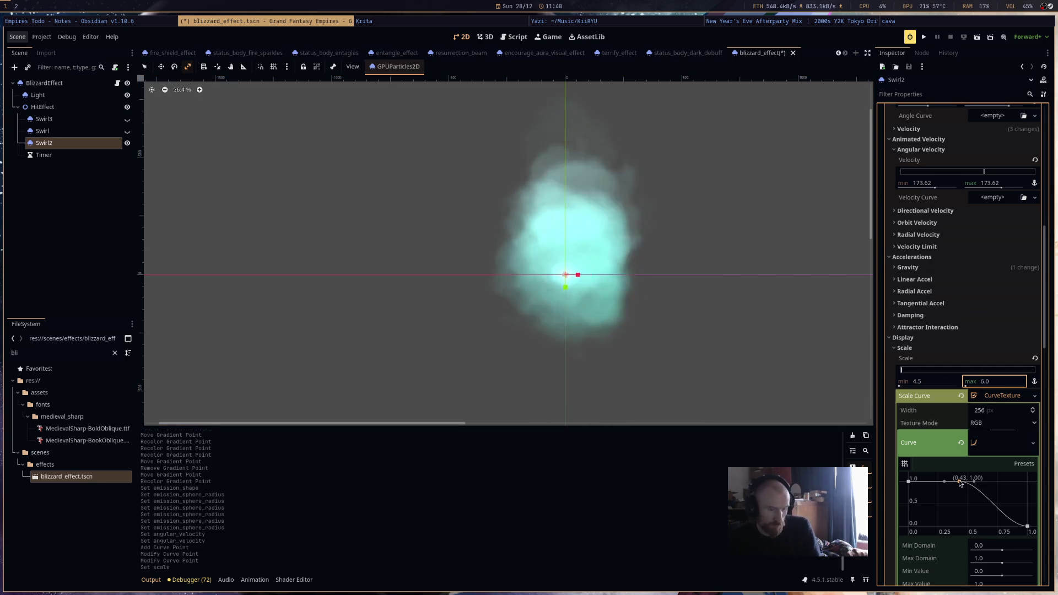
right_click(960, 482)
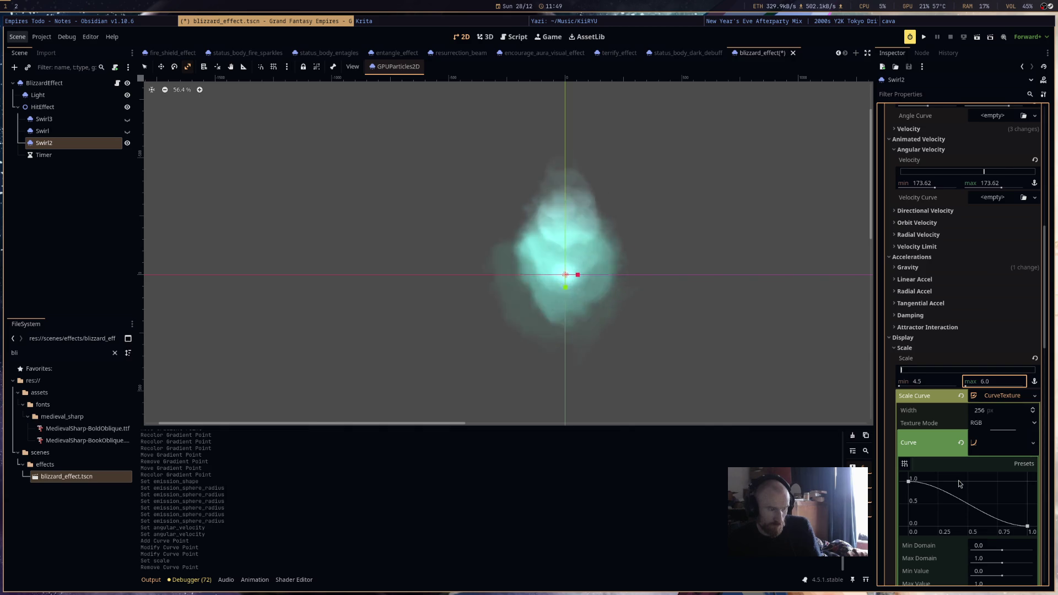
click(949, 499)
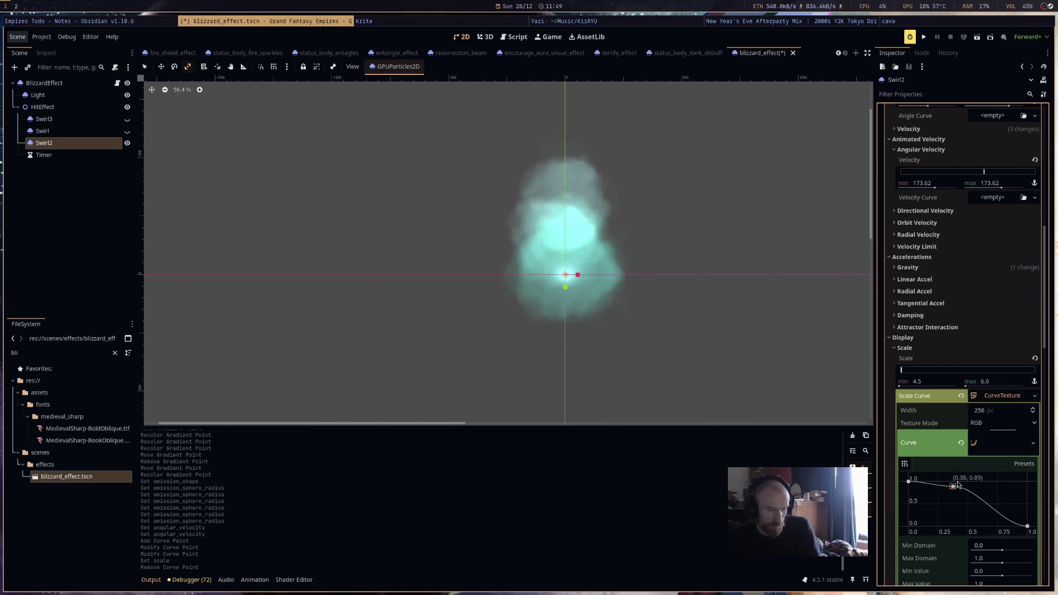
click(985, 397)
key(ctrl+s)
click(1000, 399)
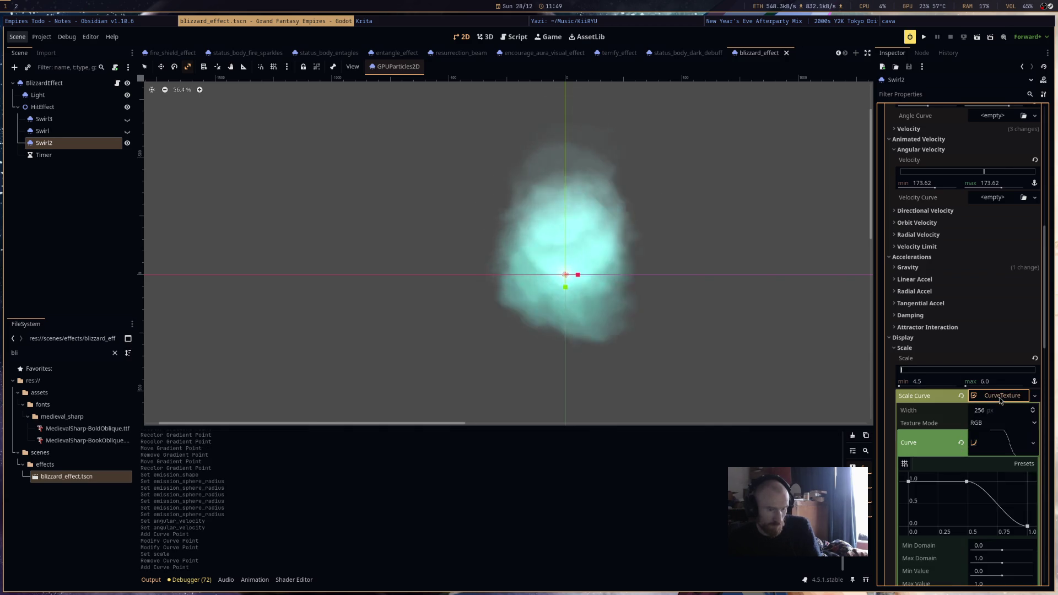
Switch Scale Curve to a new CurveXYZTexture and make Curve Y fall to zero at the end.
right_click(999, 399)
click(1014, 429)
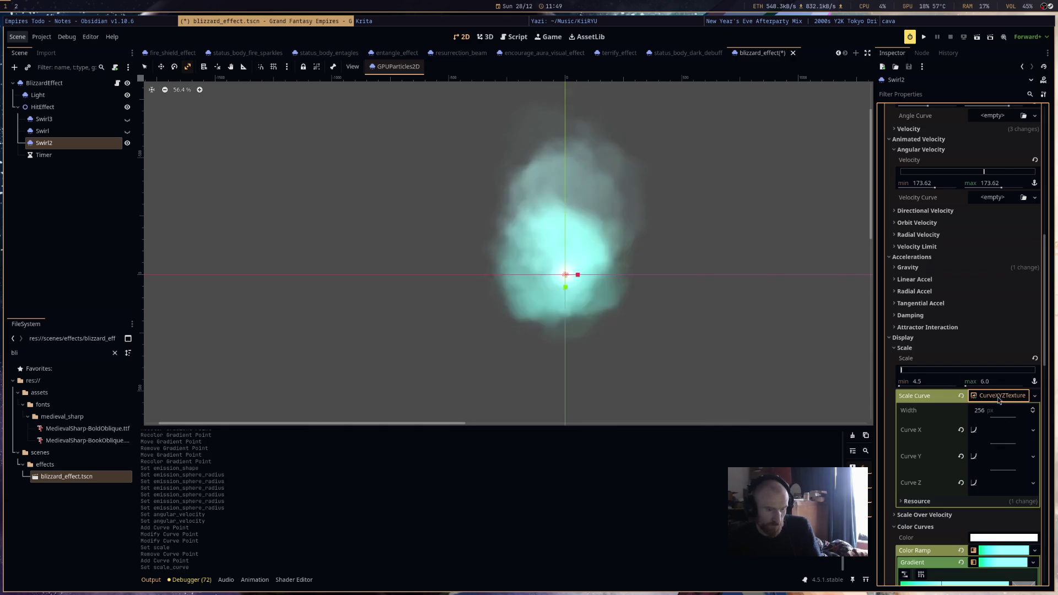
click(1005, 456)
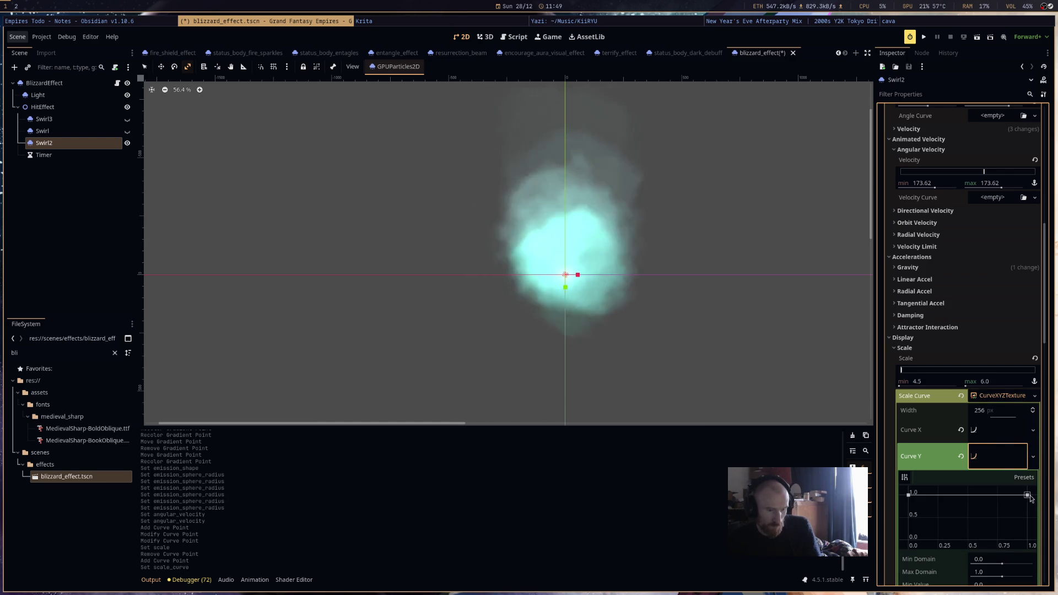
drag(1028, 495, 1028, 541)
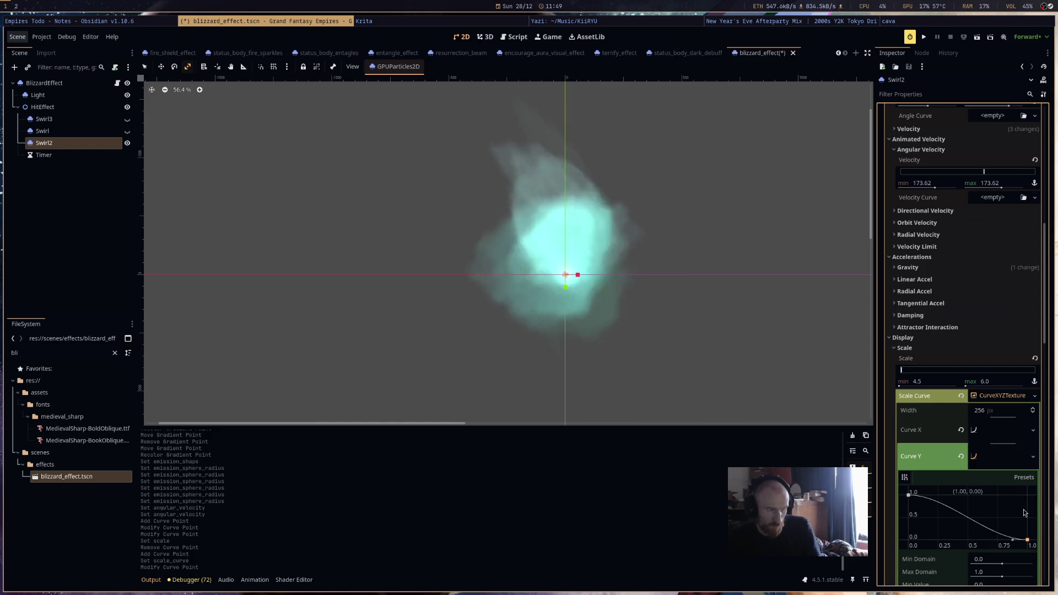
Make Curve X rise from zero then fall, and flatten Curve Y at full scale.
click(999, 434)
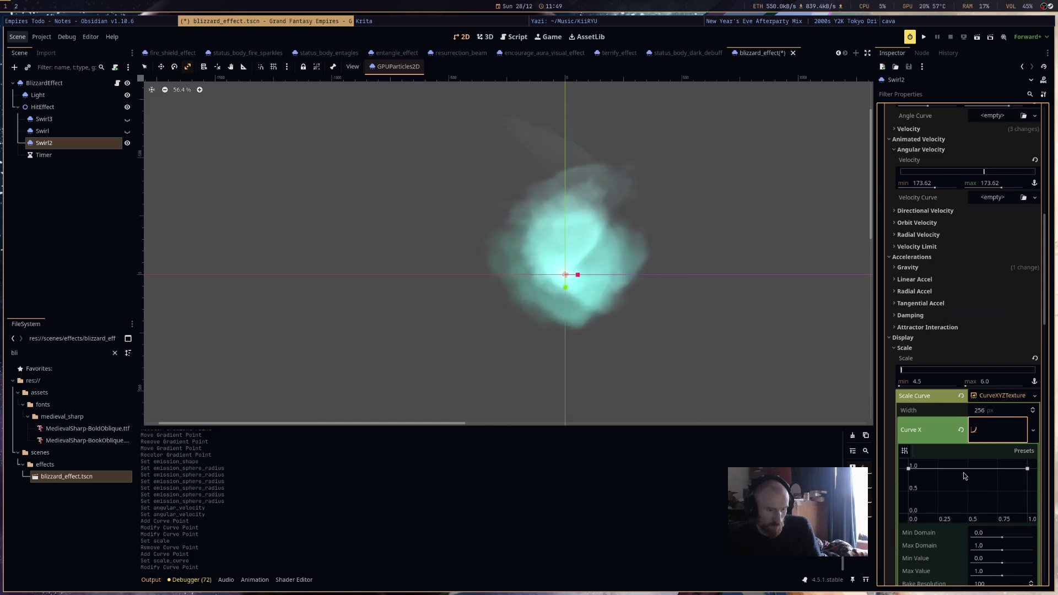
drag(1027, 468, 1027, 513)
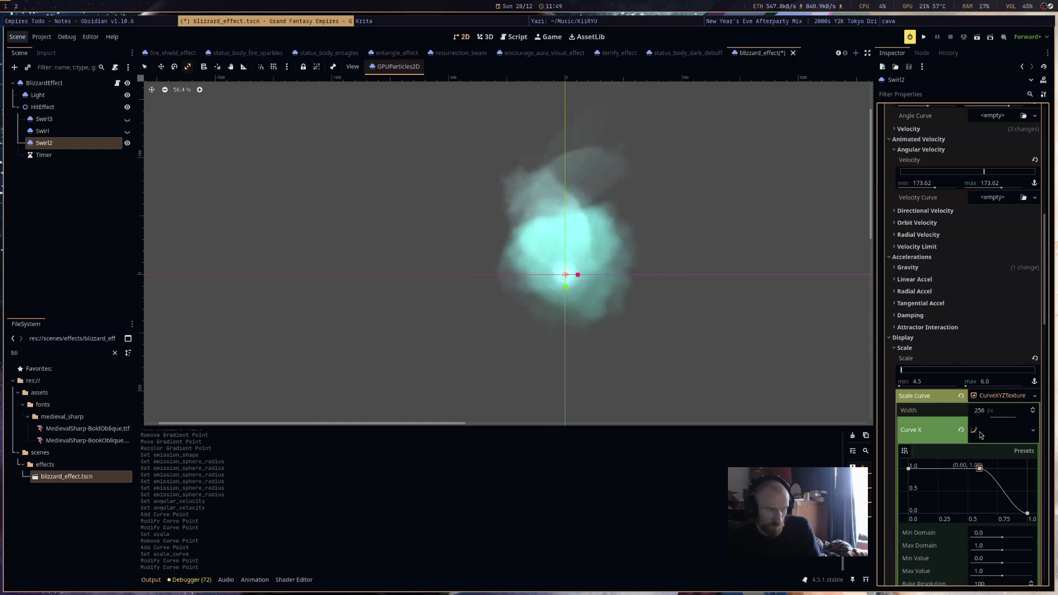
mouse_move(980, 436)
mouse_down()
mouse_move(955, 490)
mouse_move(963, 438)
mouse_move(986, 467)
mouse_up()
drag(908, 468, 908, 513)
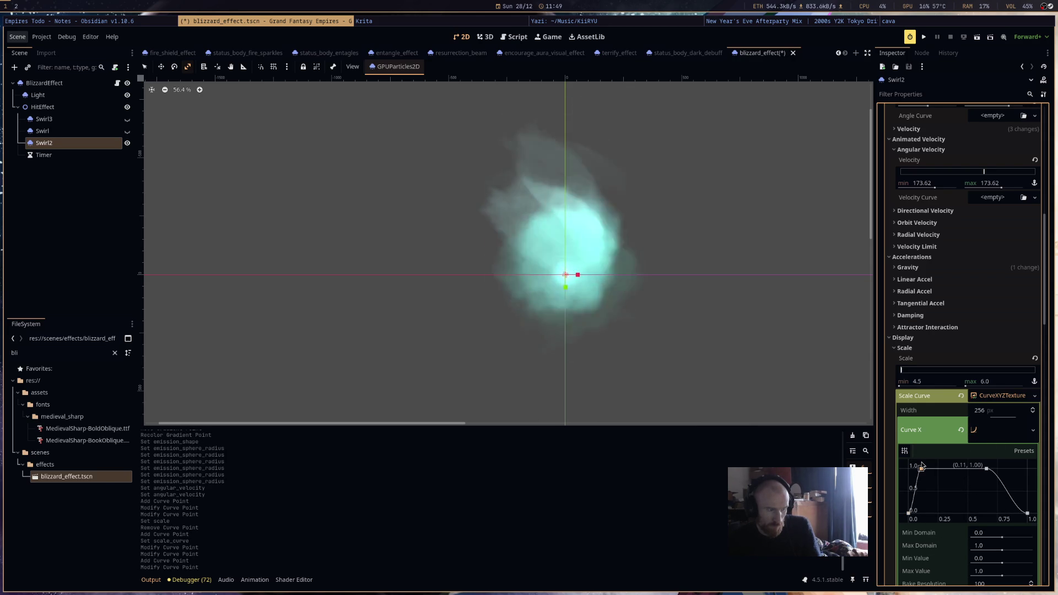
drag(922, 466, 921, 466)
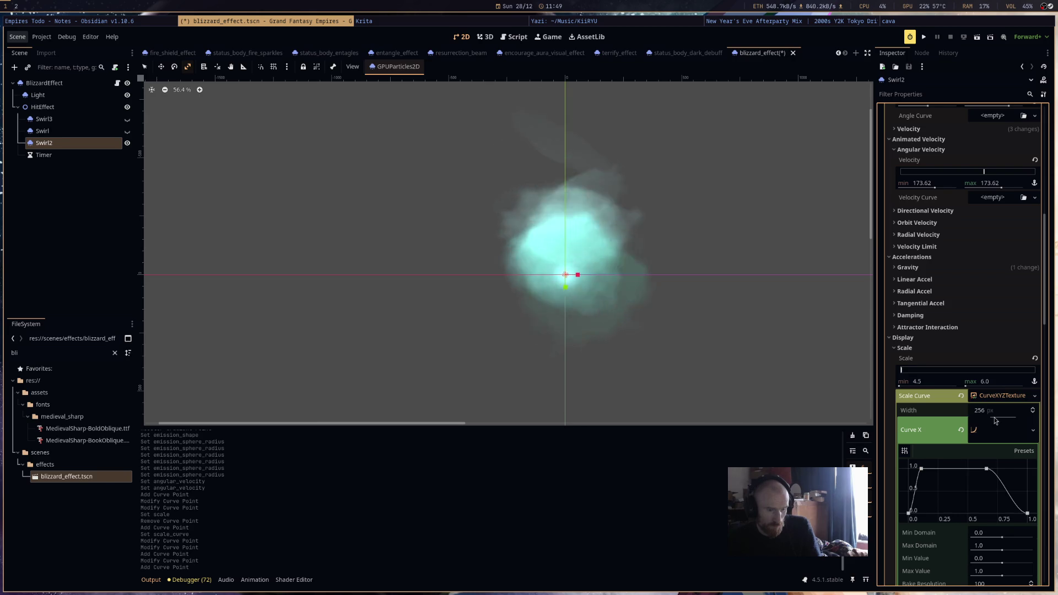
click(1006, 432)
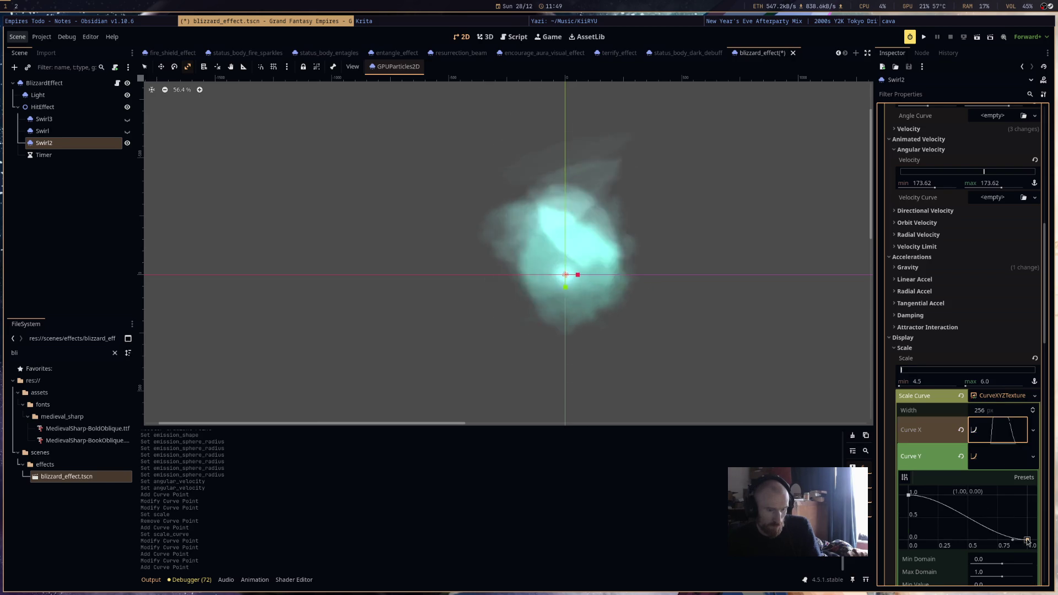
drag(1028, 541, 1022, 452)
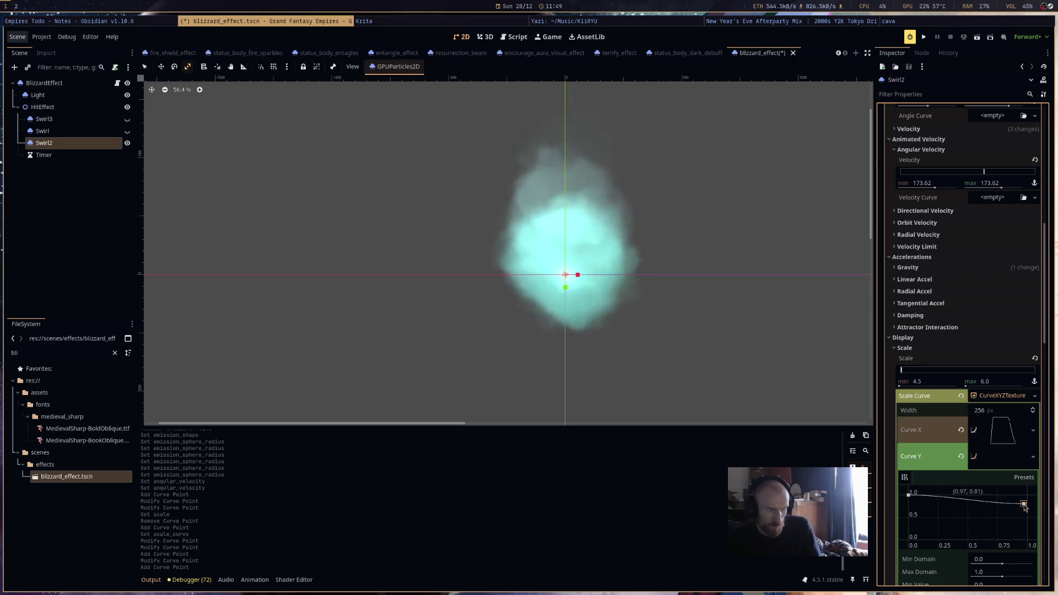
Rework Curve X into an early peak near 0.19 followed by a plateau.
click(1008, 444)
right_click(921, 469)
drag(984, 469, 931, 466)
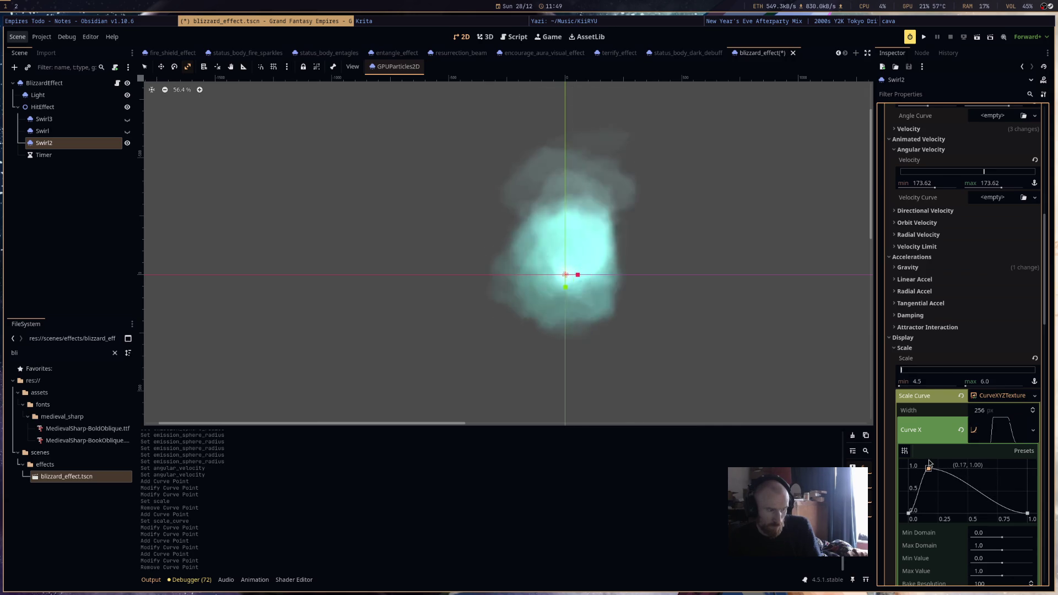
mouse_move(978, 487)
mouse_down()
mouse_move(998, 461)
mouse_move(1003, 498)
mouse_move(967, 525)
mouse_move(1014, 401)
mouse_up()
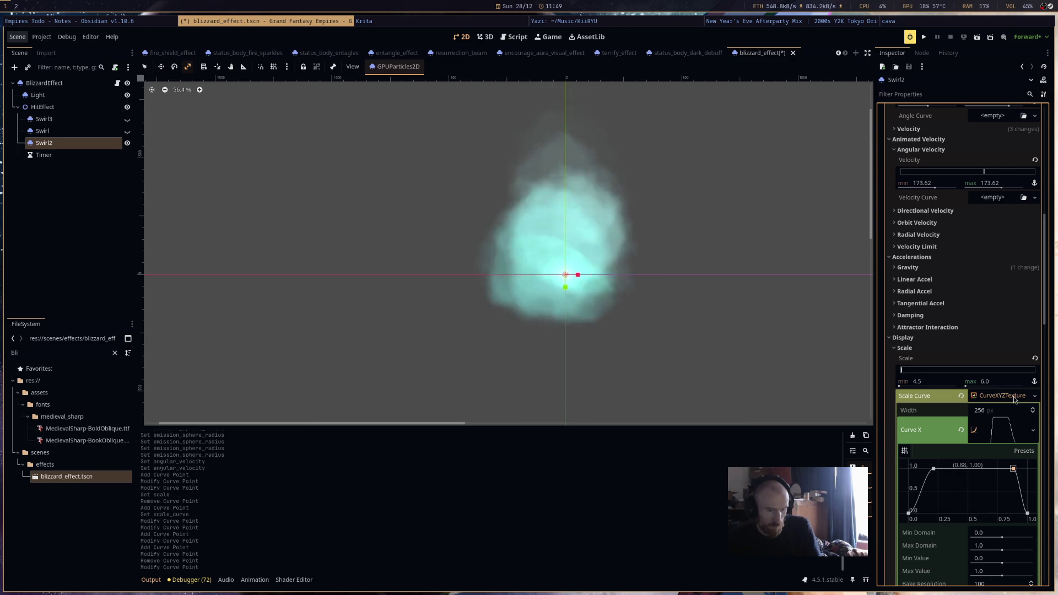
click(990, 467)
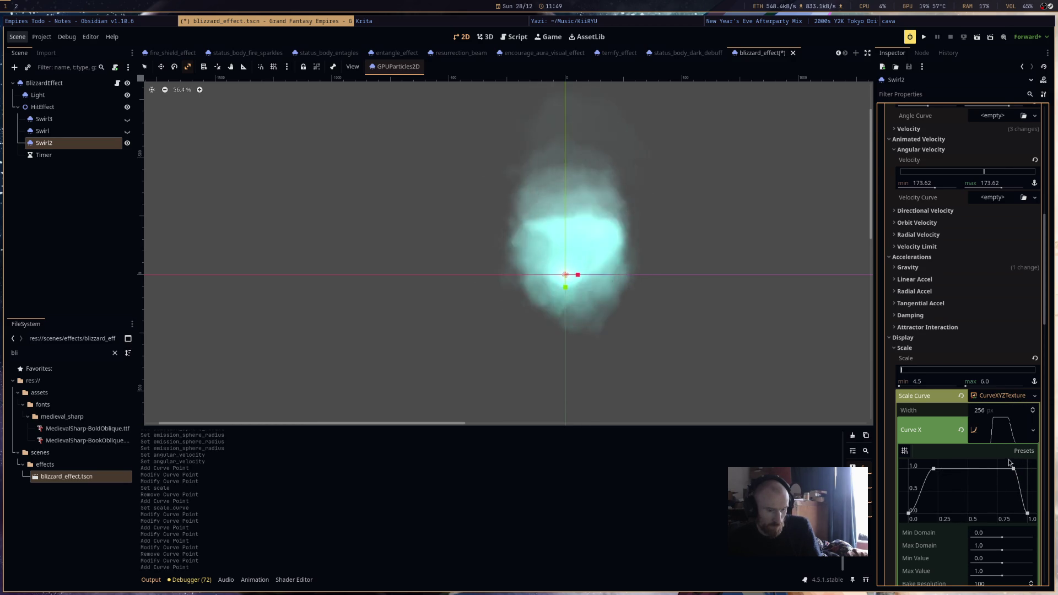
right_click(1013, 468)
right_click(1025, 511)
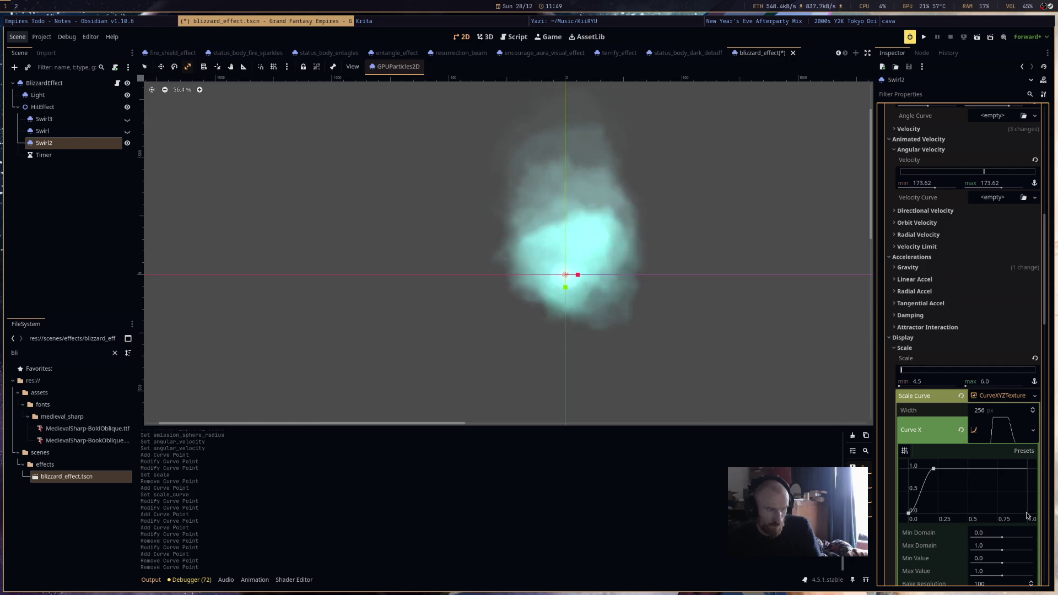
click(1009, 437)
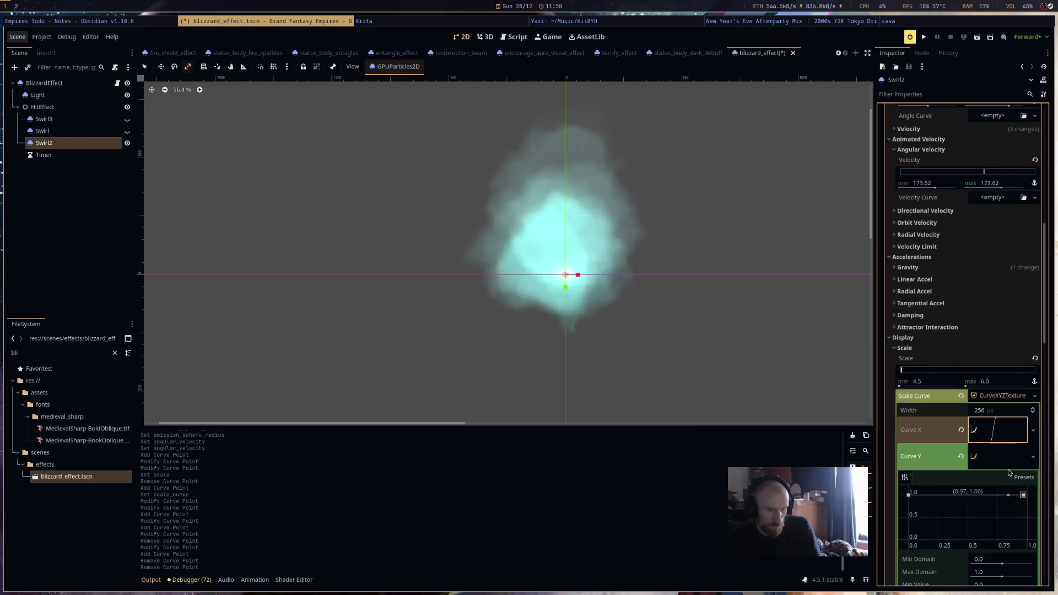
Reshape Curve Y to start near zero and fall to zero at the end.
click(1003, 464)
drag(1022, 496, 1008, 547)
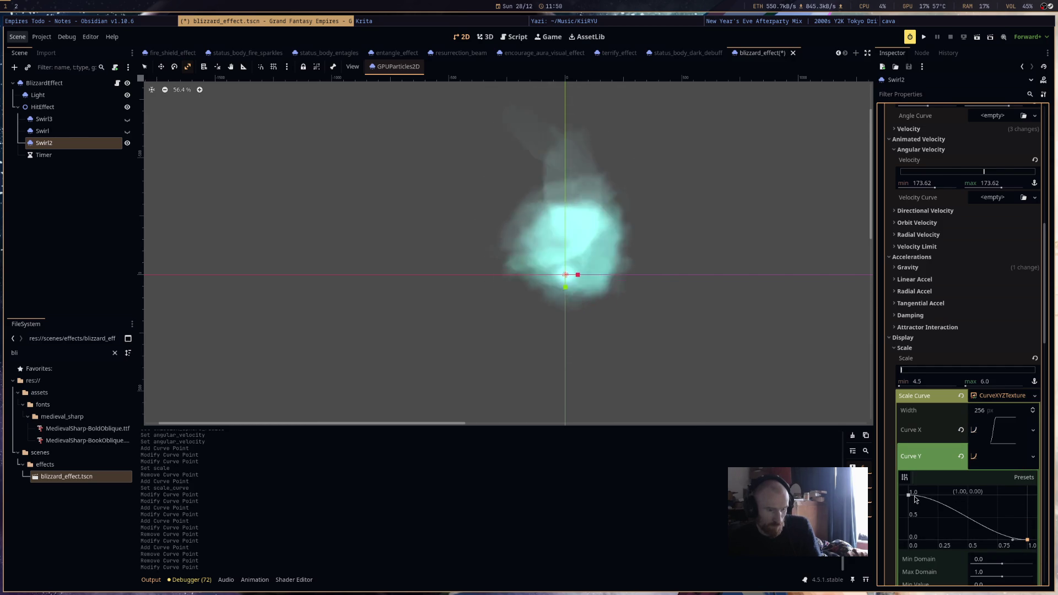
drag(908, 495, 943, 541)
drag(926, 495, 923, 541)
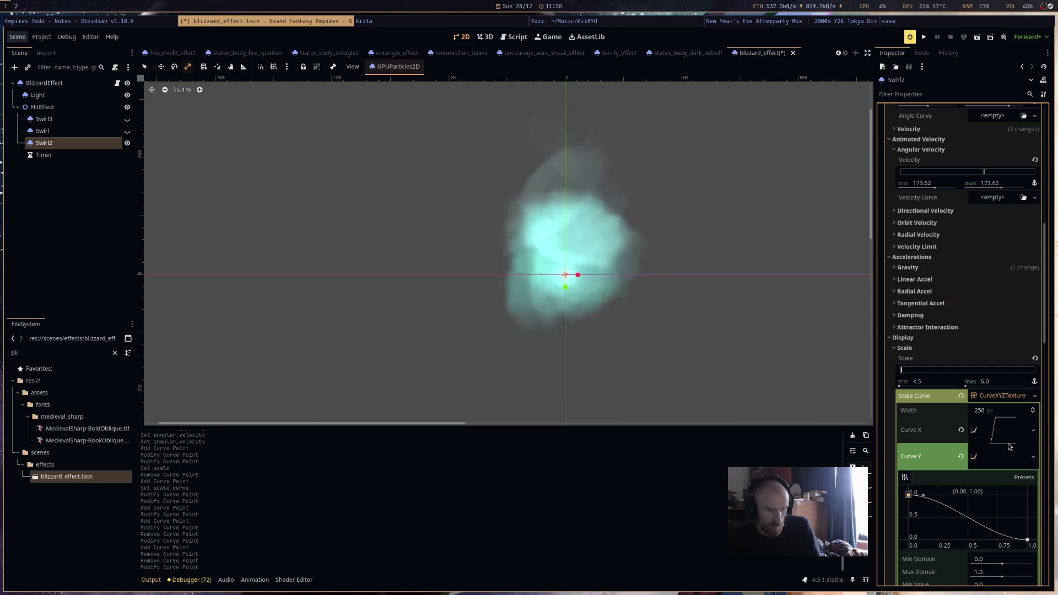
click(971, 400)
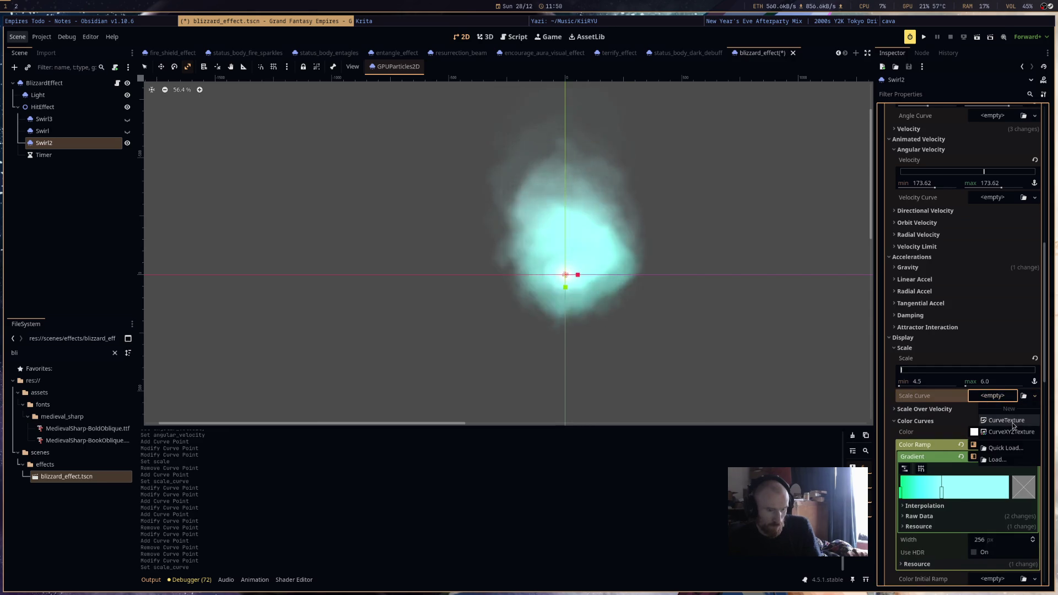
Replace Swirl2's per-axis scale curve with a single curve peaking at 0.45 and ending at zero, then save.
click(1035, 395)
click(1015, 479)
drag(1027, 481, 1027, 526)
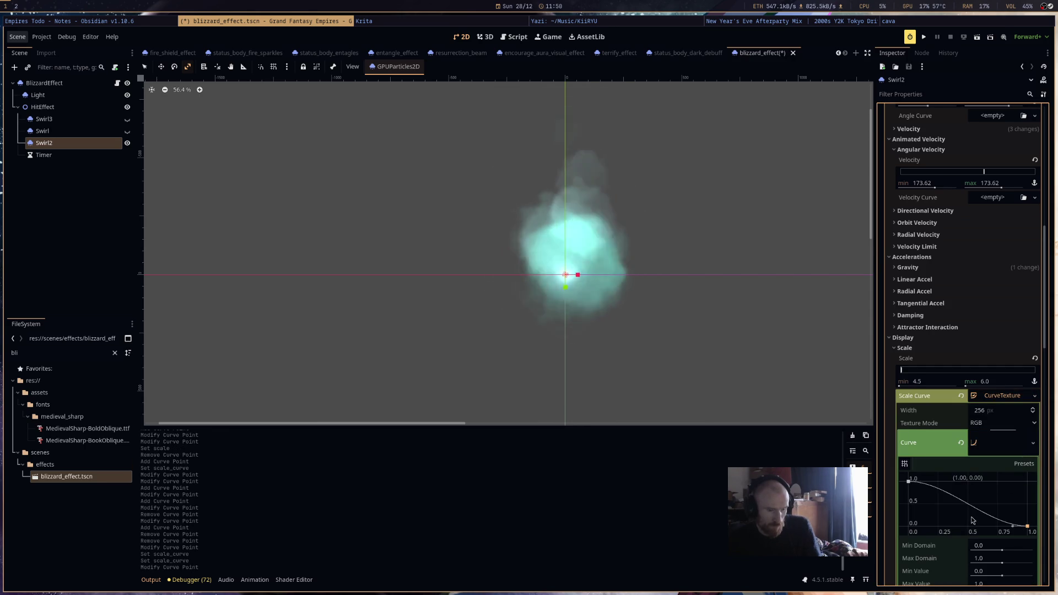
drag(908, 481, 963, 469)
drag(762, 342, 765, 345)
key(ctrl+s)
Unhide the Swirl3 and Swirl emitters and save the blizzard_effect scene.
click(988, 410)
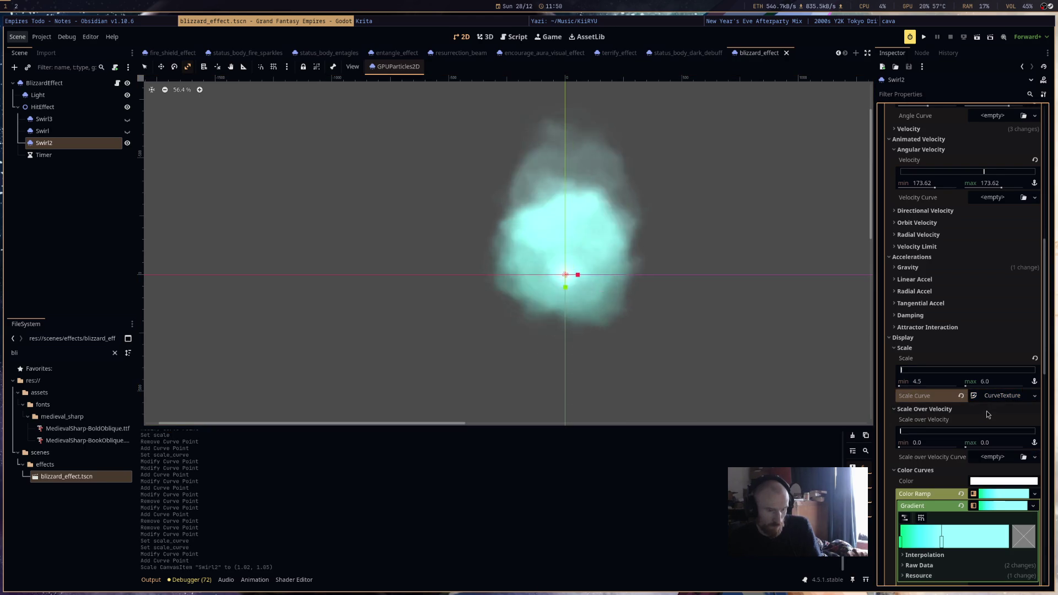
click(987, 413)
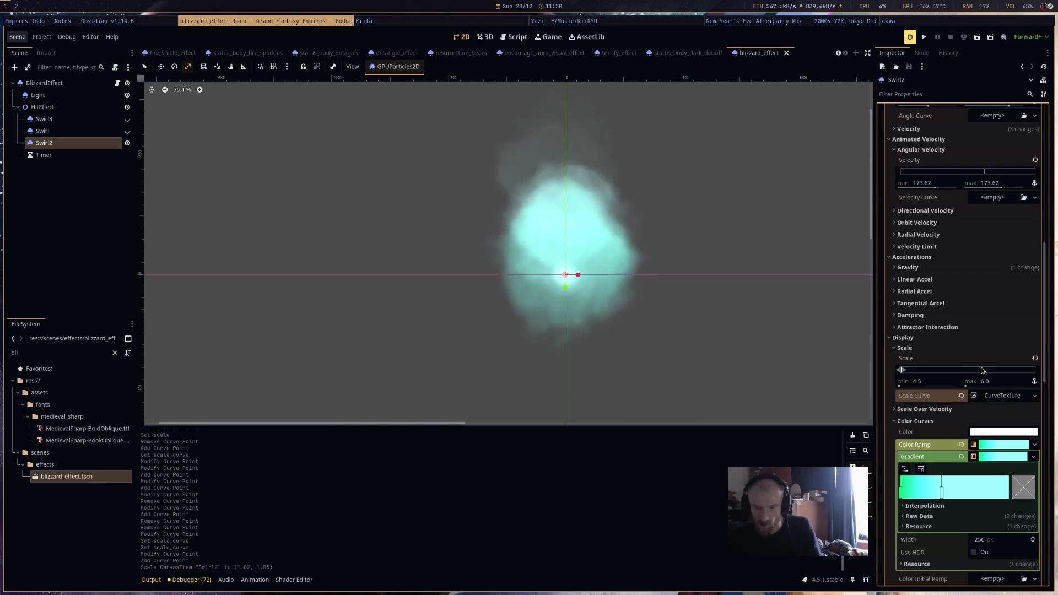
scroll(983, 370, down, 5)
scroll(660, 362, down, 3)
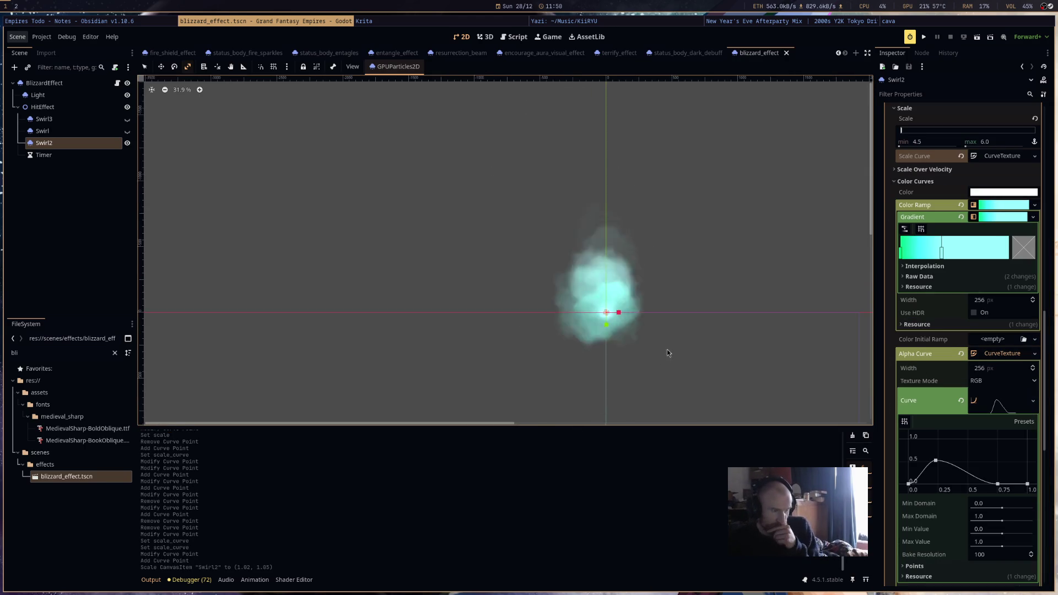
scroll(590, 238, up, 5)
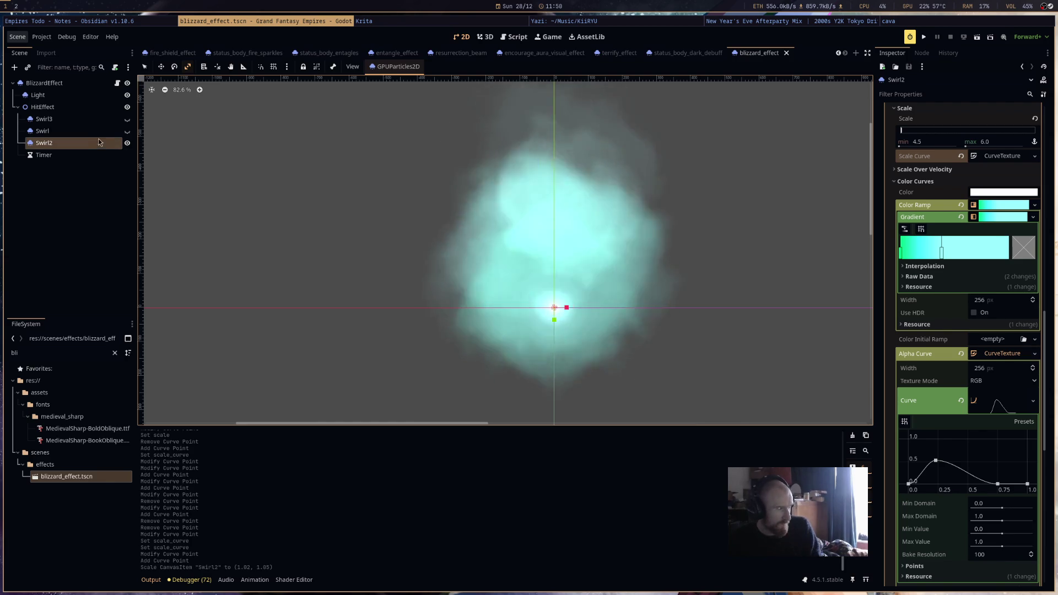
click(126, 119)
click(126, 130)
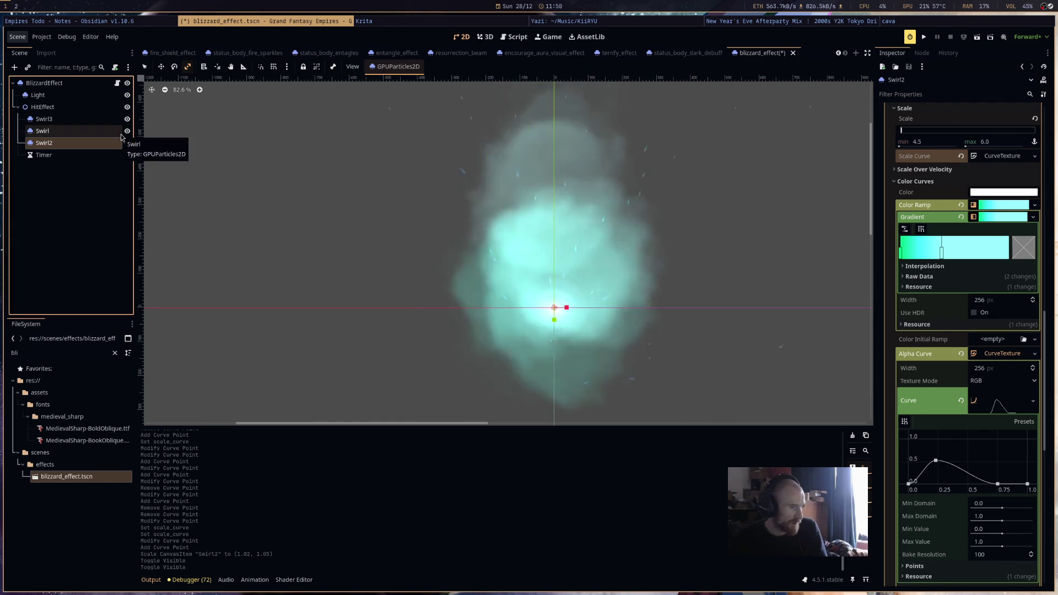
key(ctrl+s)
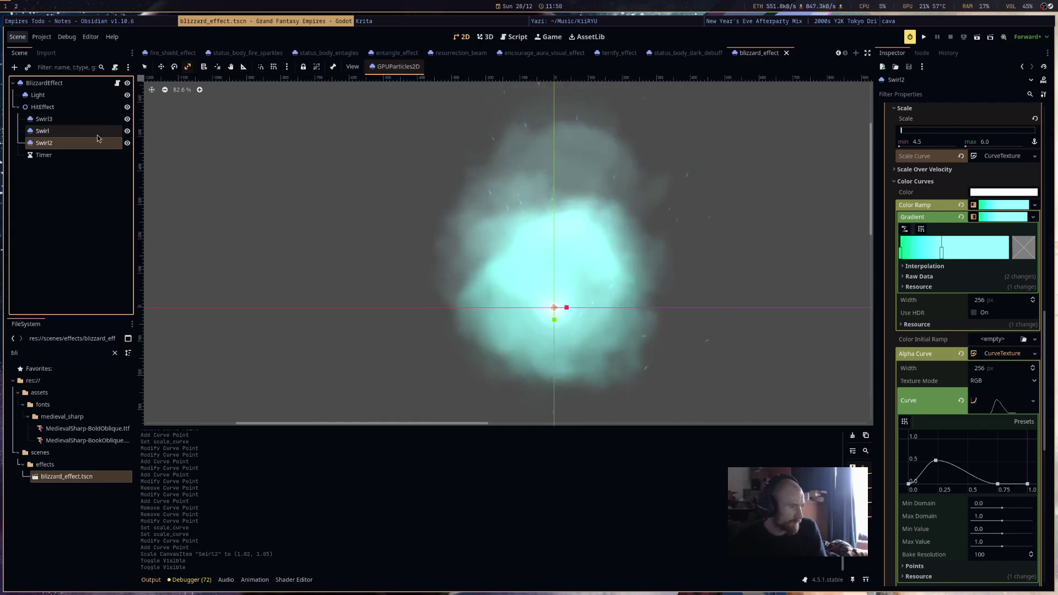
click(88, 130)
Move Swirl3 below Swirl2 in the Scene hierarchy.
click(95, 119)
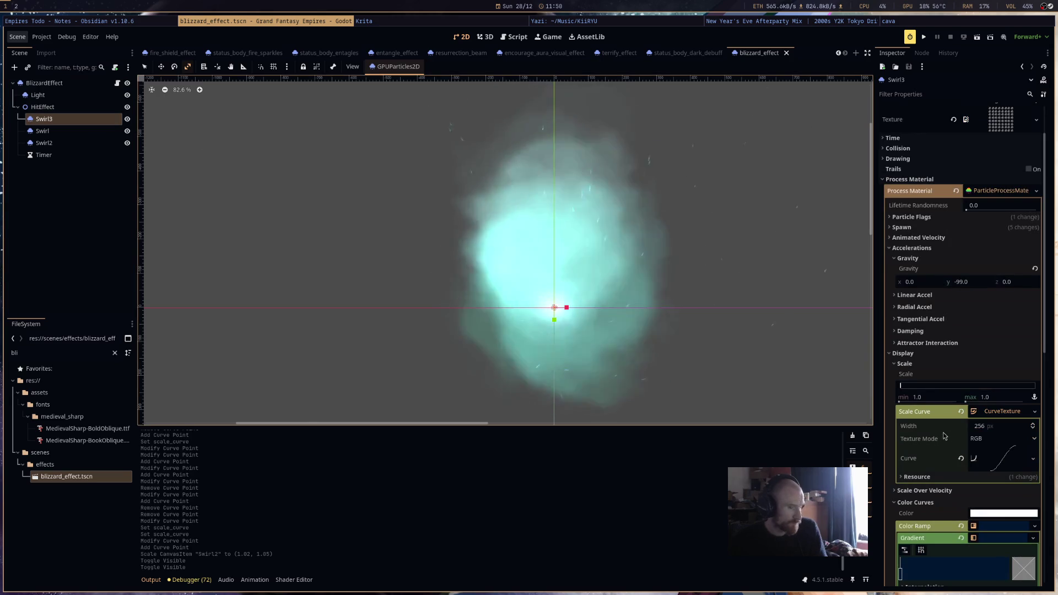
scroll(969, 430, down, 10)
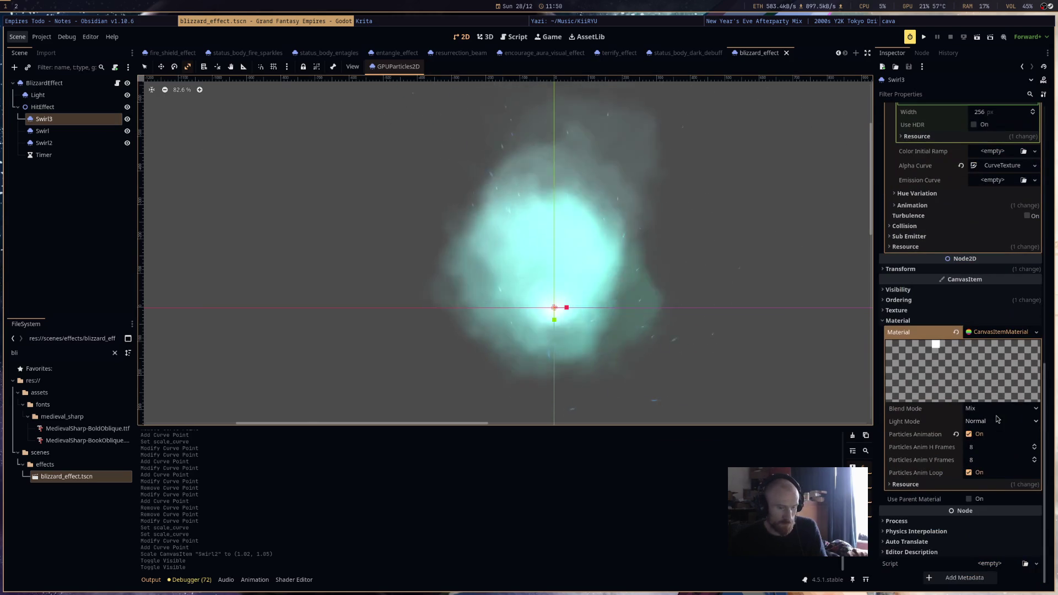
scroll(998, 406, up, 12)
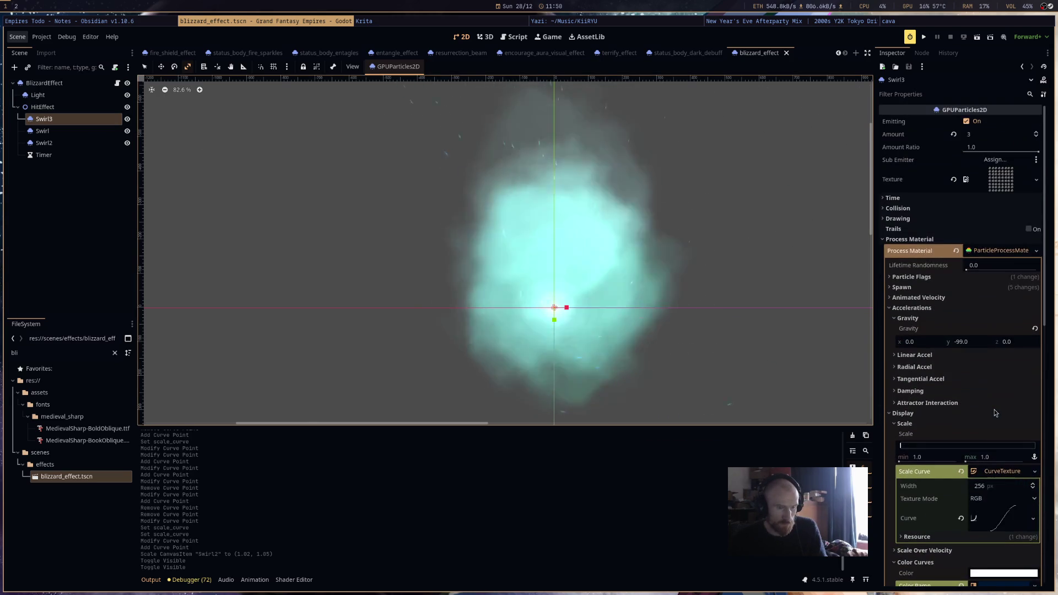
click(90, 125)
drag(92, 155, 93, 155)
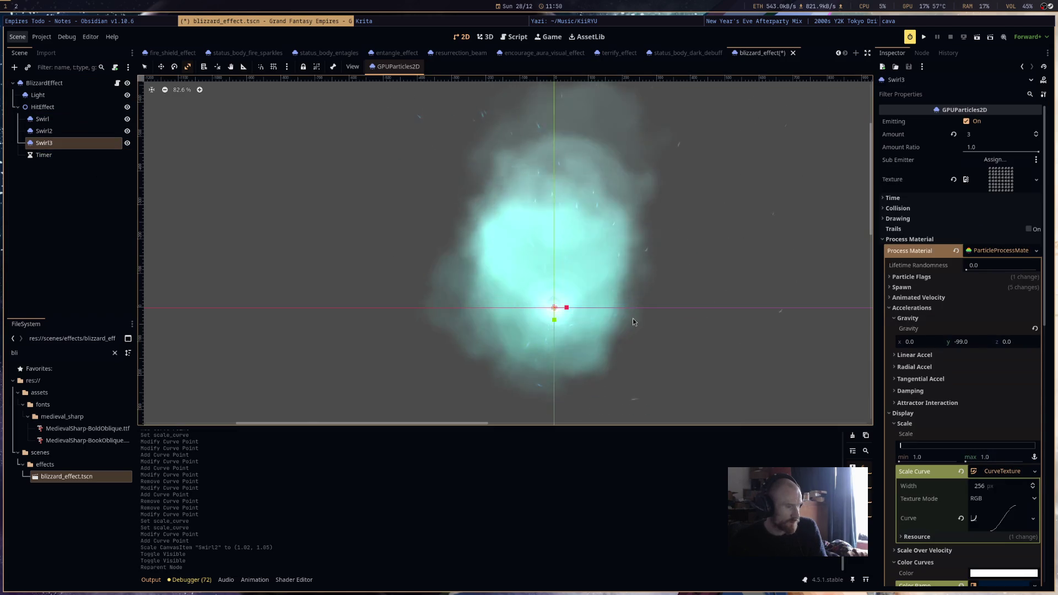
Raise Swirl3's scale max to 3.0 and its particle amount to 8.
scroll(961, 479, down, 3)
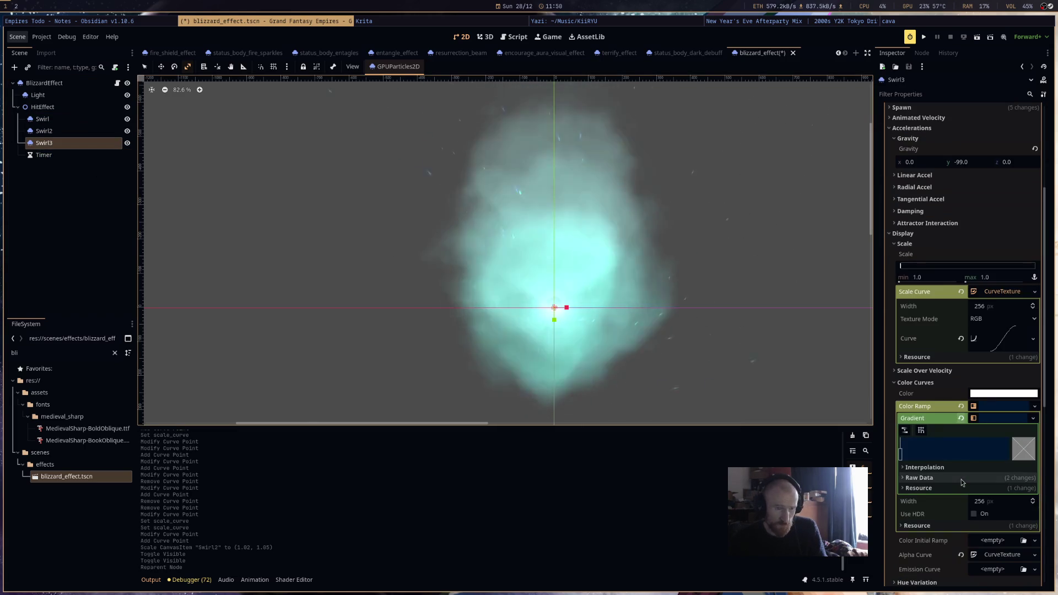
click(1001, 279)
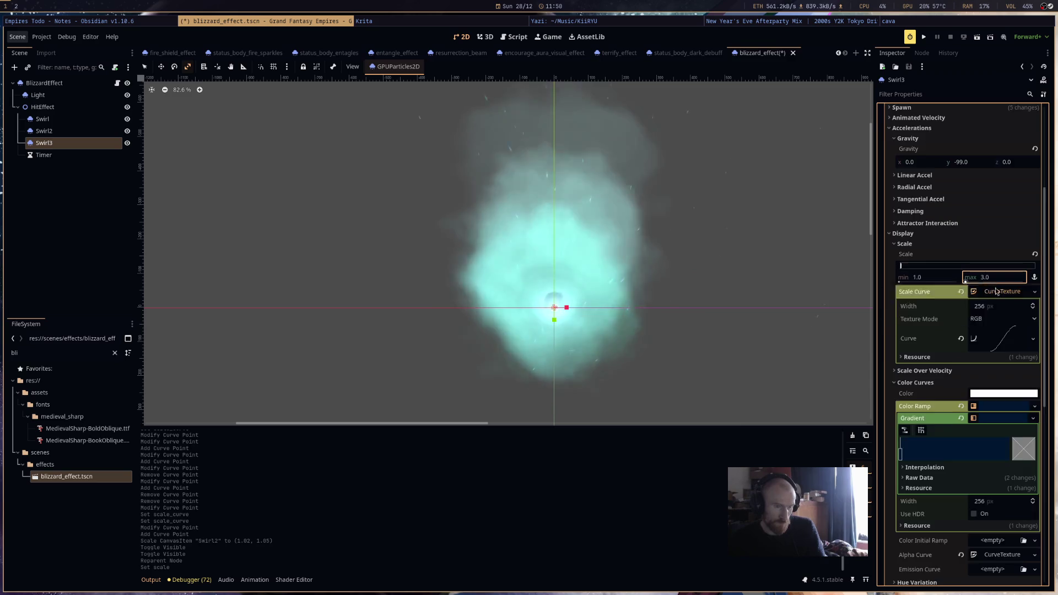
scroll(992, 290, up, 3)
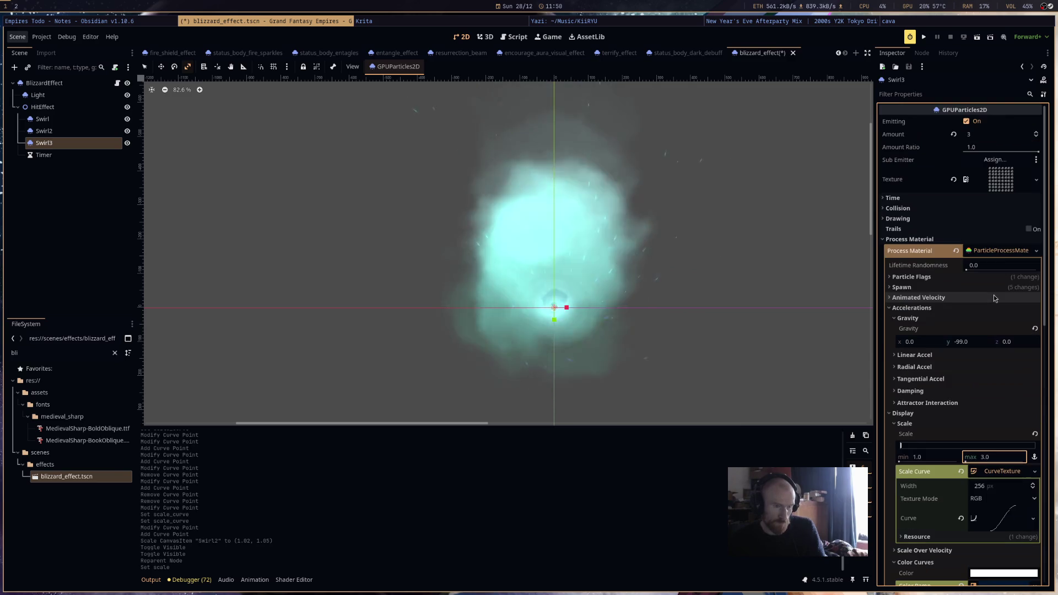
click(947, 199)
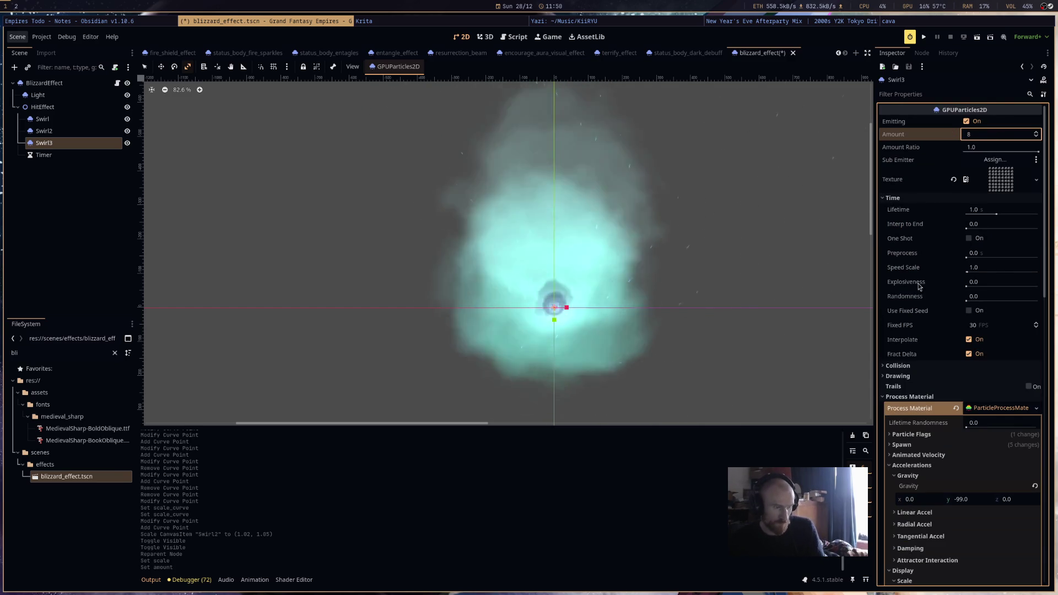
Add a colour stop at the right end of Swirl3's Color Ramp gradient.
drag(812, 346, 782, 304)
scroll(1011, 473, down, 5)
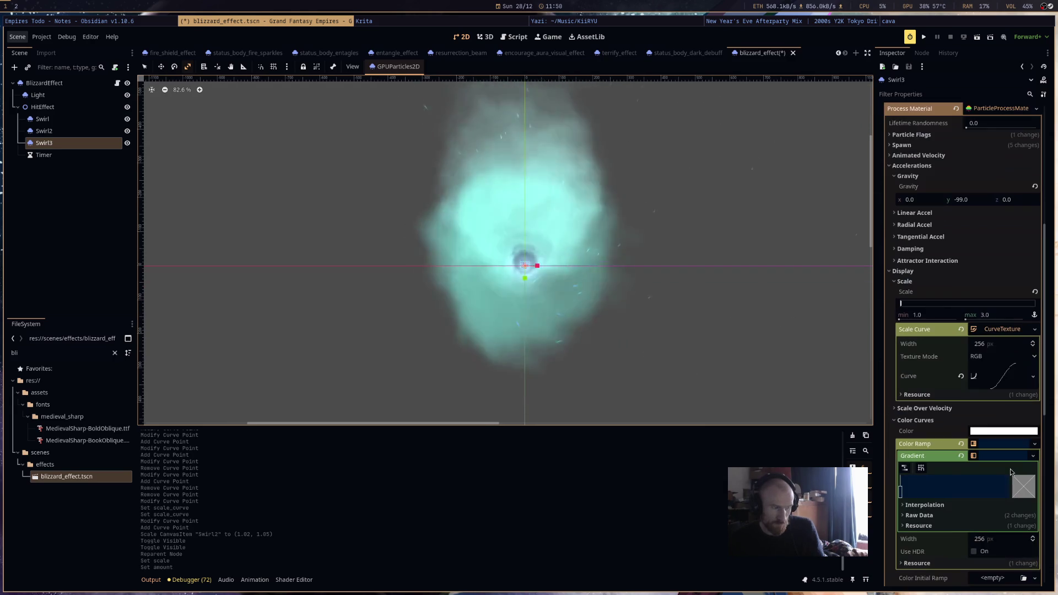
scroll(1006, 472, down, 5)
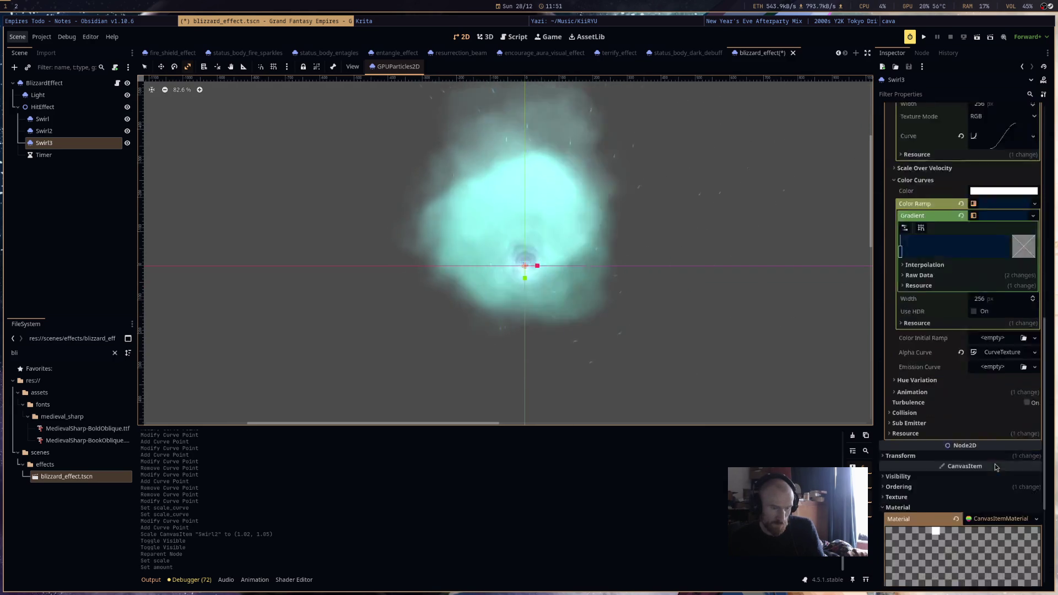
click(1008, 191)
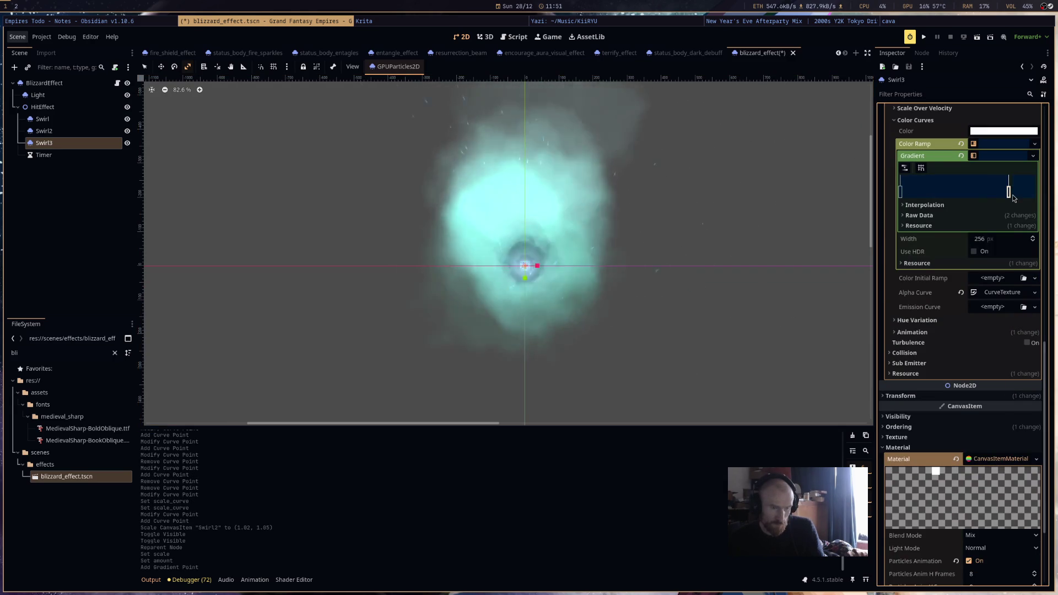
Inspect Swirl3's alpha curve and recolour the gradient's left stop dark.
click(1008, 292)
click(998, 342)
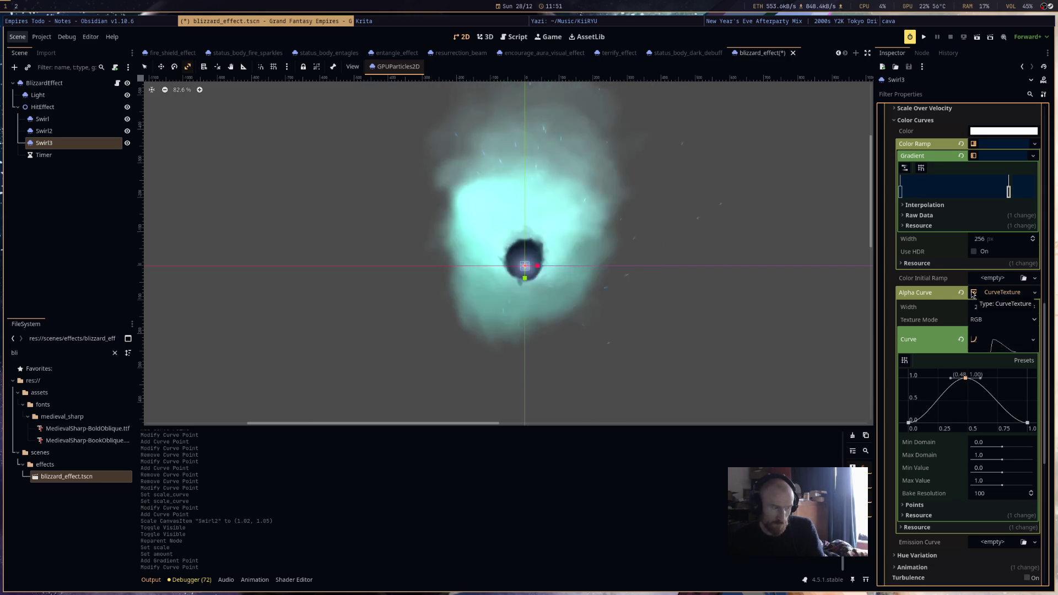
scroll(986, 303, up, 5)
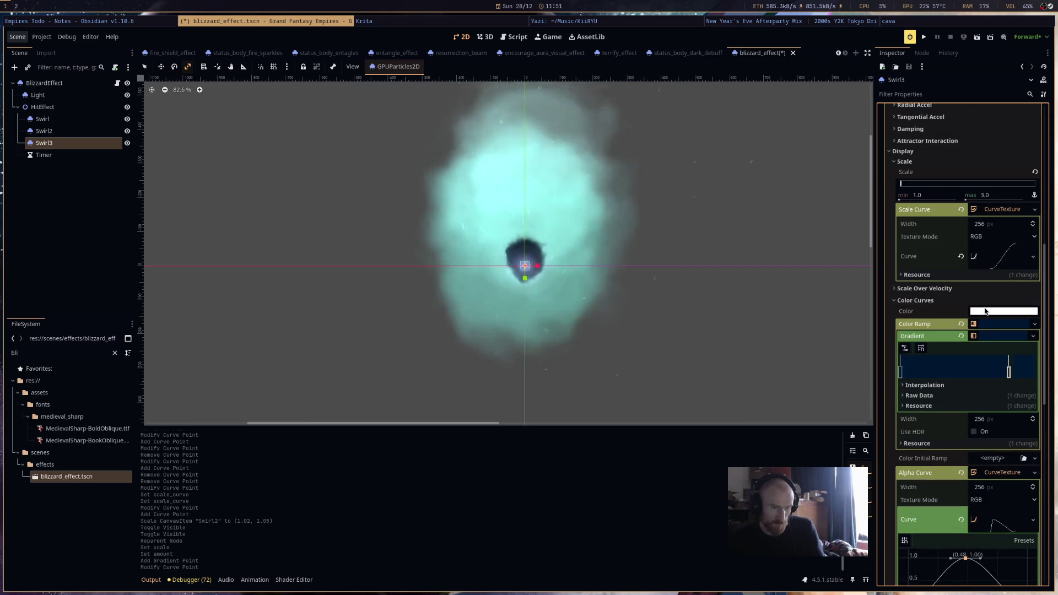
double_click(900, 373)
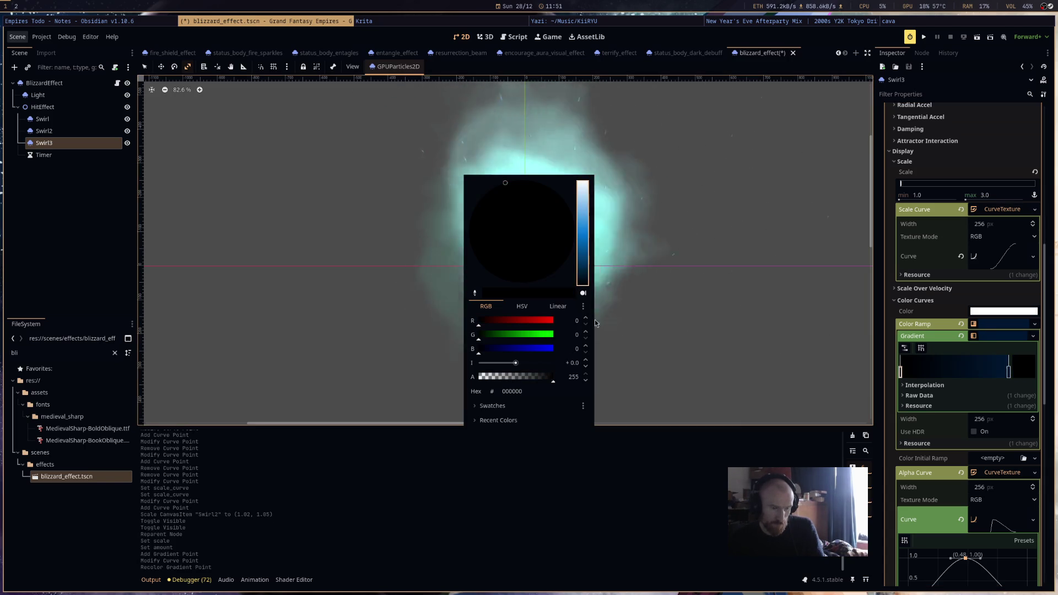
click(1019, 378)
Recolour the gradient's right stop, settling on teal after trying light and medium blue.
double_click(1008, 372)
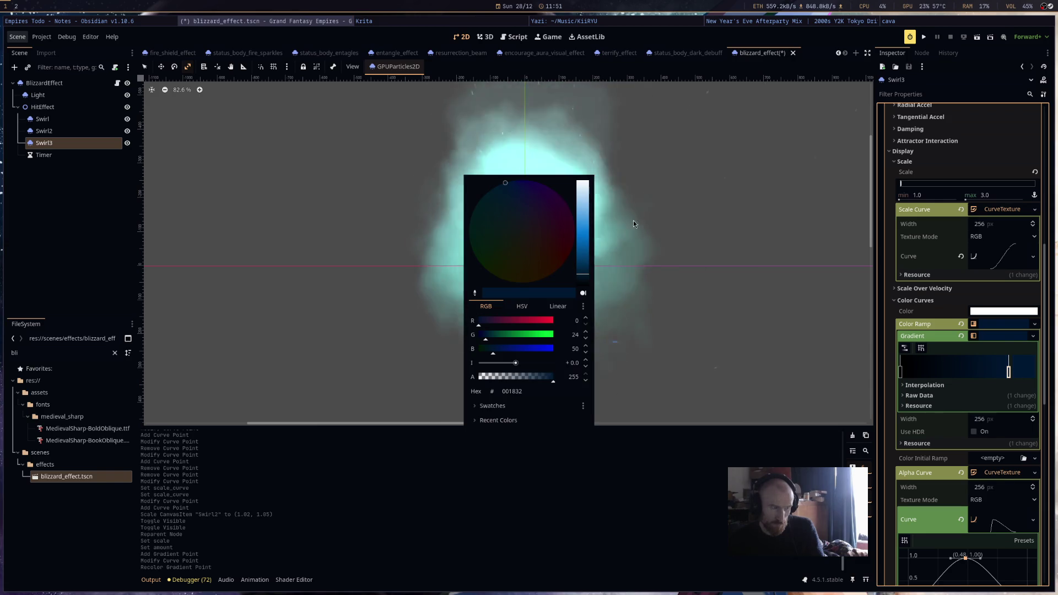
click(583, 201)
click(674, 247)
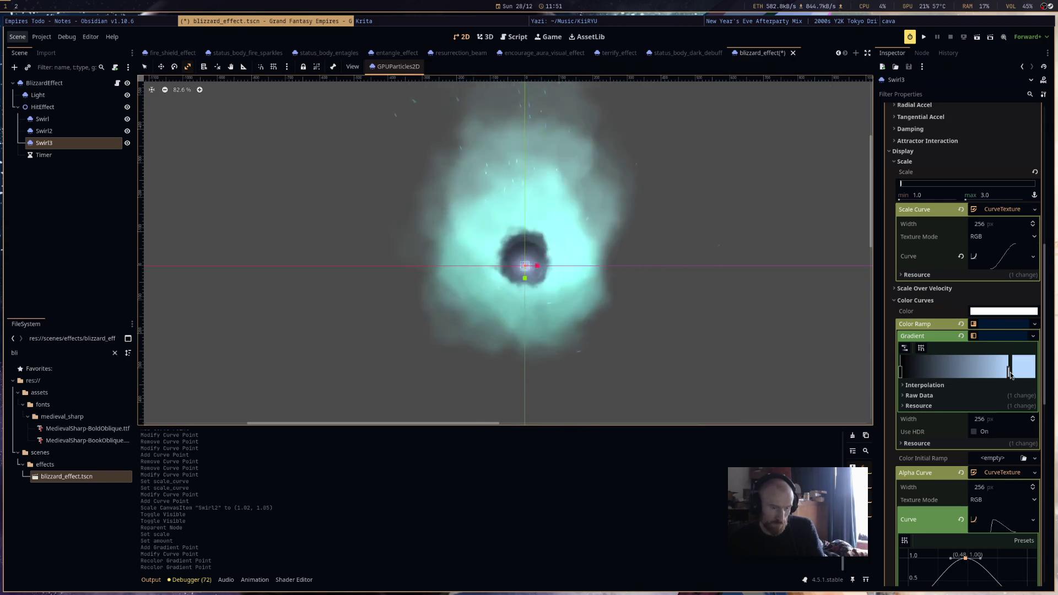
double_click(1003, 365)
click(584, 233)
click(693, 264)
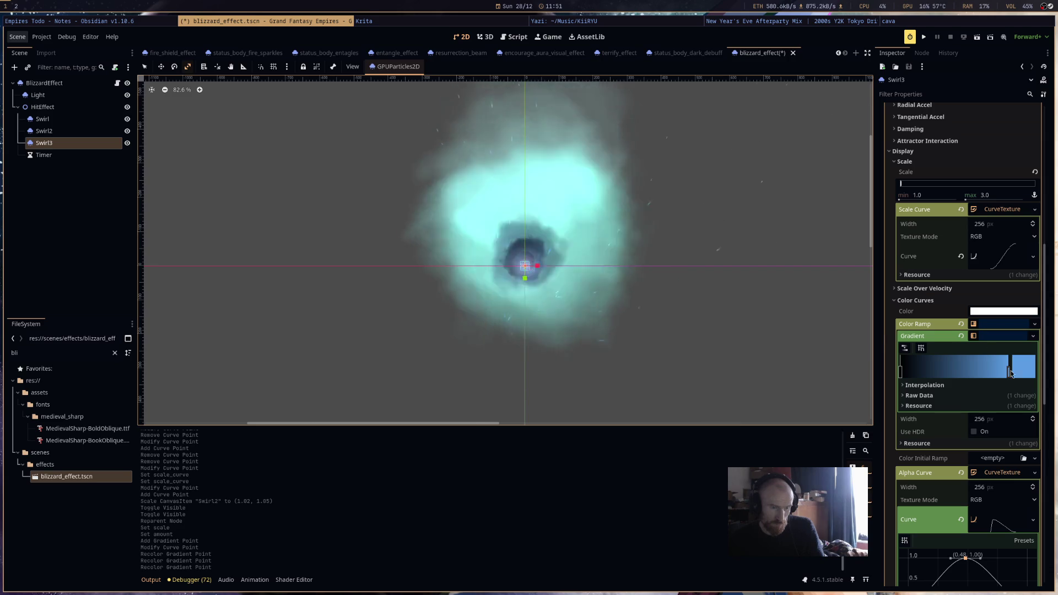
double_click(1009, 366)
click(664, 277)
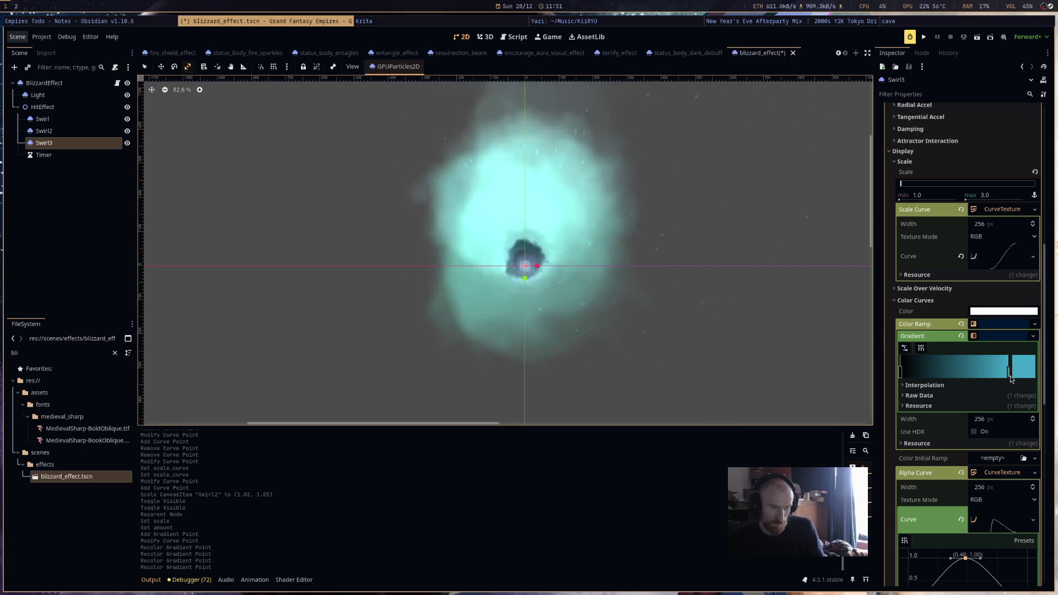
scroll(983, 441, down, 10)
scroll(987, 455, down, 3)
Set Swirl3's canvas material blend mode to Subtract.
click(991, 409)
click(990, 445)
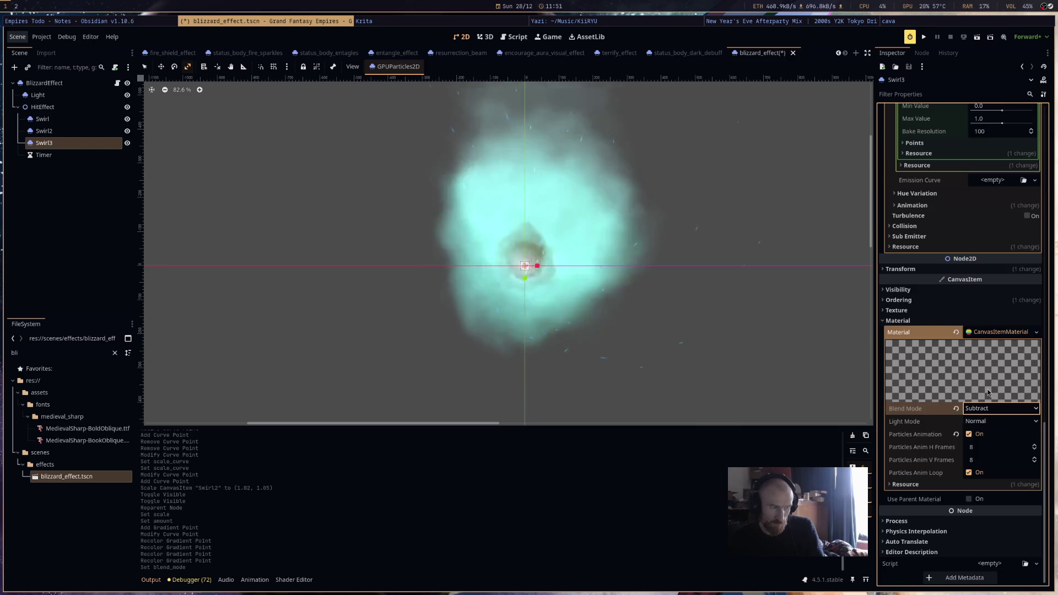
scroll(994, 317, up, 5)
scroll(994, 317, up, 5)
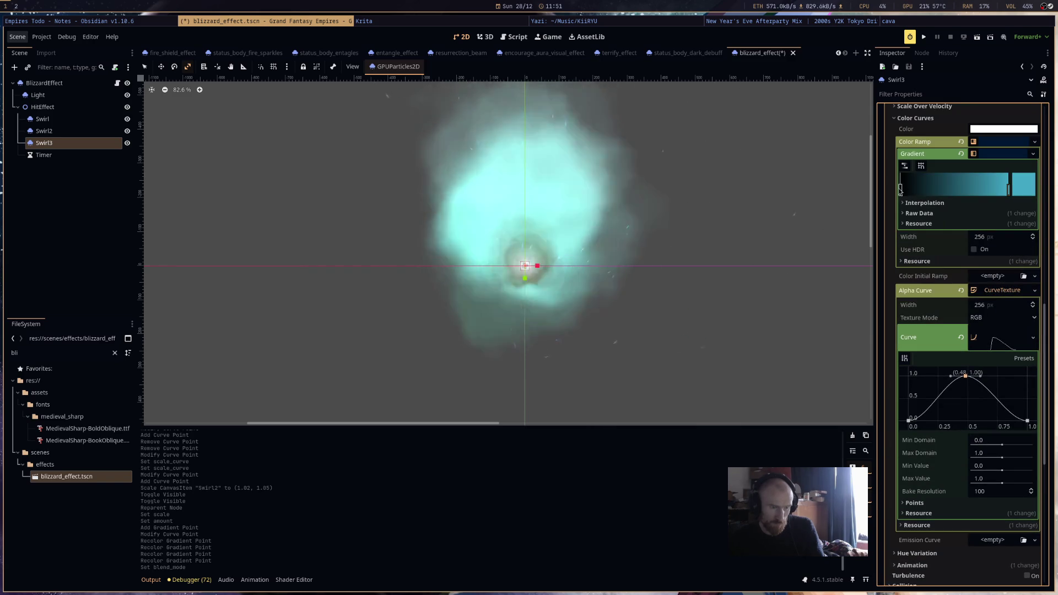
Recolour Swirl3's gradient with an orange (fa6300) right stop and a white left stop.
click(1017, 194)
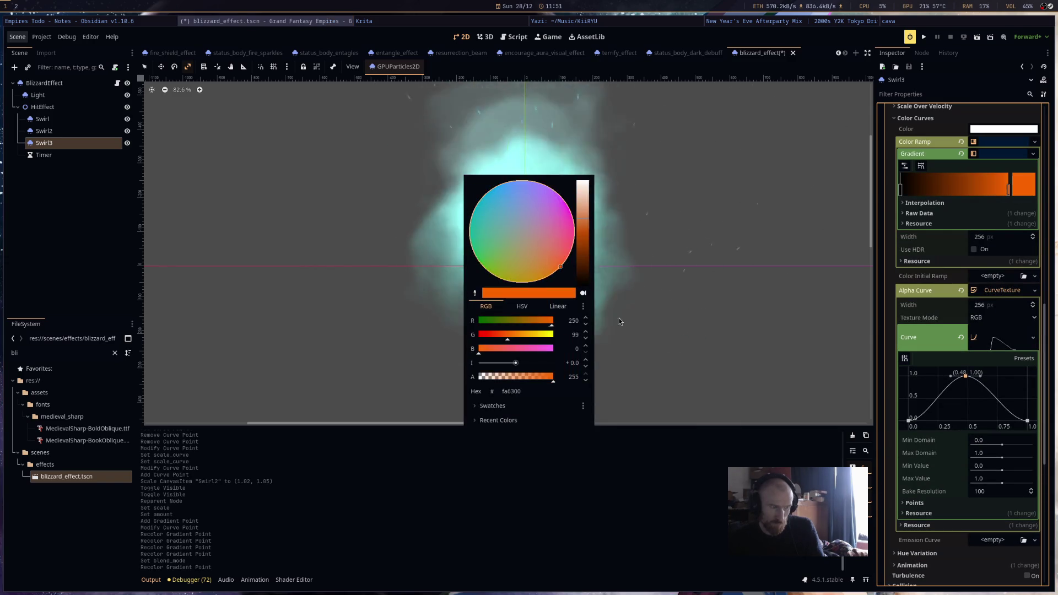
click(614, 318)
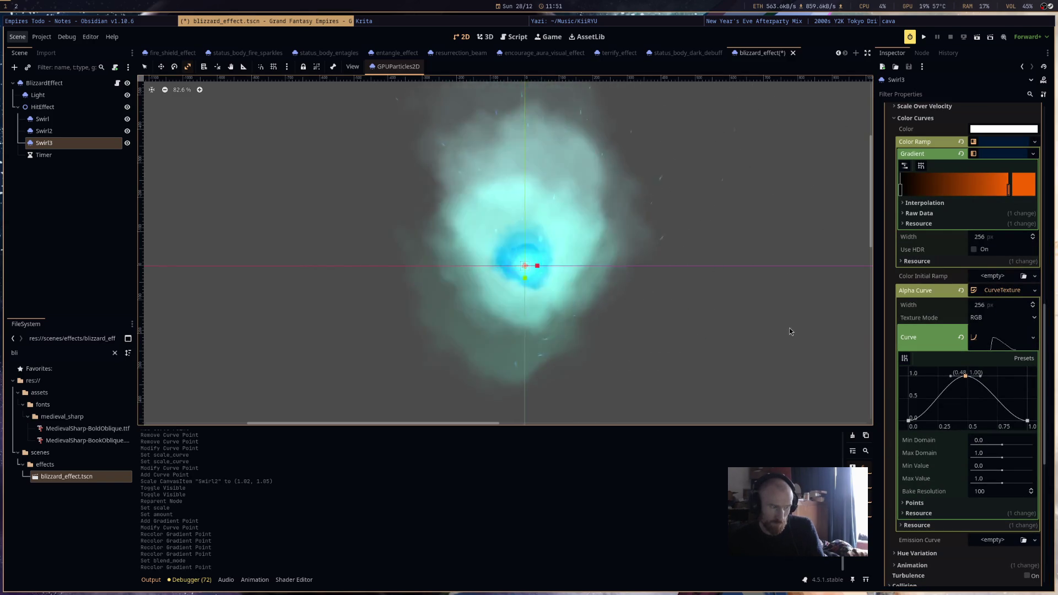
double_click(901, 190)
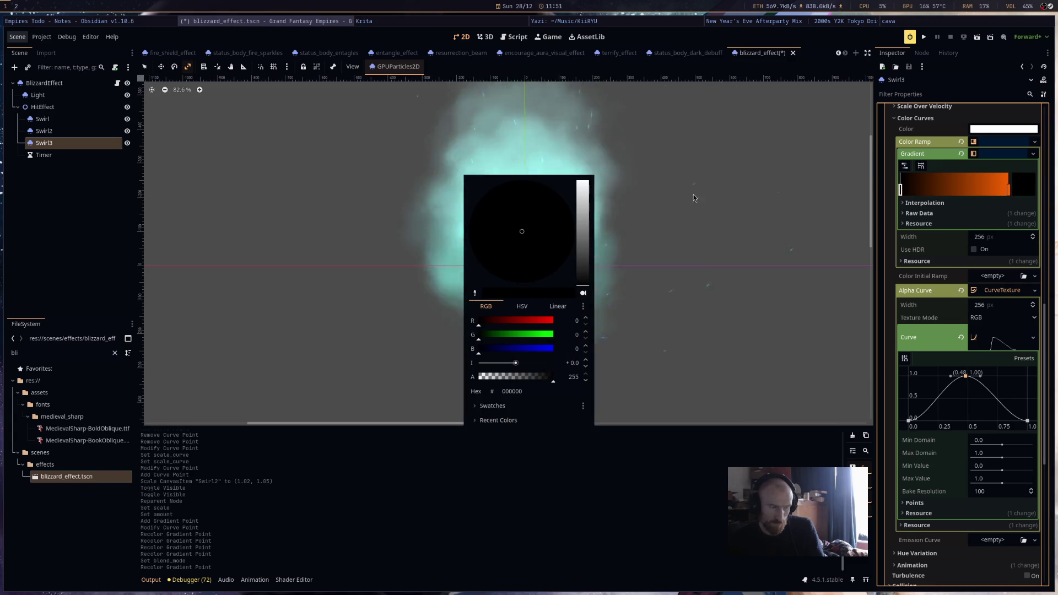
click(585, 200)
click(685, 214)
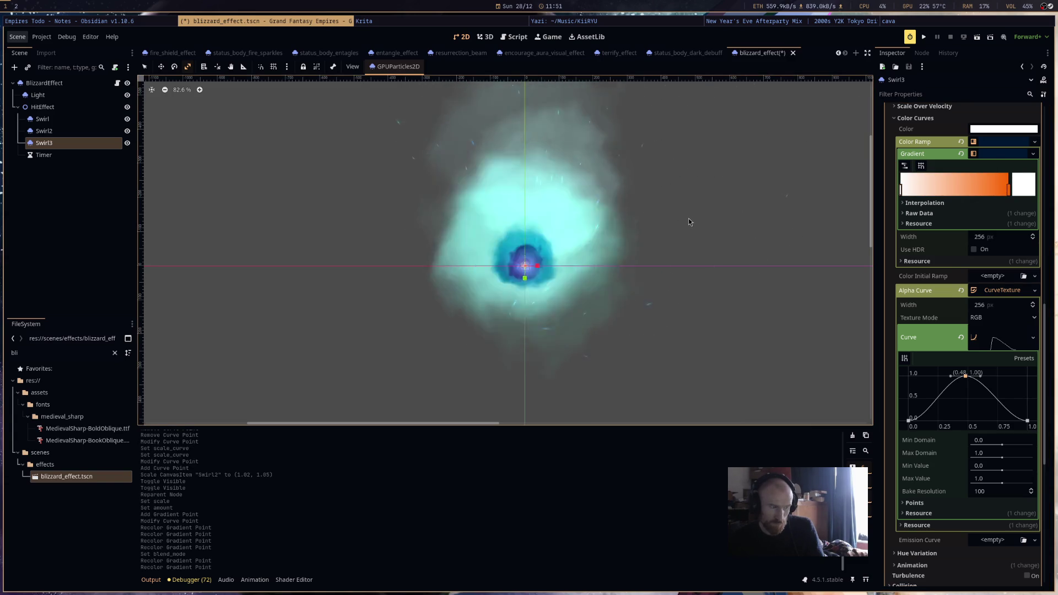
scroll(744, 309, down, 5)
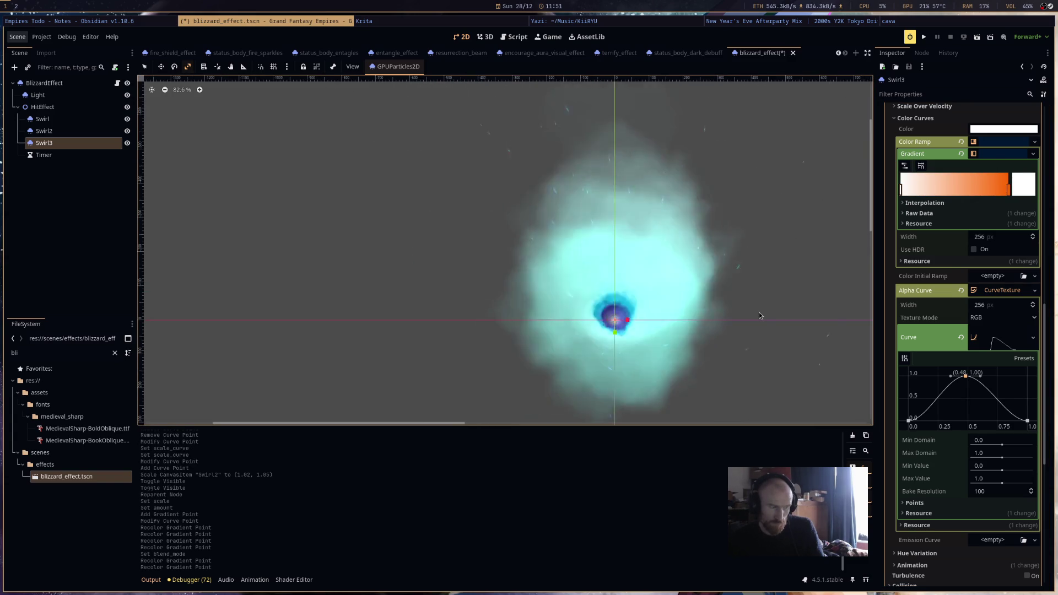
scroll(758, 311, up, 4)
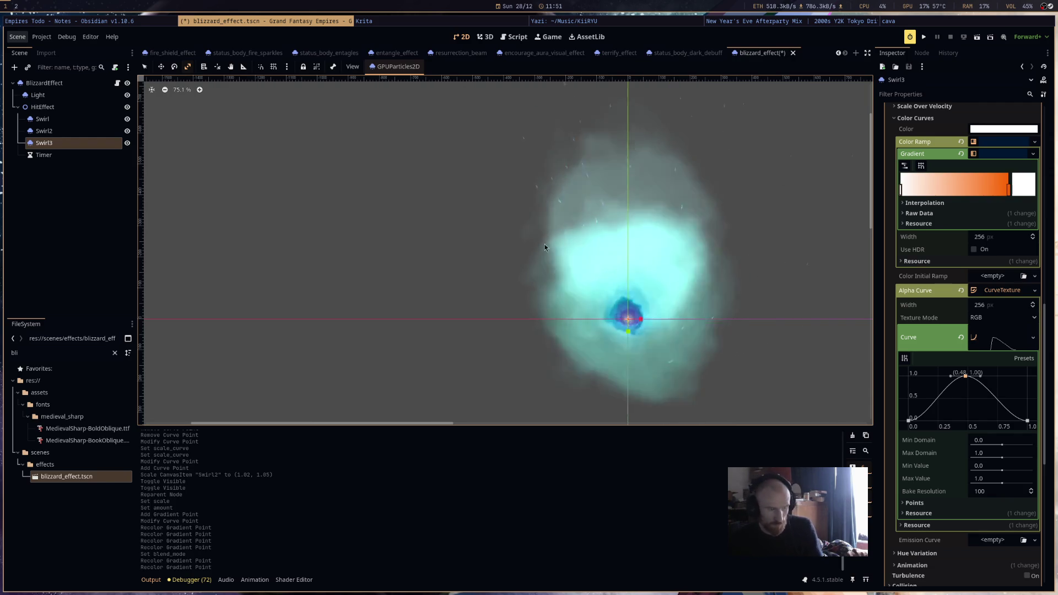